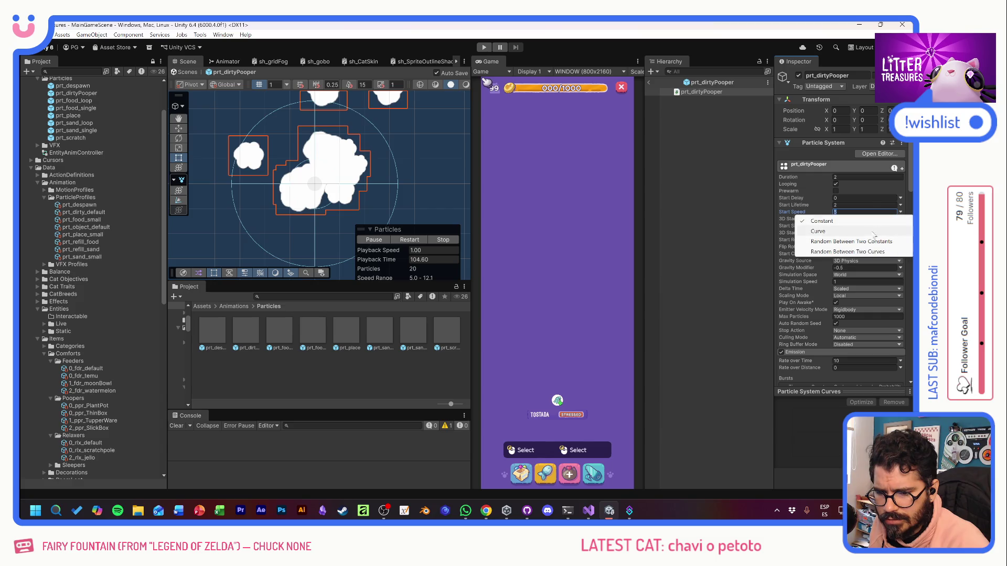
# Step: Set the particles' Start Speed to a random range of 1 to 2
pyautogui.write('1')
pyautogui.press('Tab')
pyautogui.write('2')
pyautogui.press('Return')
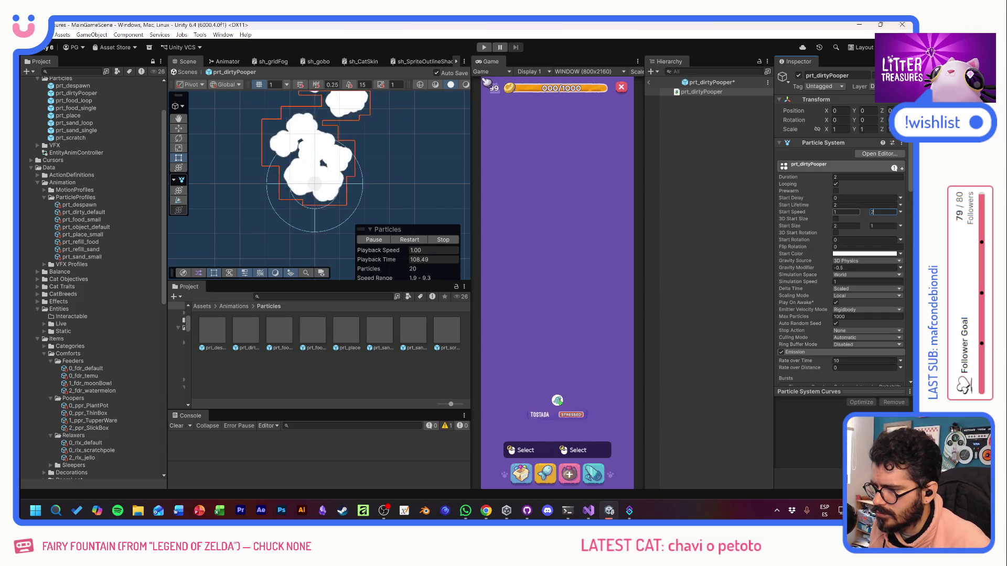
pyautogui.press('q')
pyautogui.moveTo(390, 183); pyautogui.dragTo(389, 189)
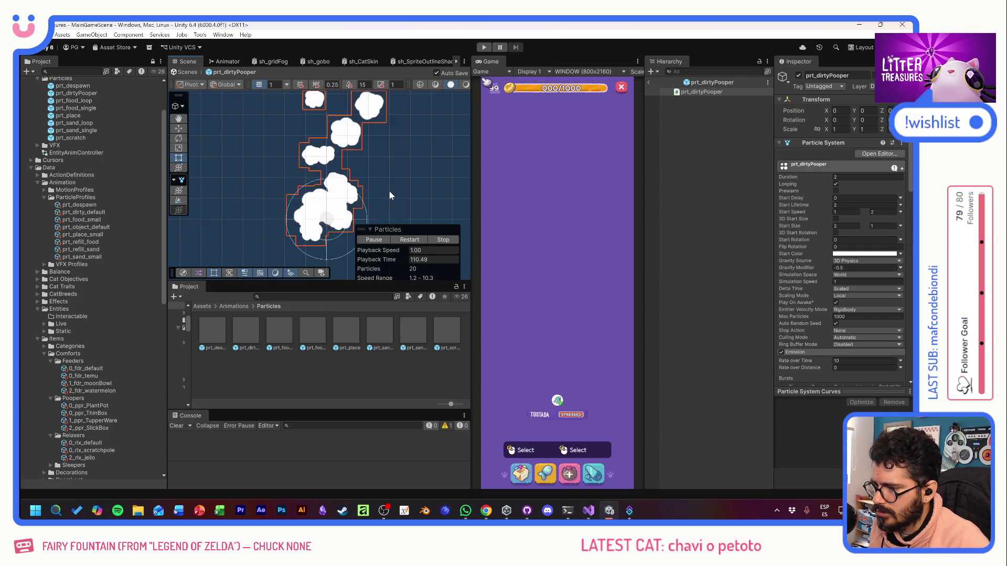
# Step: Set the particles' Start Lifetime to 1
pyautogui.click(850, 205)
pyautogui.write('.5')
pyautogui.press('BackSpace')
pyautogui.press('BackSpace')
pyautogui.write('1')
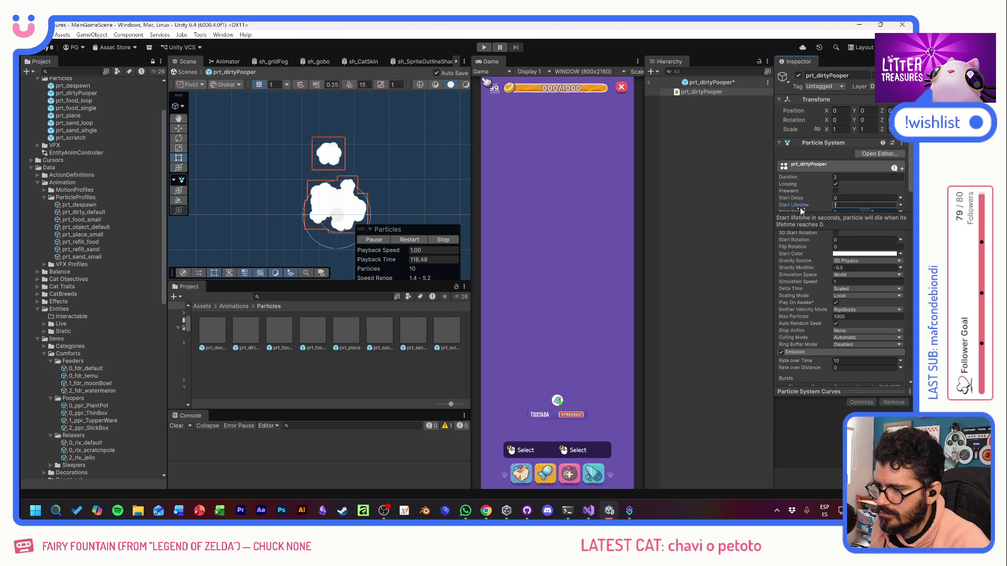
# Step: Set Texture Sheet Animation Cycles to 1
pyautogui.scroll(-4, 819, 252)
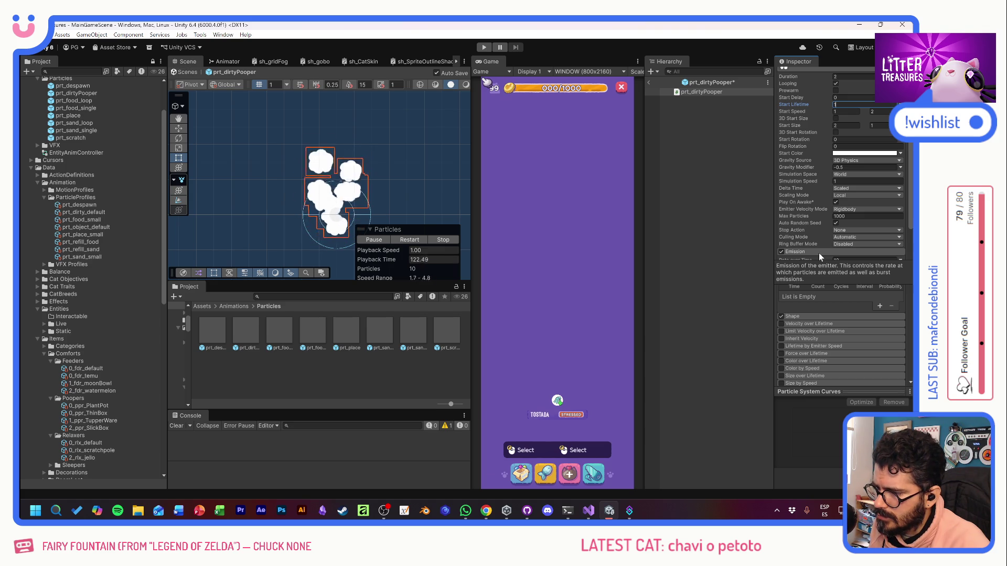
pyautogui.scroll(-1, 829, 331)
pyautogui.scroll(-8, 829, 331)
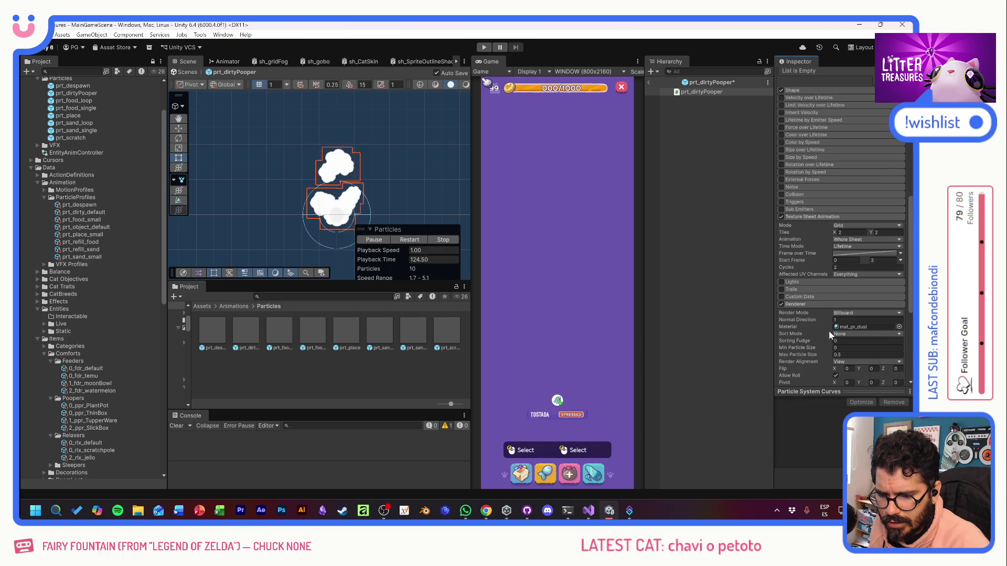
pyautogui.click(842, 268)
pyautogui.write('1')
pyautogui.press('Tab')
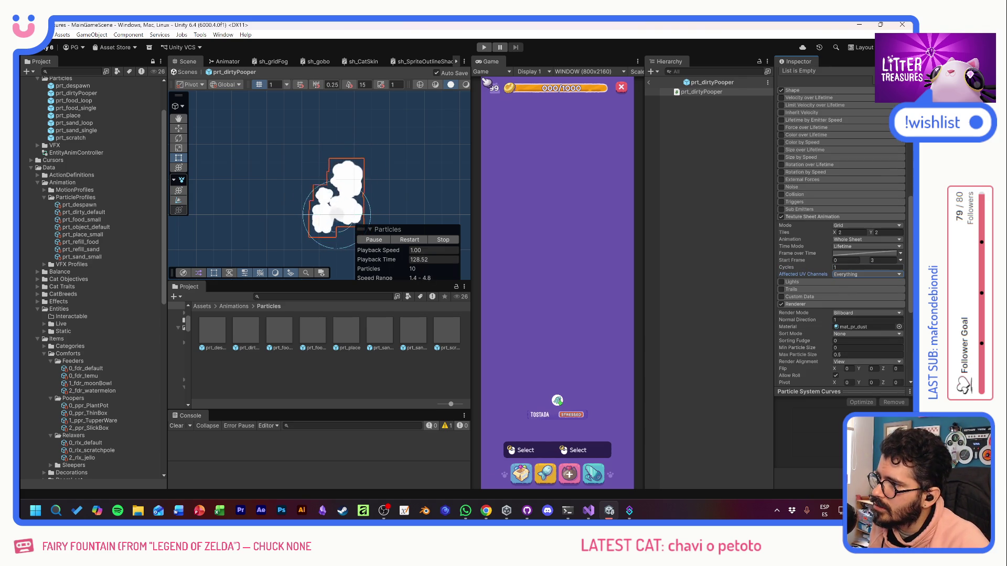
pyautogui.scroll(4, 810, 290)
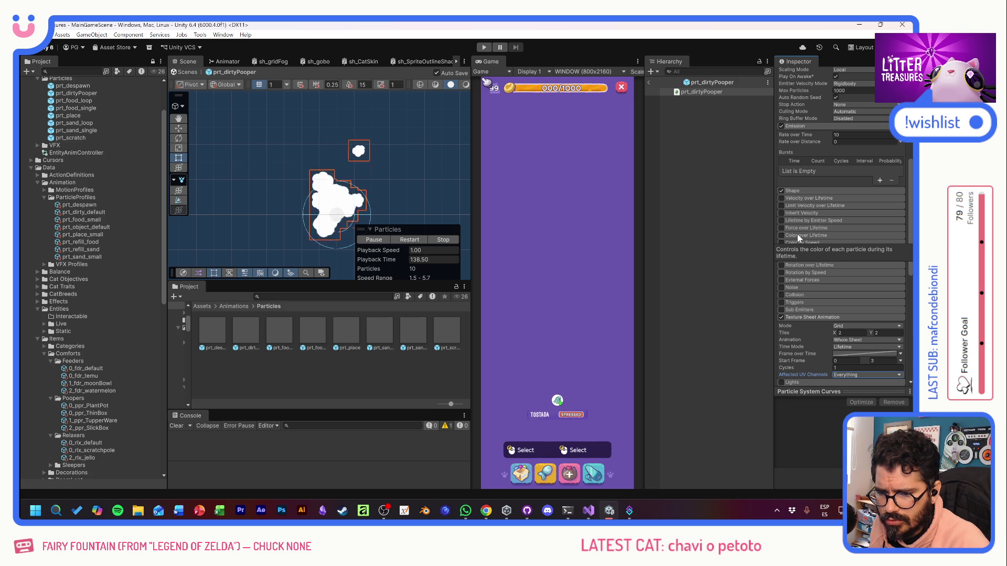
pyautogui.scroll(5, 798, 237)
pyautogui.click(900, 153)
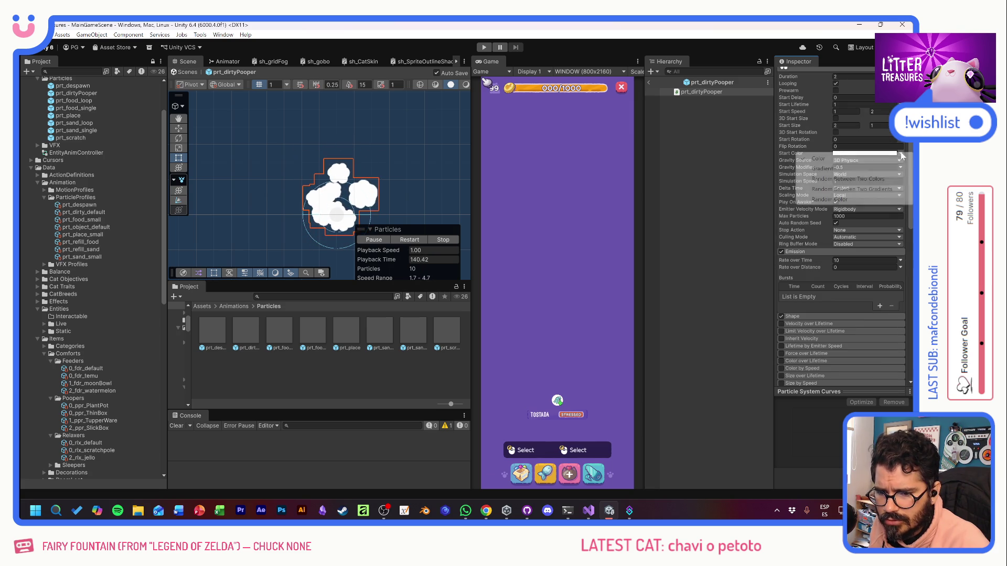
# Step: Make Start Color random between two colours, the first a greenish grey with alpha 58
pyautogui.click(846, 181)
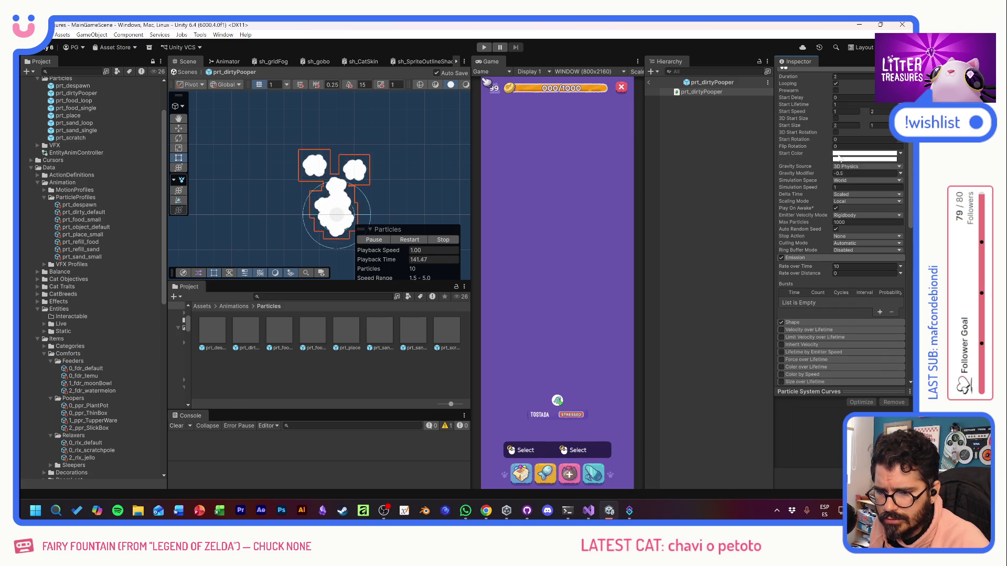
pyautogui.click(837, 153)
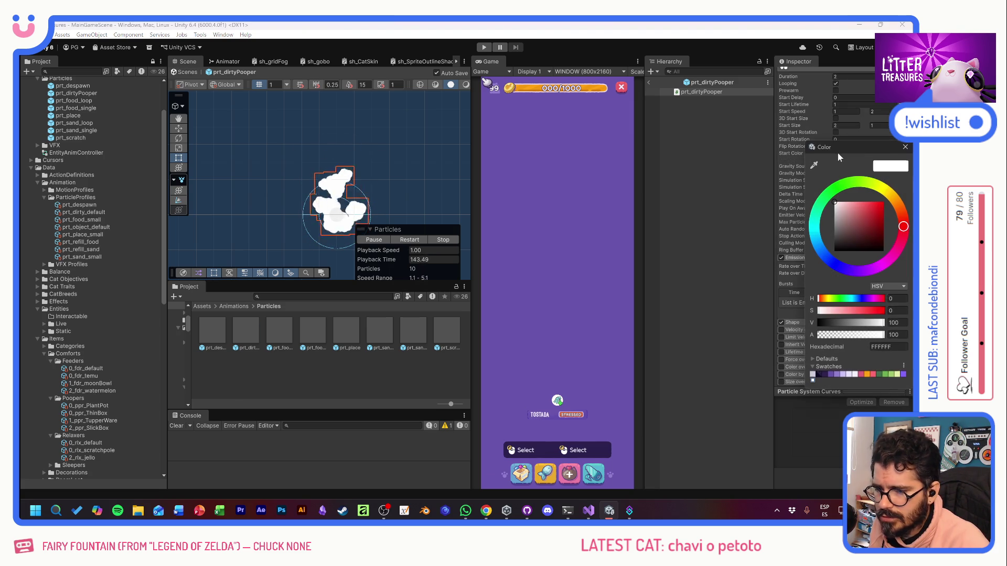
pyautogui.moveTo(851, 223); pyautogui.dragTo(842, 223)
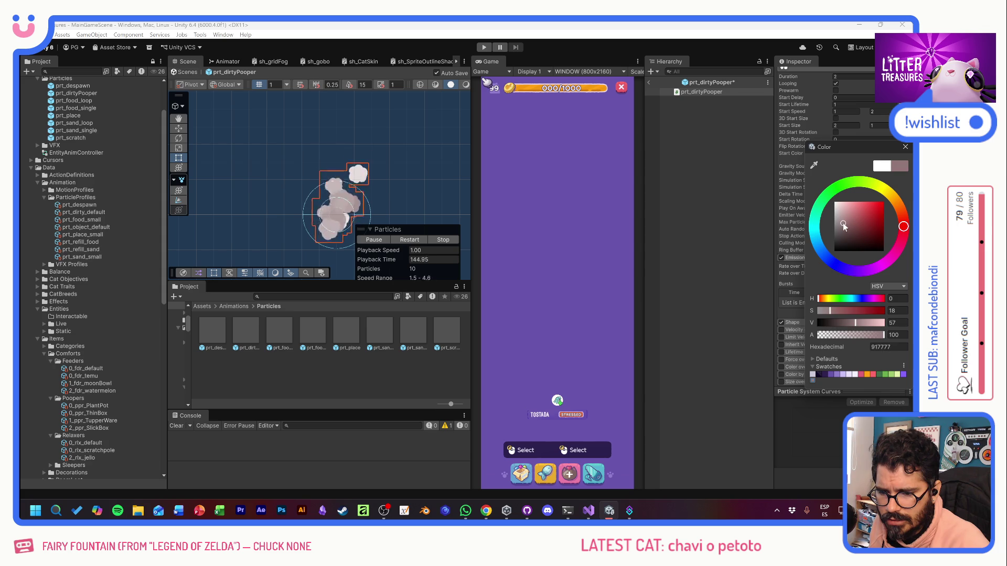
pyautogui.click(844, 187)
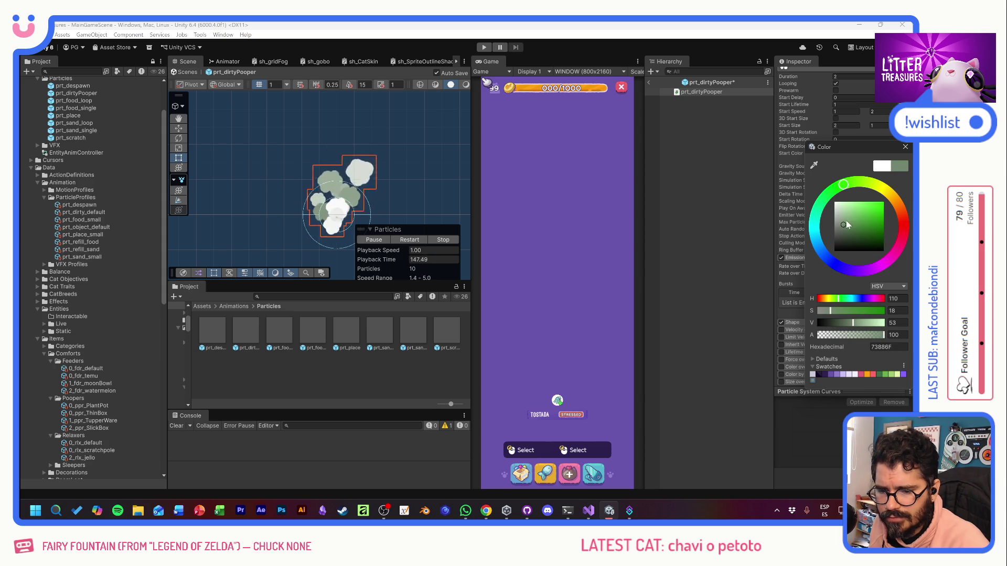
pyautogui.moveTo(867, 334); pyautogui.dragTo(856, 334)
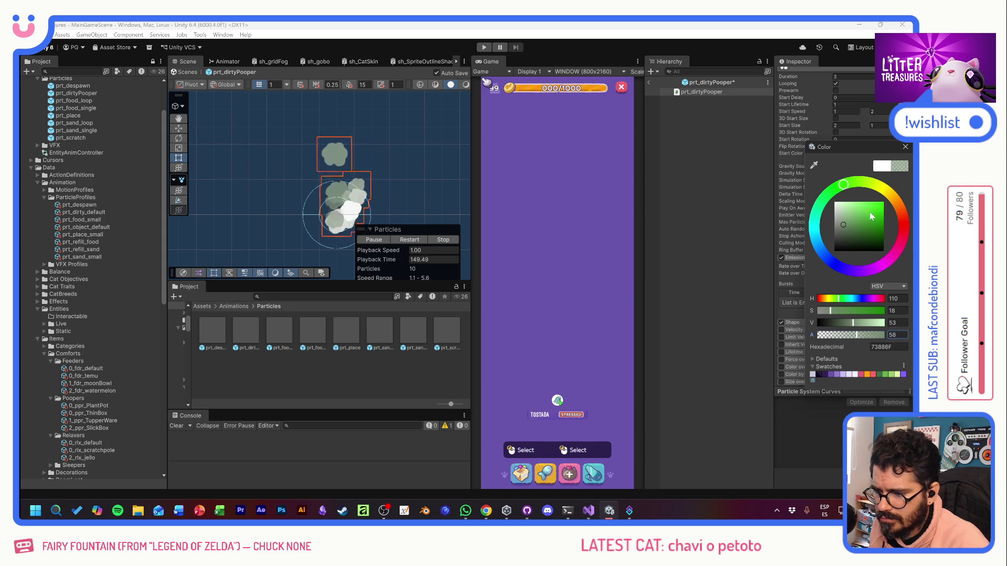
pyautogui.click(904, 148)
# Step: Set the second start colour to a brighter green using the eyedropper
pyautogui.click(867, 160)
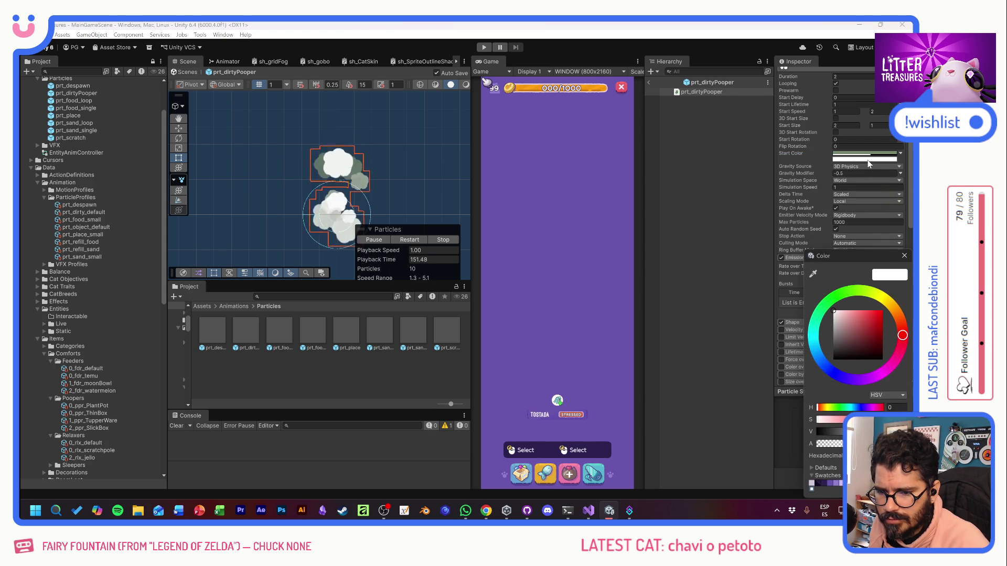
pyautogui.click(814, 277)
pyautogui.click(848, 156)
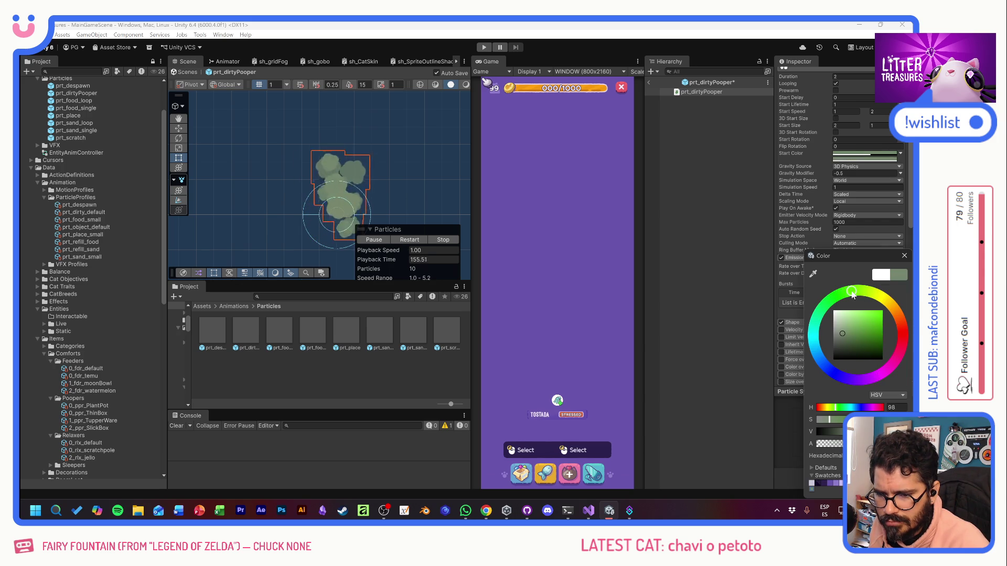
pyautogui.click(853, 324)
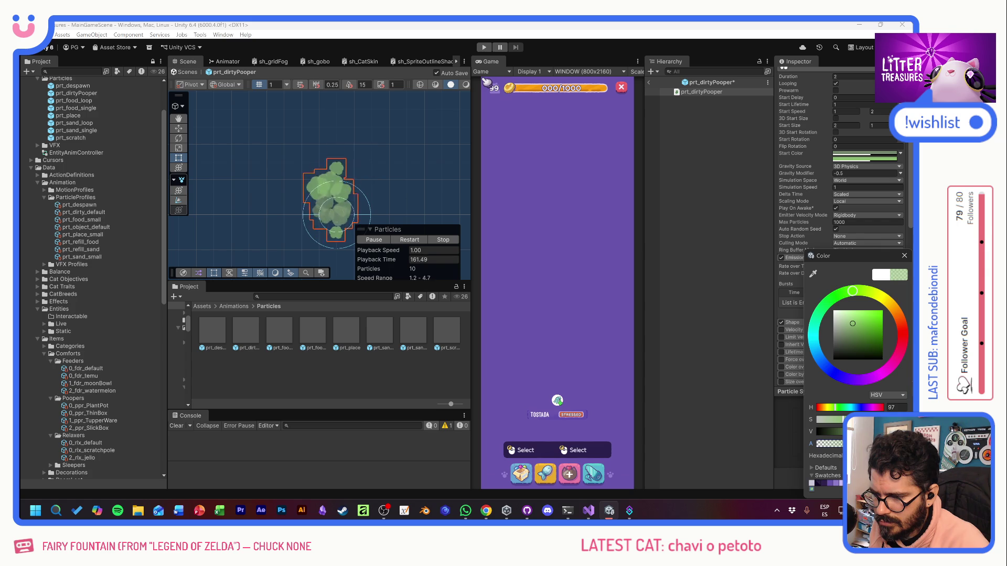
pyautogui.click(903, 258)
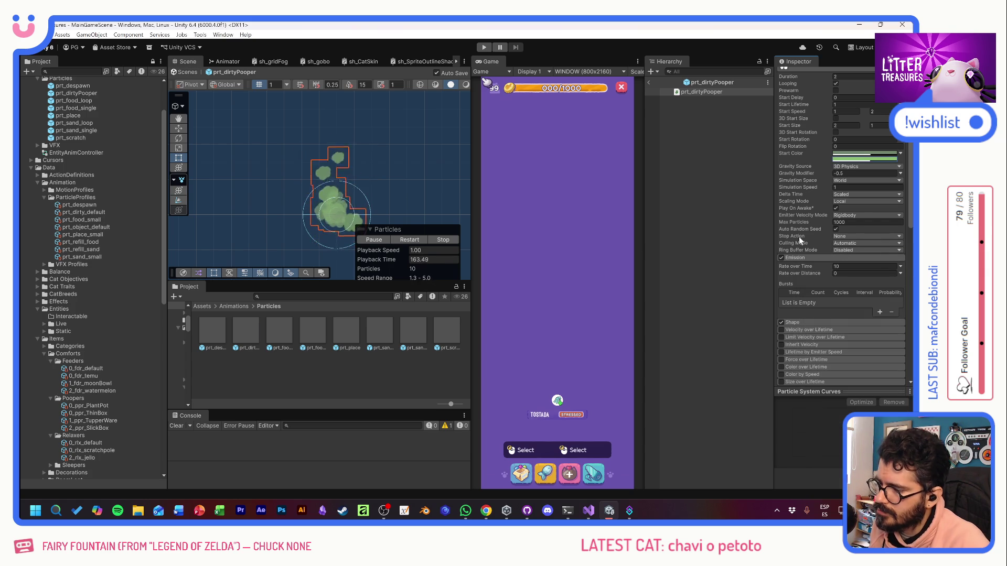
pyautogui.scroll(-4, 802, 257)
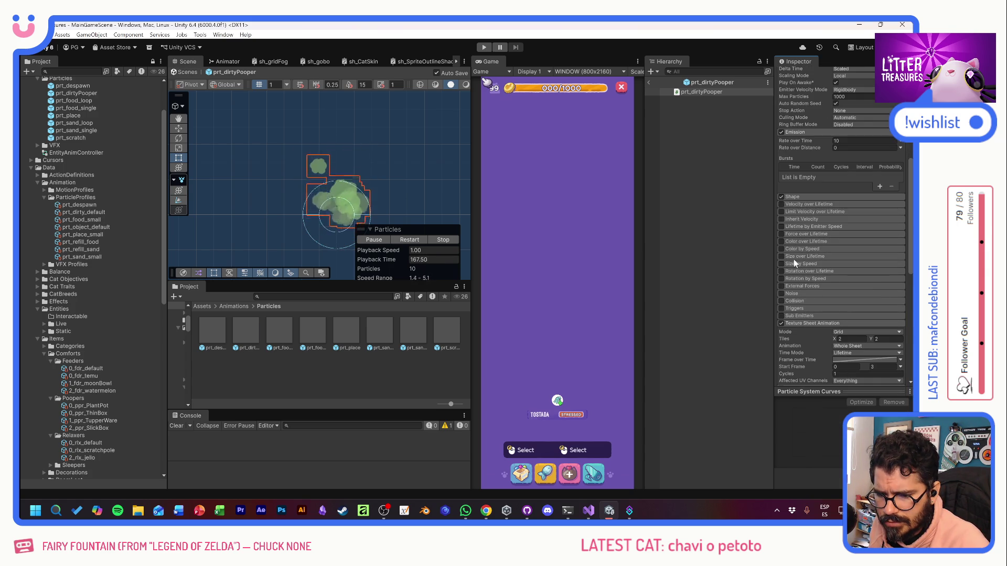
# Step: Enable Size over Lifetime with its curve starting near 0.5, and enable Color over Lifetime
pyautogui.click(793, 256)
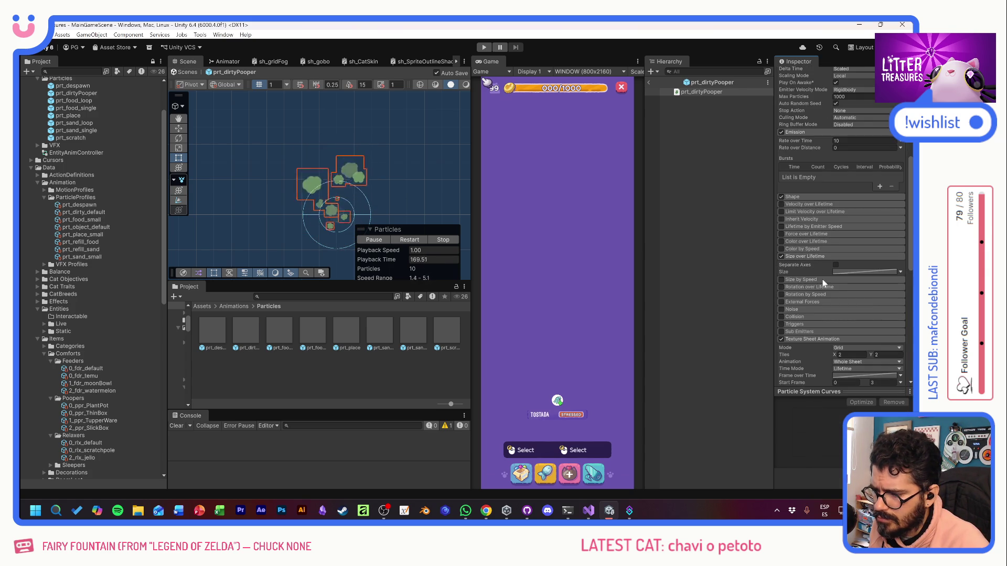
pyautogui.click(845, 271)
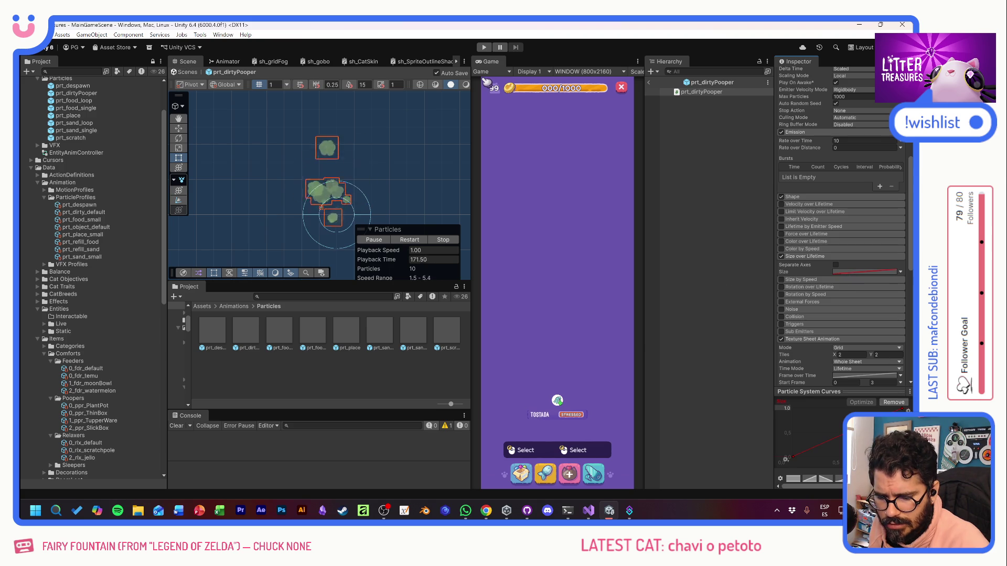
pyautogui.moveTo(785, 459); pyautogui.dragTo(786, 410)
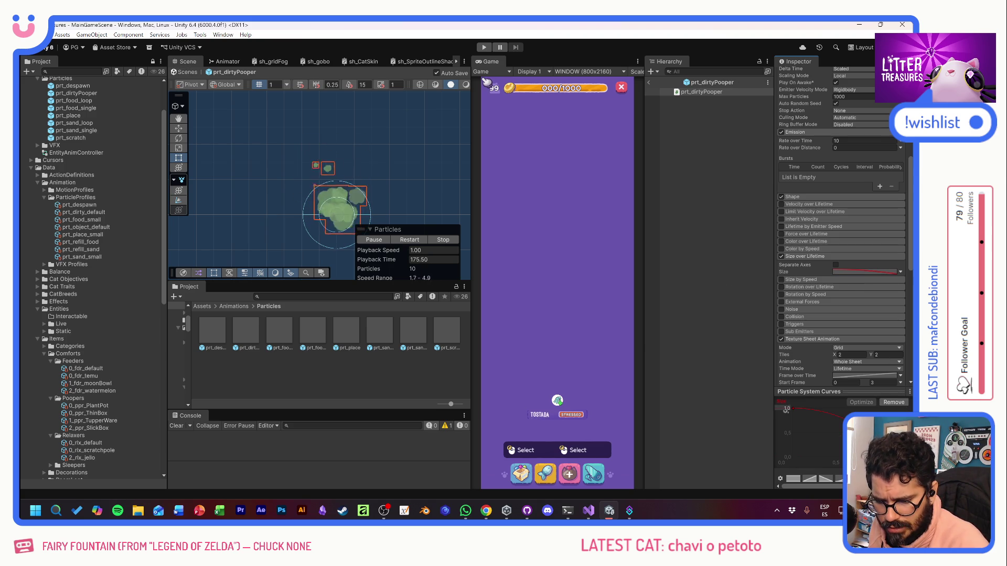
pyautogui.moveTo(793, 409)
pyautogui.mouseDown()
pyautogui.moveTo(793, 438)
pyautogui.moveTo(819, 420)
pyautogui.moveTo(820, 396)
pyautogui.mouseUp()
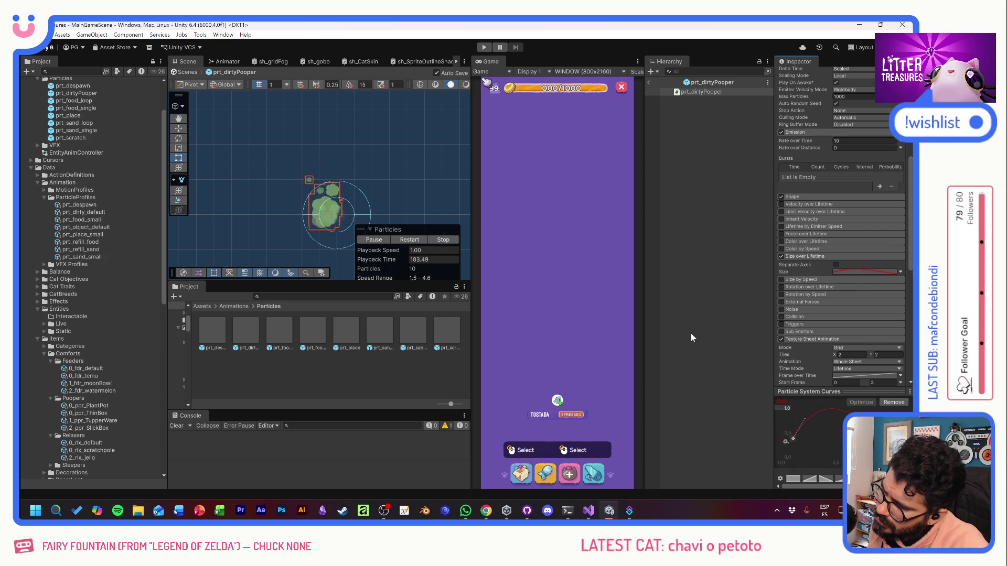
pyautogui.click(807, 241)
pyautogui.click(780, 242)
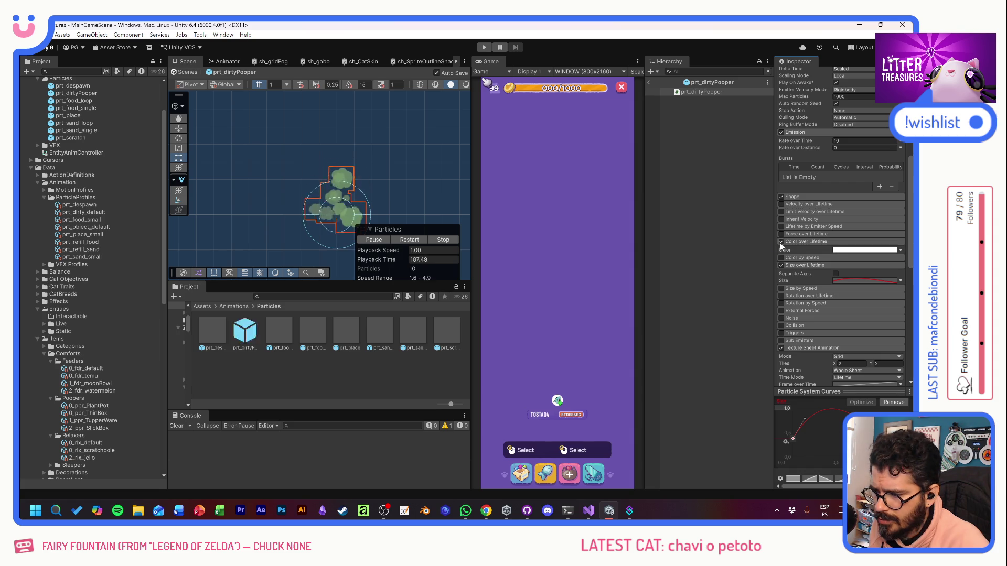
# Step: Edit the Color over Lifetime gradient so particles fade in from and out to alpha 0
pyautogui.click(835, 251)
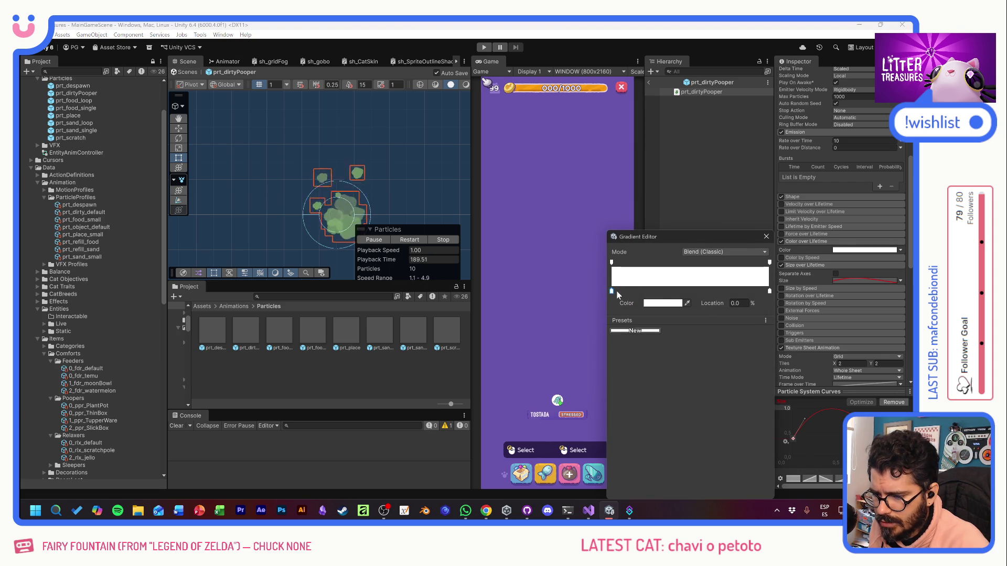
pyautogui.click(683, 263)
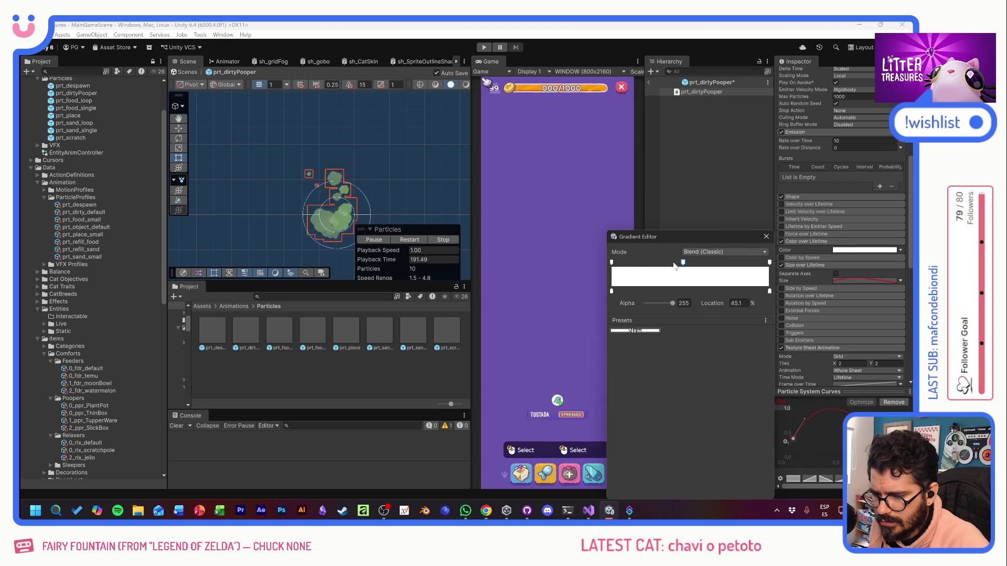
pyautogui.click(611, 262)
pyautogui.moveTo(672, 303); pyautogui.dragTo(587, 308)
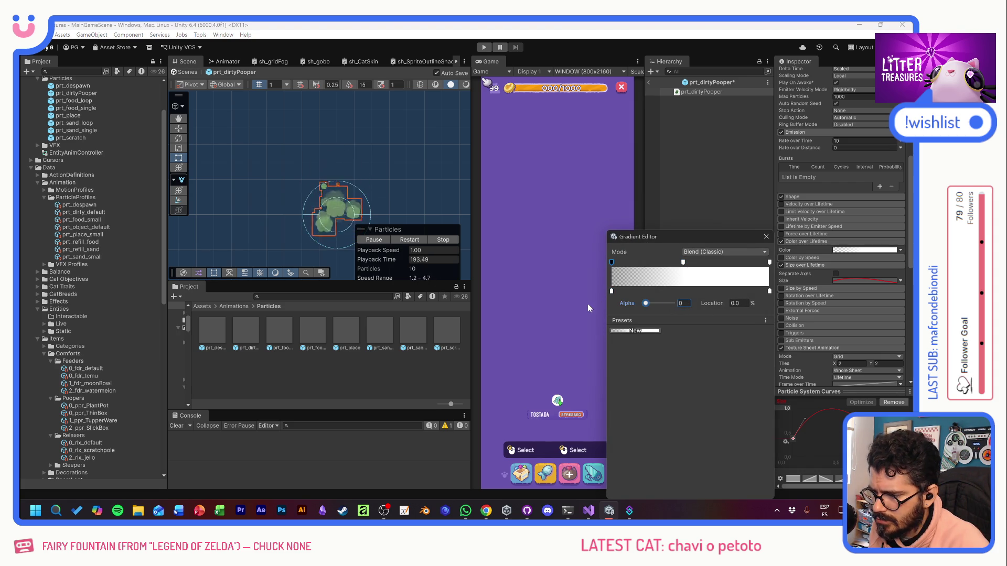
pyautogui.click(769, 262)
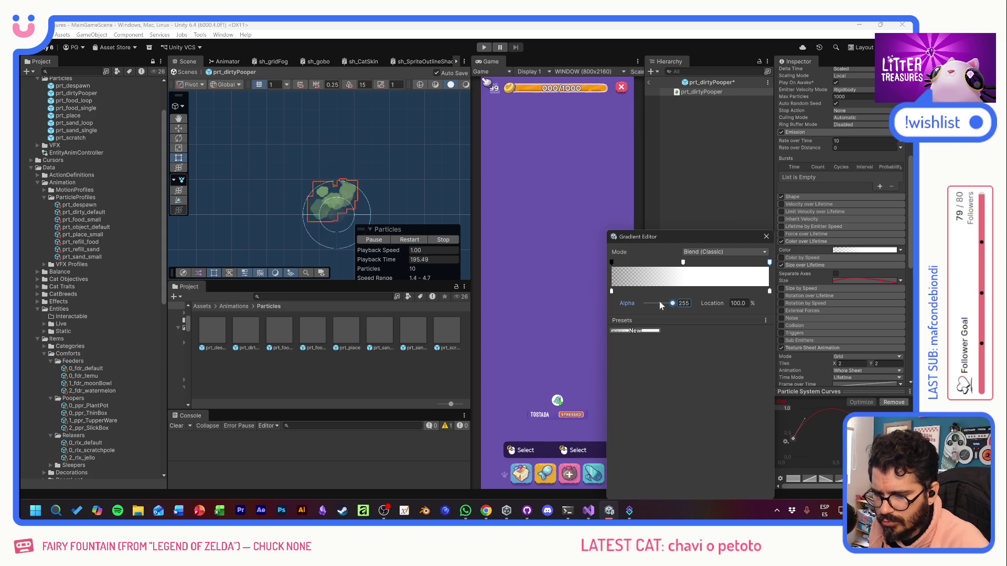
pyautogui.moveTo(659, 303); pyautogui.dragTo(579, 294)
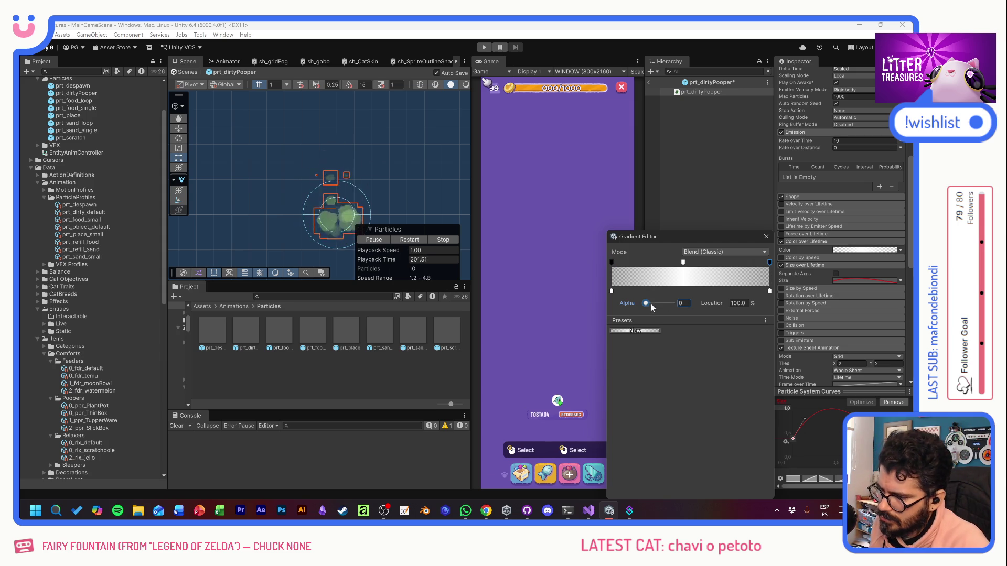
pyautogui.click(766, 237)
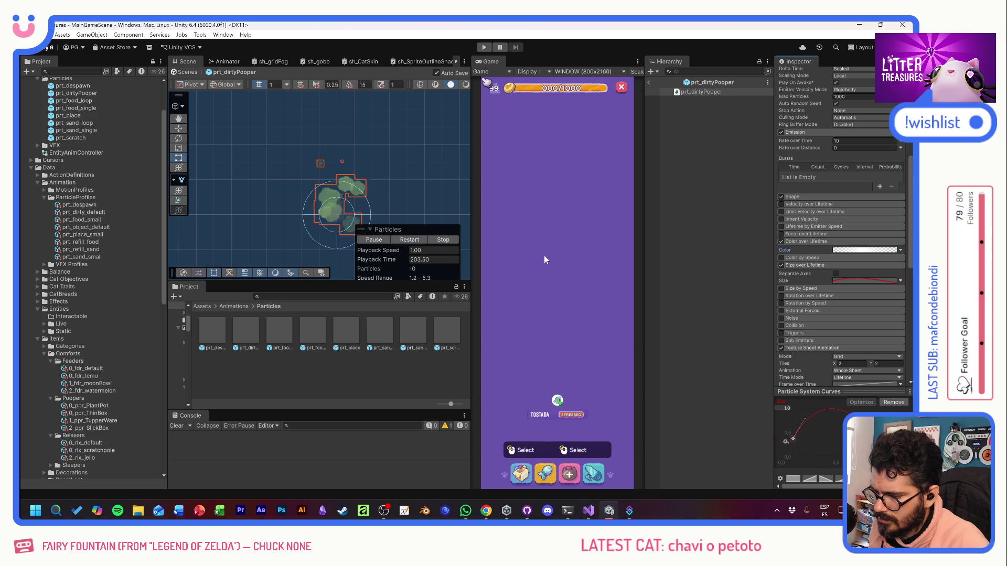
pyautogui.click(260, 297)
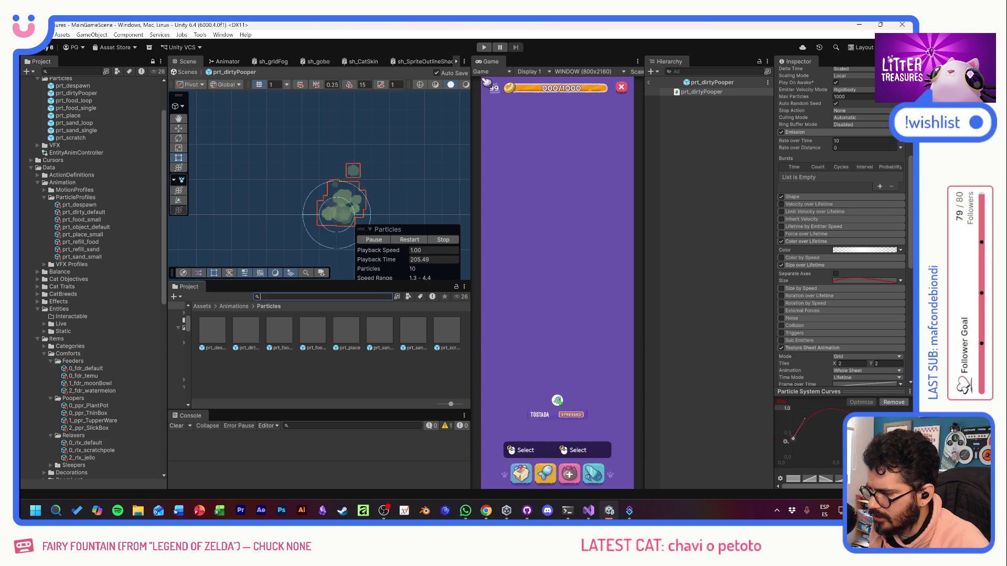
# Step: Open the PooperPF prefab and set BoxImage's sprite to the Item_pp_SlickBox body sprite
pyautogui.write('pooper')
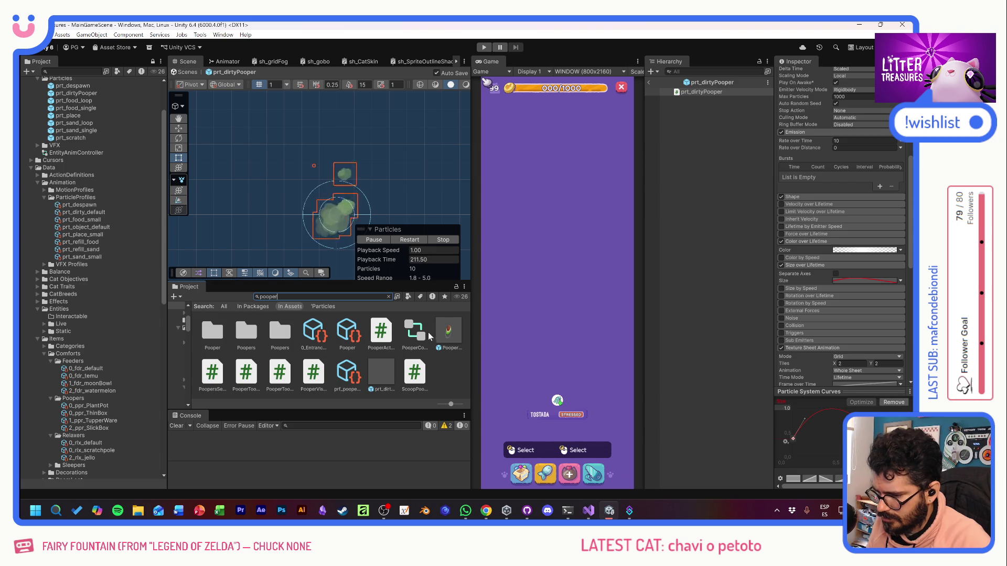
pyautogui.doubleClick(448, 333)
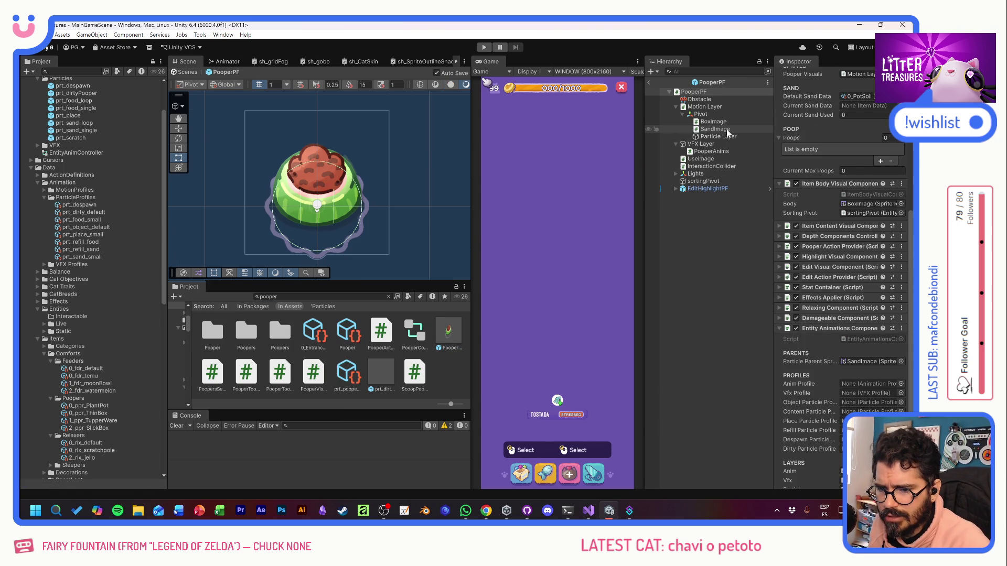
pyautogui.click(714, 121)
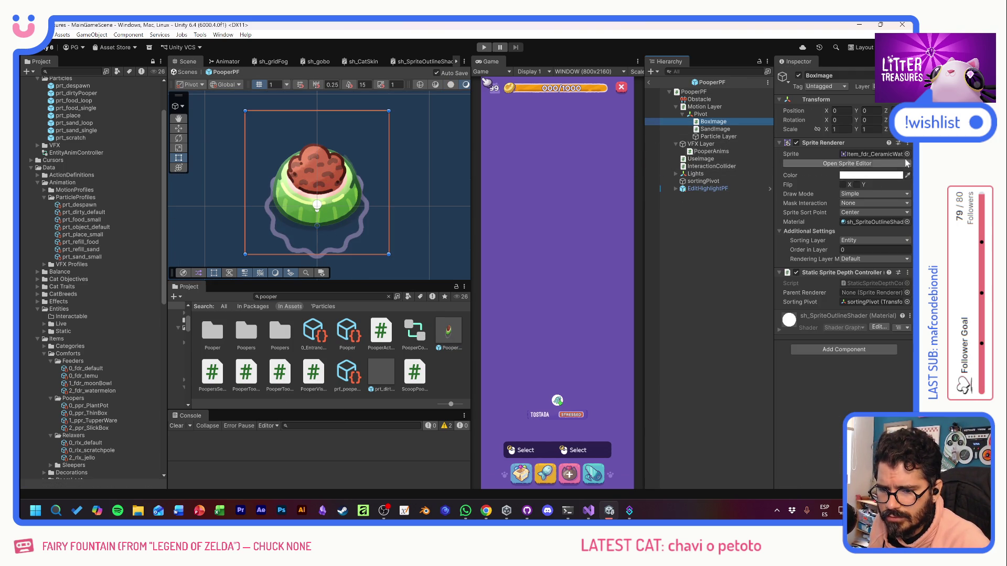
pyautogui.click(906, 154)
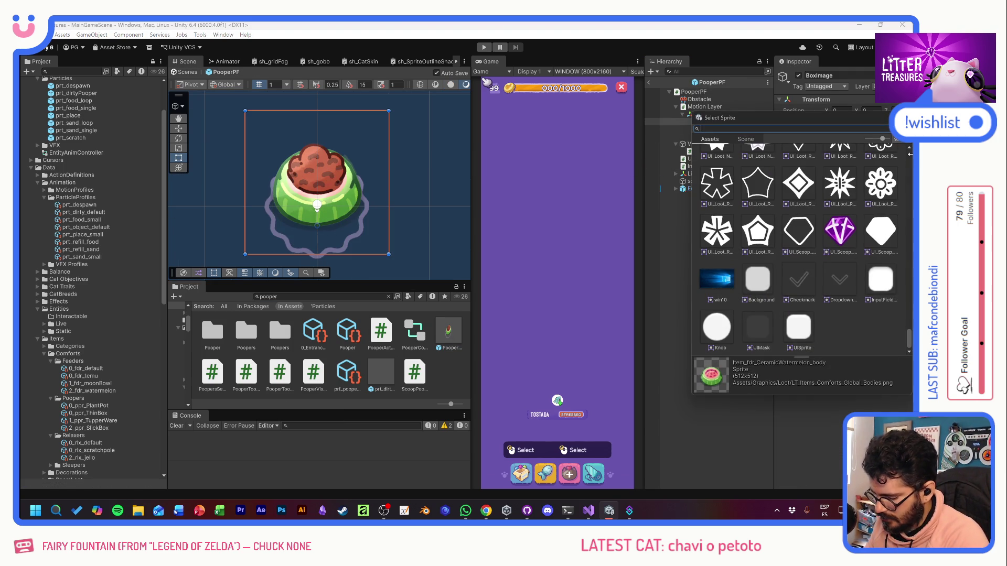
pyautogui.write('ppr')
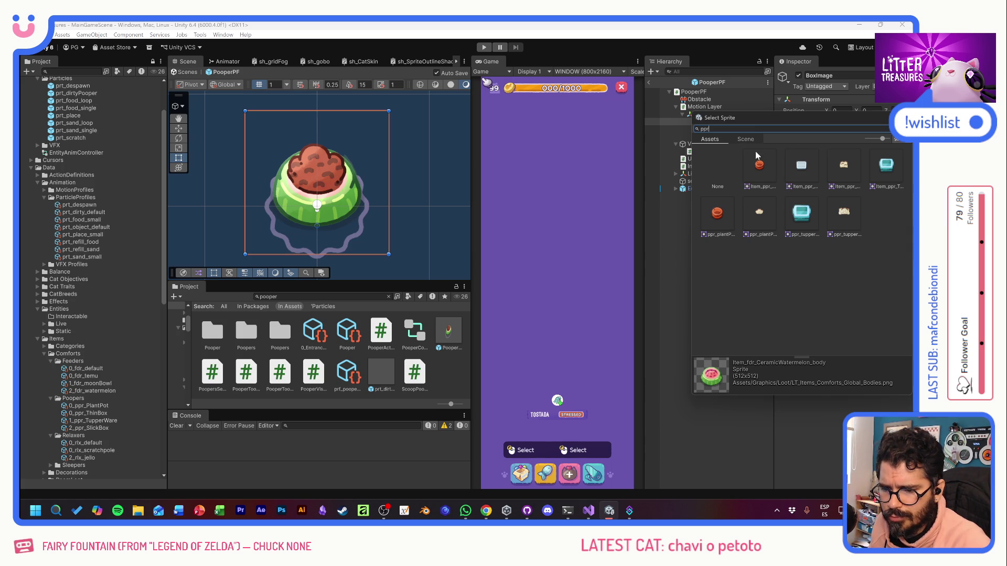
pyautogui.write('sli')
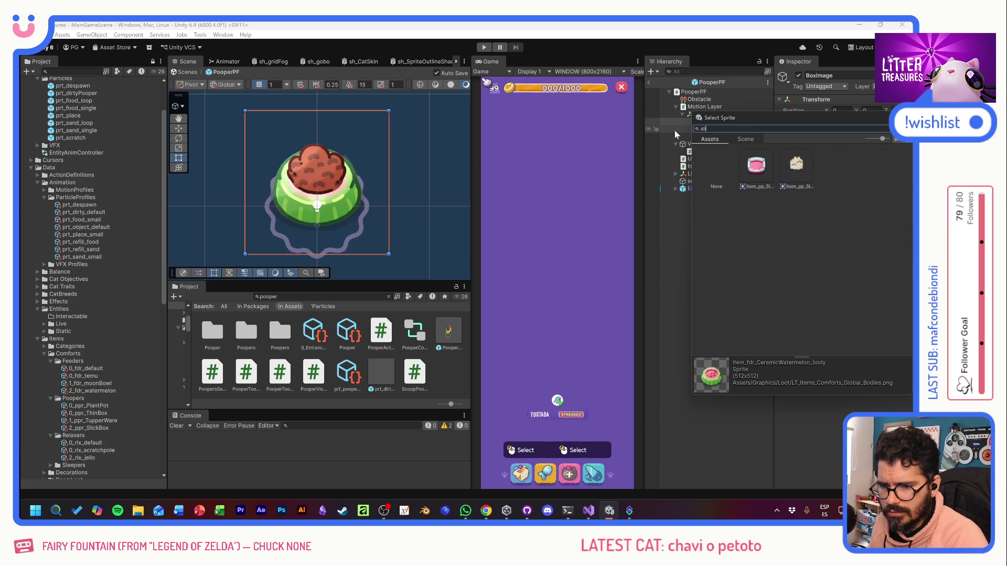
pyautogui.click(761, 167)
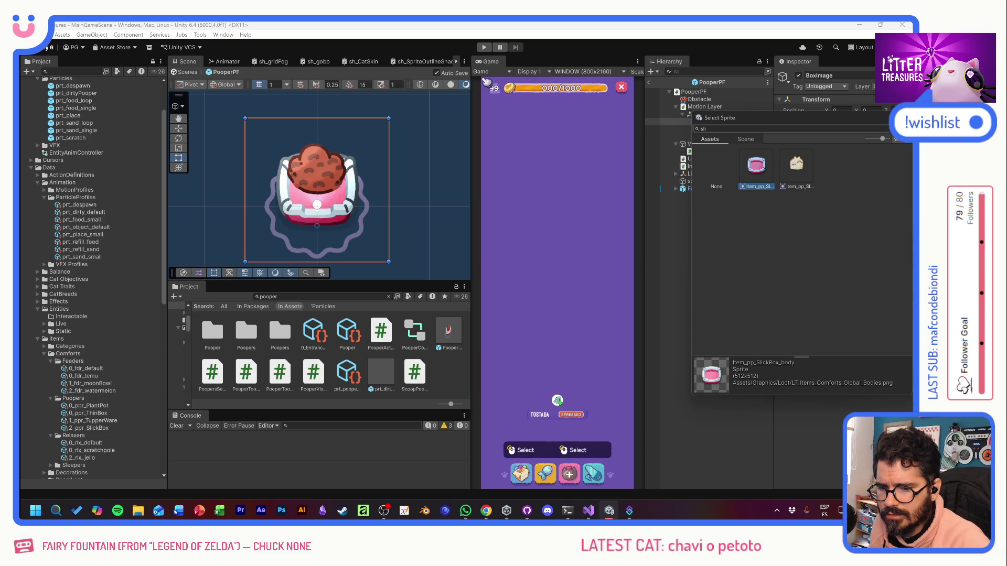
pyautogui.press('Return')
# Step: Set SandImage's sprite to the Item_pp_SlickBox sand sprite
pyautogui.press('Down')
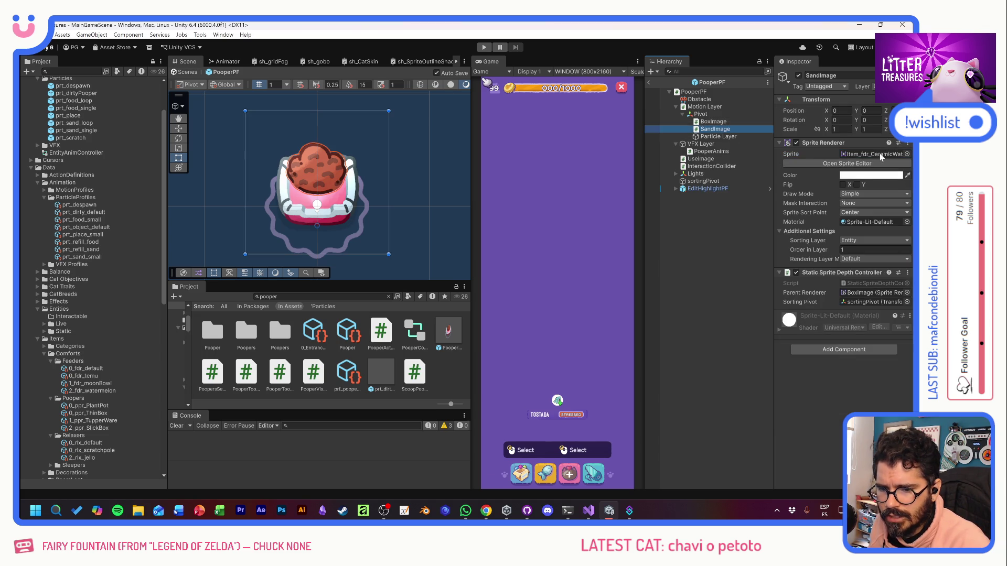
pyautogui.click(906, 154)
pyautogui.write('i')
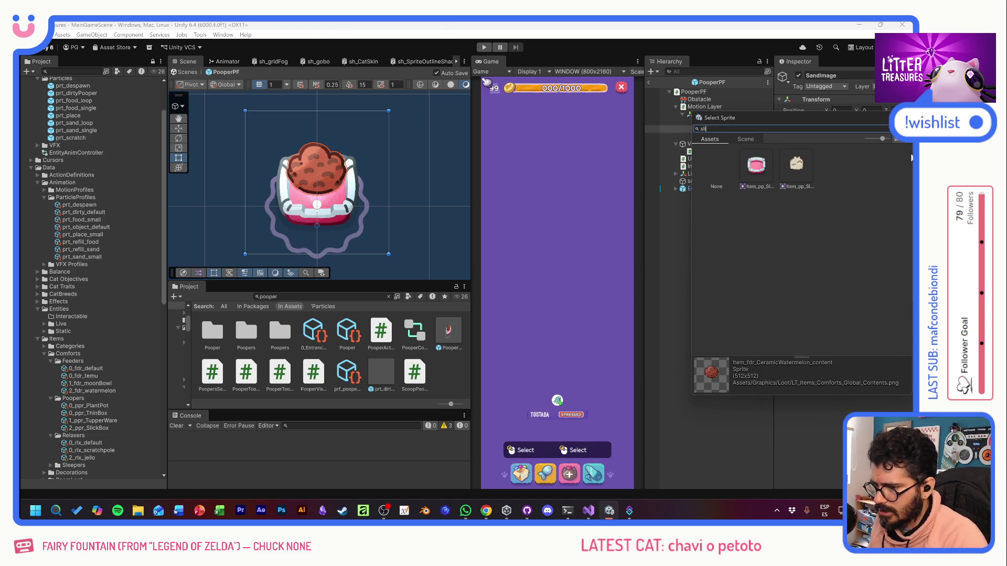
pyautogui.doubleClick(796, 164)
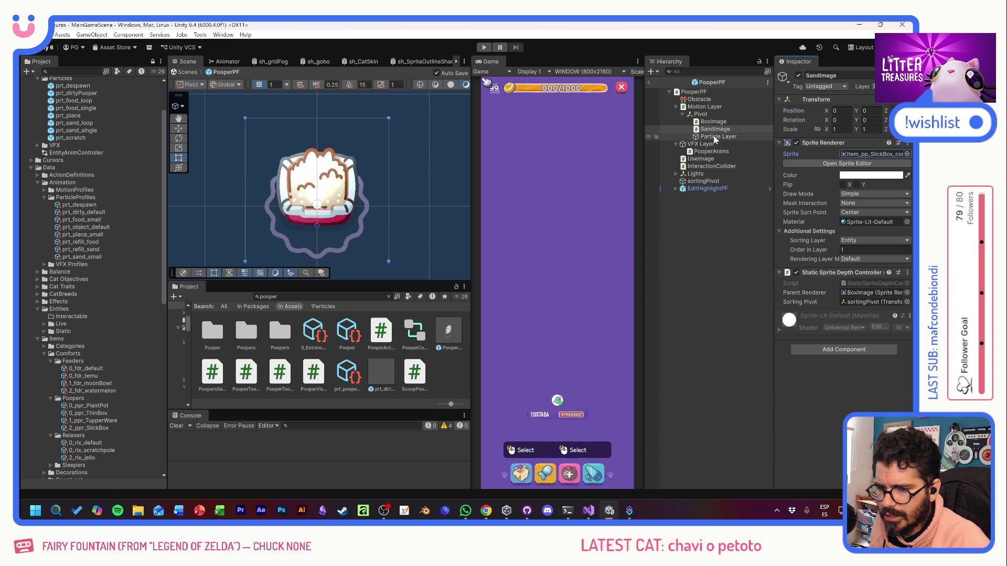
pyautogui.click(707, 174)
pyautogui.click(675, 173)
pyautogui.click(708, 181)
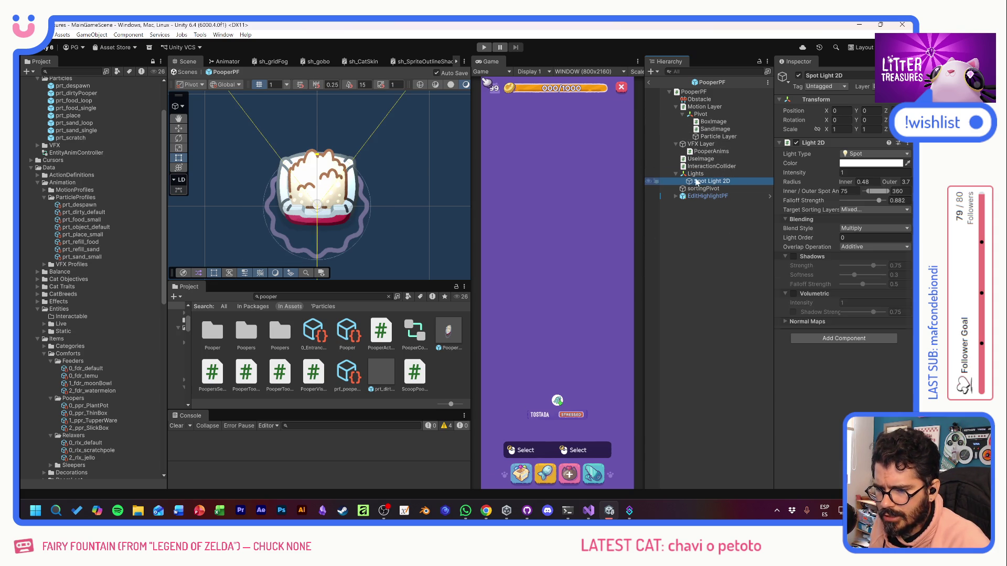
# Step: Move the Spot Light 2D up to Position Y 0.131 and check its Target Sorting Layers
pyautogui.click(179, 129)
pyautogui.moveTo(320, 177); pyautogui.dragTo(317, 159)
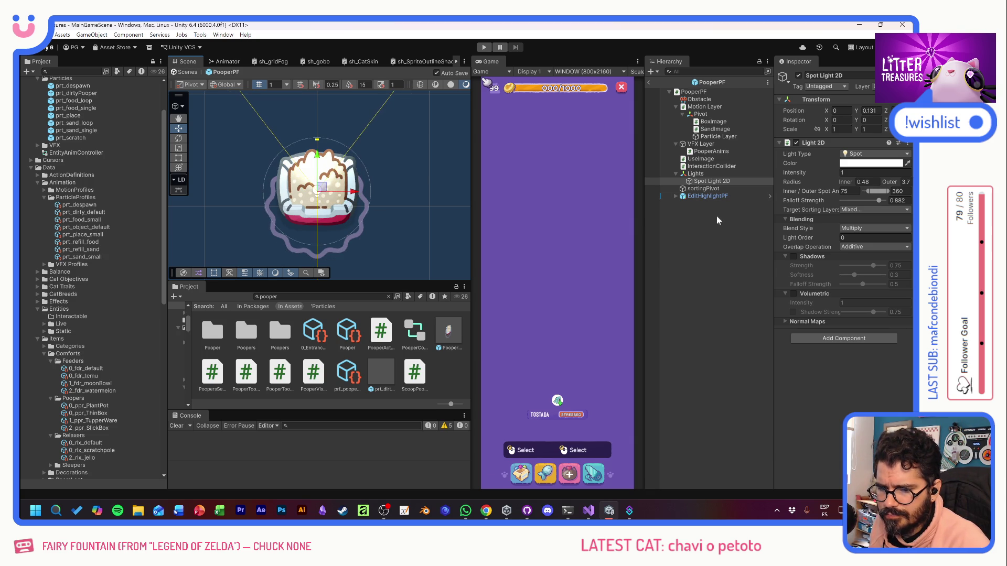
pyautogui.click(851, 210)
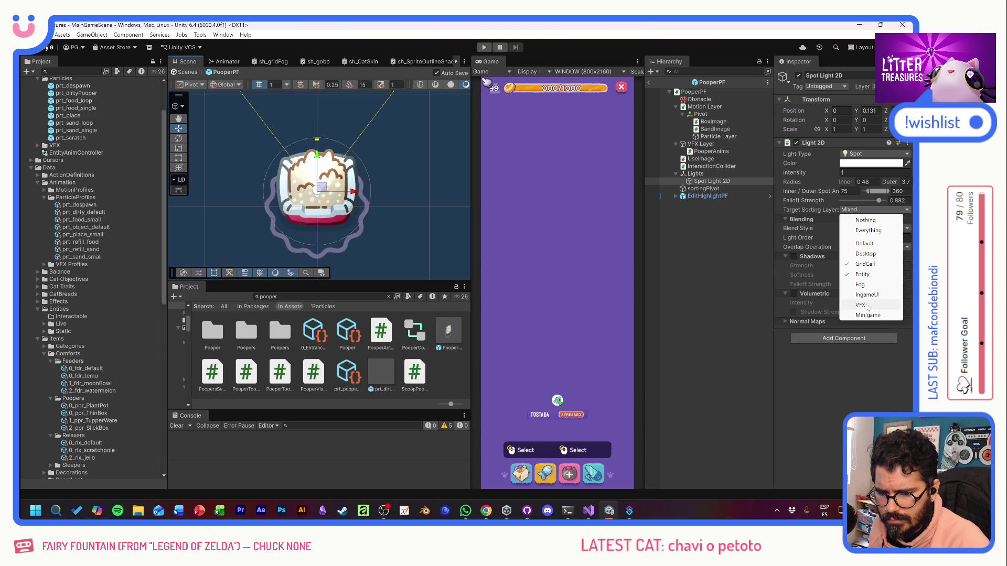
pyautogui.click(694, 228)
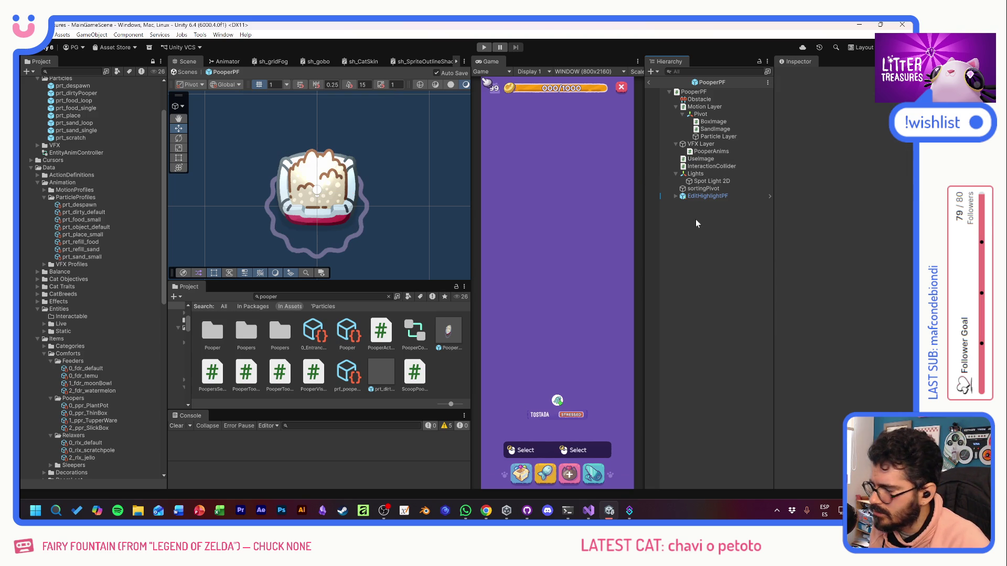
pyautogui.click(715, 129)
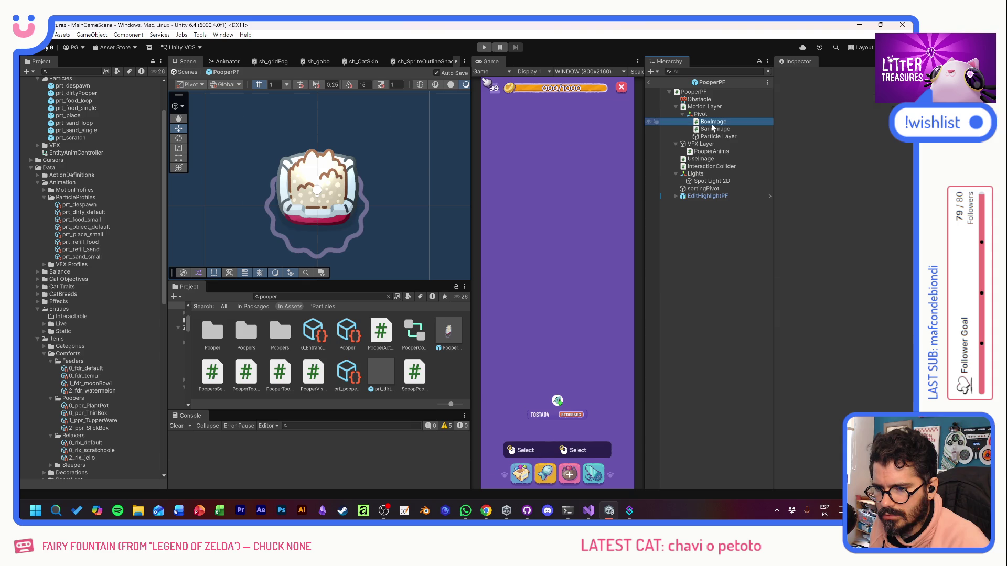
pyautogui.click(713, 115)
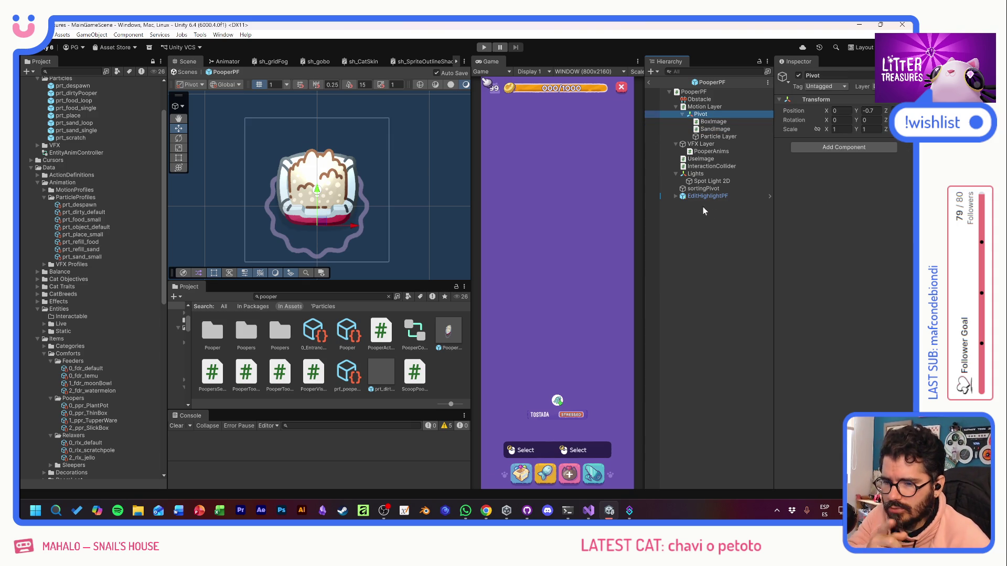
pyautogui.click(717, 137)
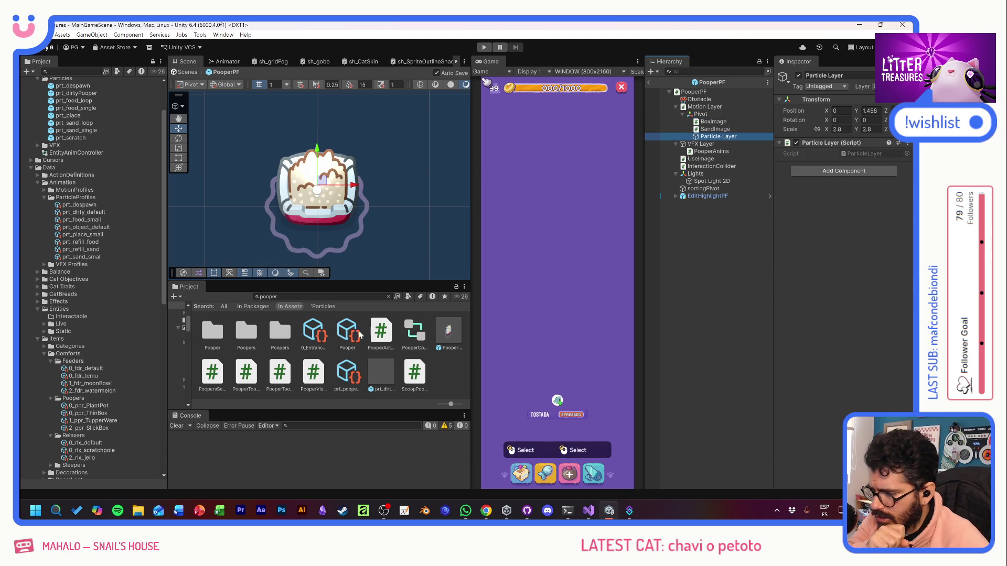
# Step: Place prt_dirtyPooper under PooperPF's Particle Layer at position 0,0
pyautogui.scroll(3, 102, 209)
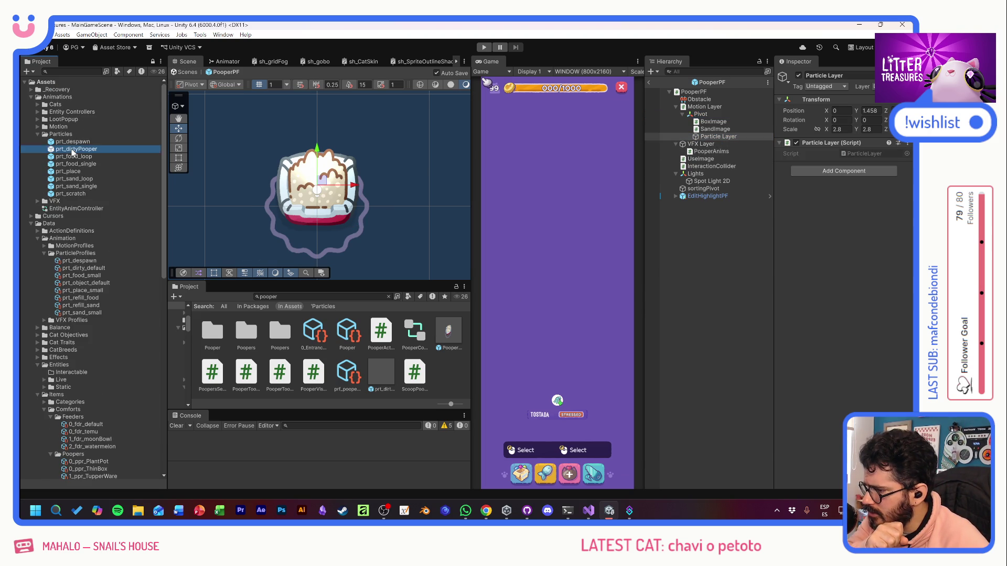
pyautogui.moveTo(714, 141); pyautogui.dragTo(716, 137)
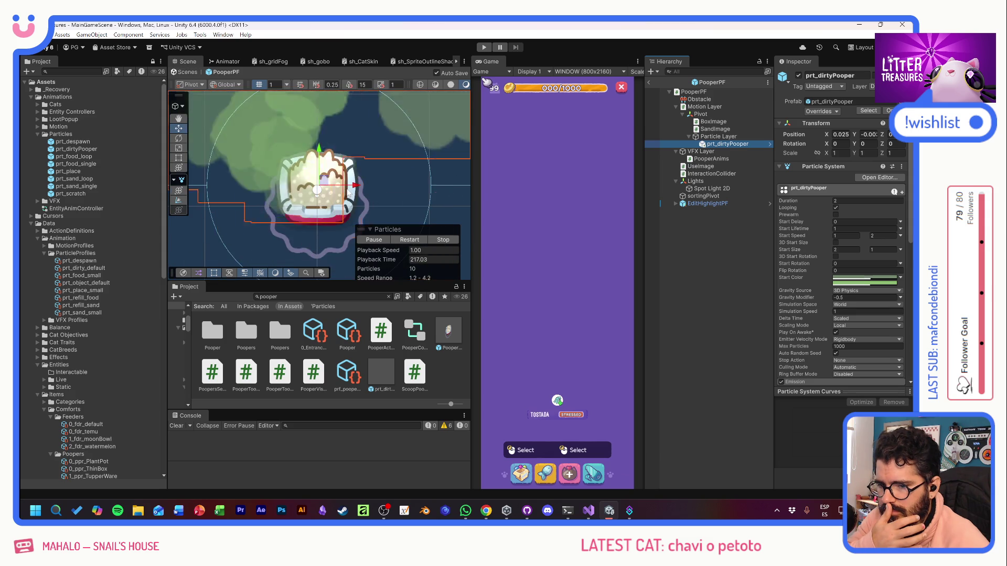
pyautogui.doubleClick(841, 134)
pyautogui.write('0')
pyautogui.press('Tab')
pyautogui.write('0')
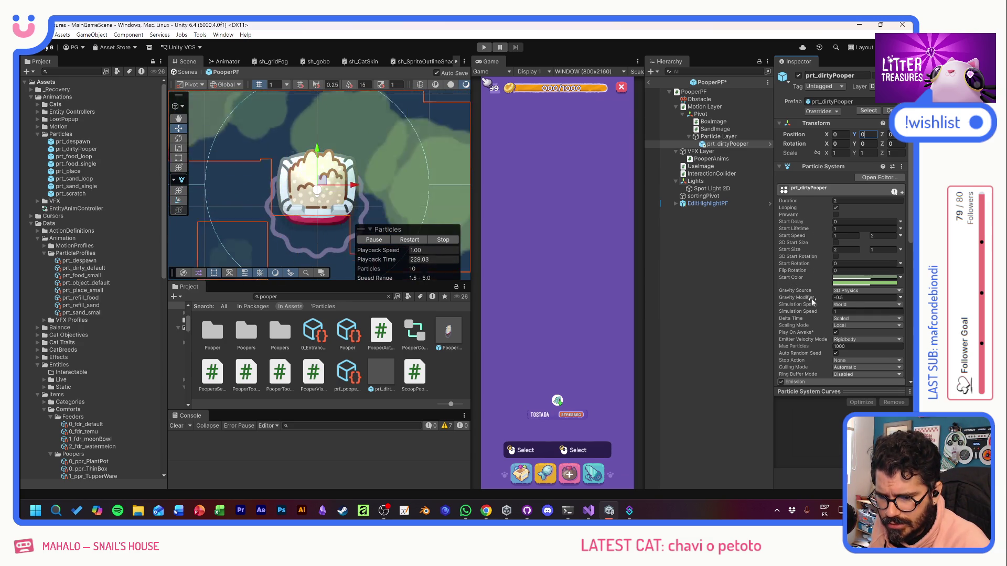
# Step: Set the Start Size random range to 0.5 and 0.1
pyautogui.click(845, 249)
pyautogui.write('.2')
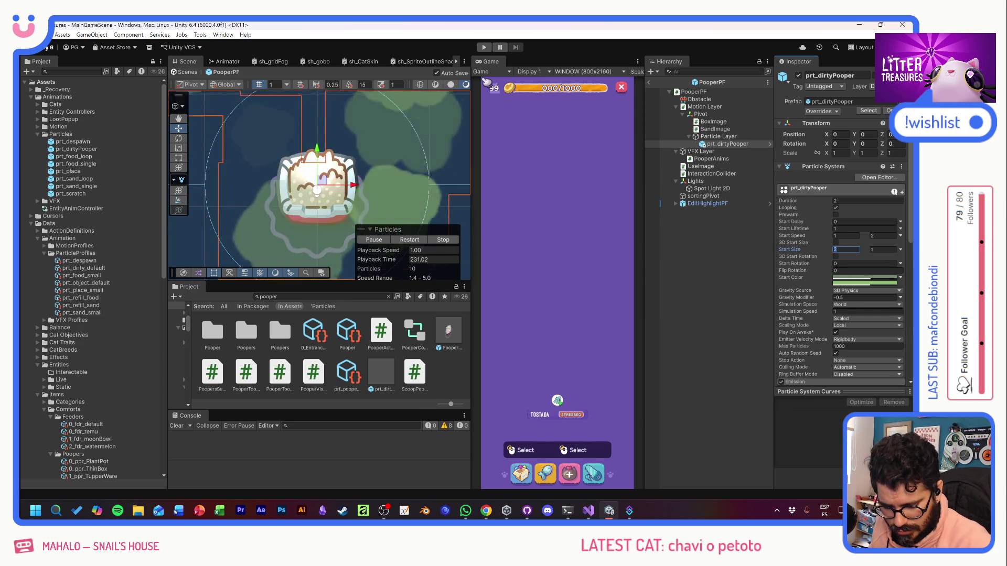
pyautogui.press('Tab')
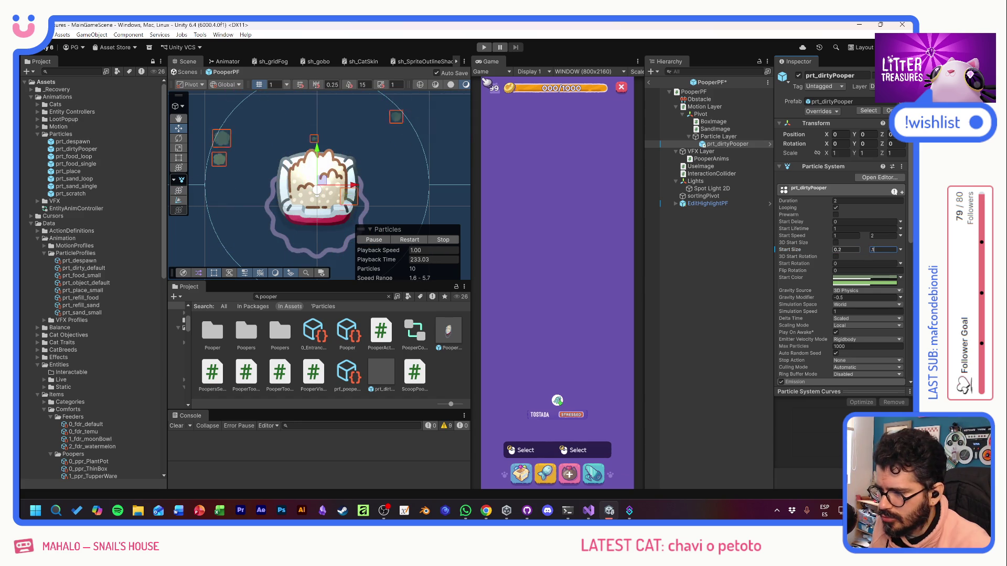
pyautogui.click(845, 249)
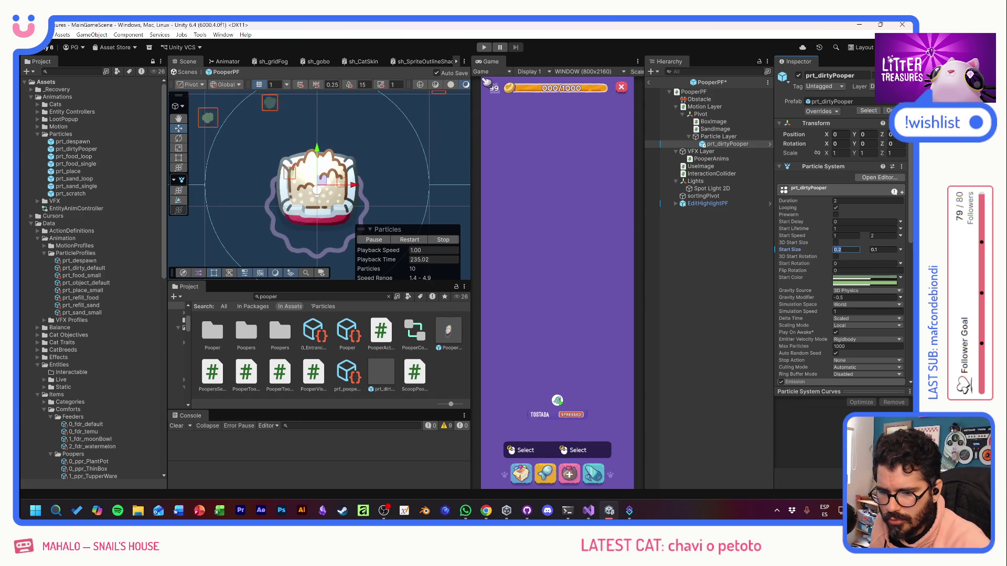
pyautogui.write('.5')
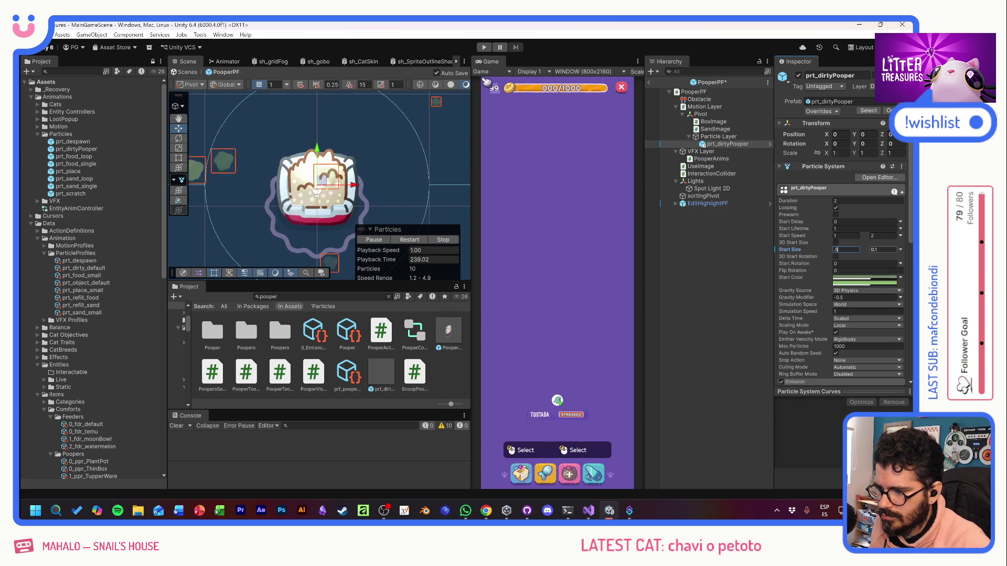
pyautogui.scroll(-1, 804, 331)
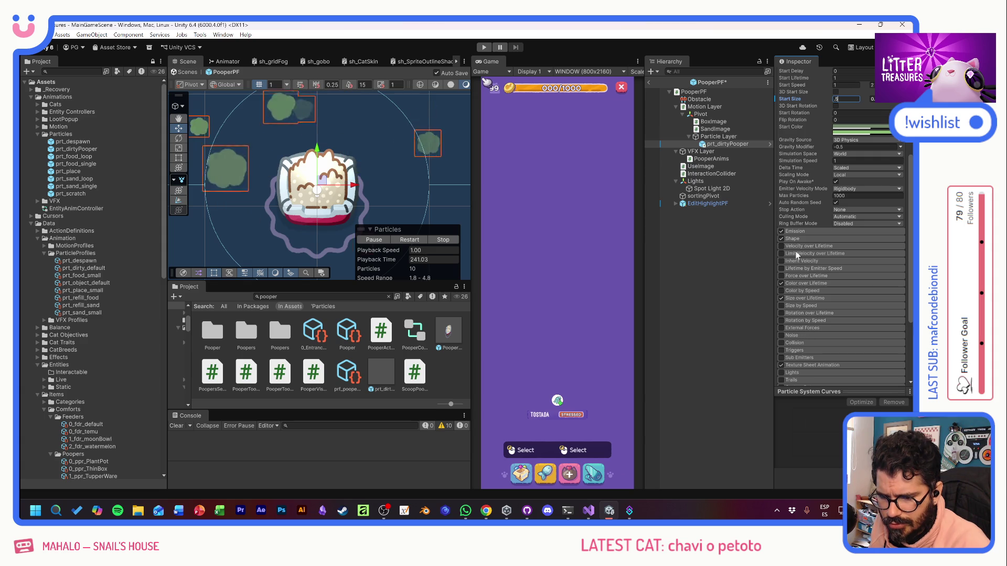
# Step: Shrink the emission shape radius to 0.14
pyautogui.click(799, 238)
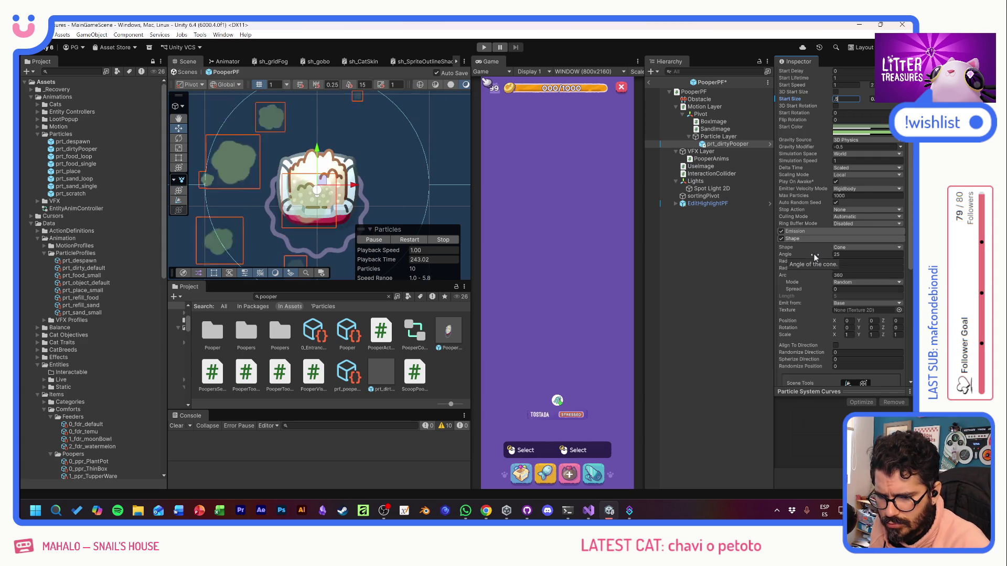
pyautogui.moveTo(813, 260); pyautogui.dragTo(797, 259)
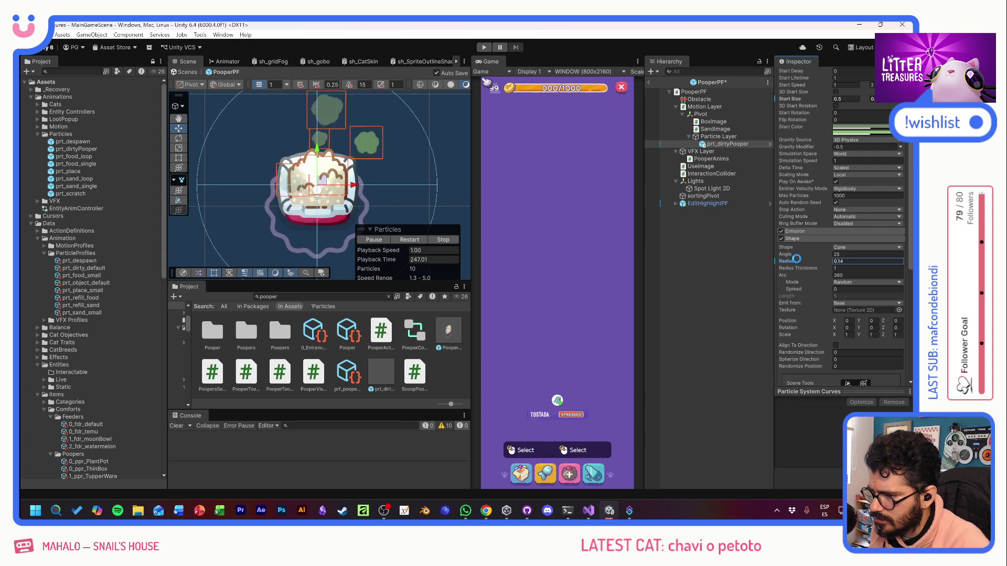
pyautogui.moveTo(391, 159); pyautogui.dragTo(400, 196)
pyautogui.scroll(-3, 399, 191)
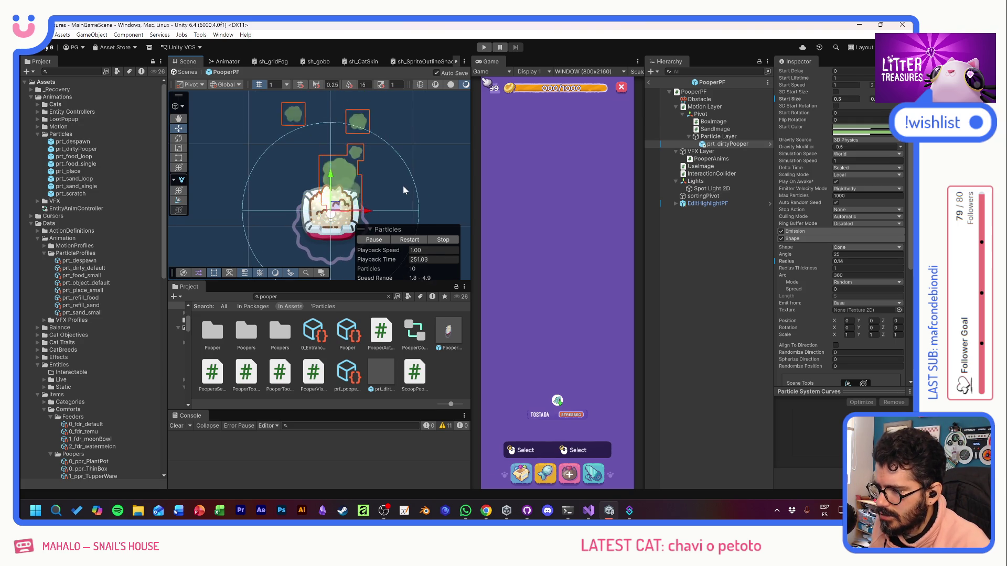
pyautogui.scroll(5, 811, 299)
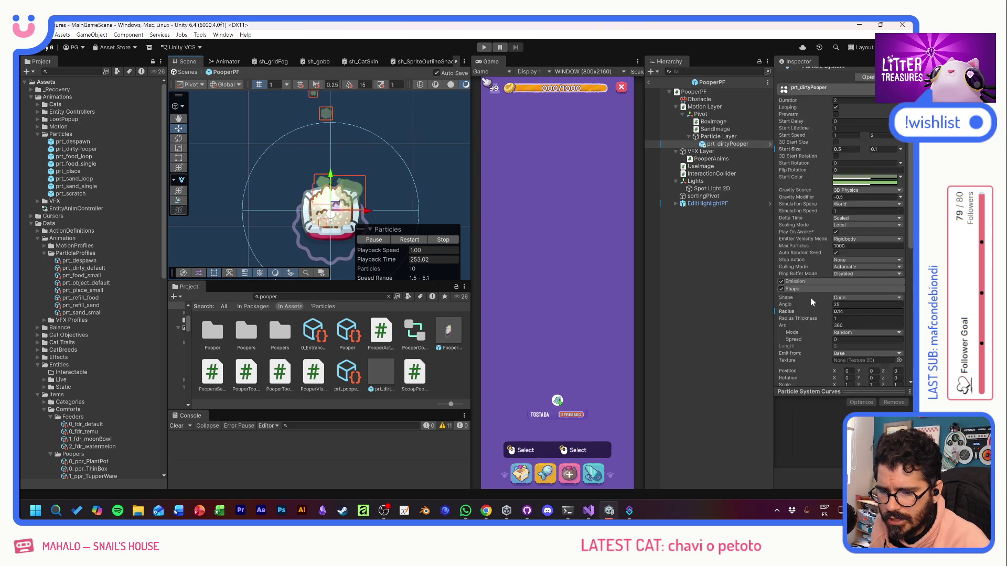
# Step: Set Start Speed to random between two constants, 0.2 and 1
pyautogui.click(900, 185)
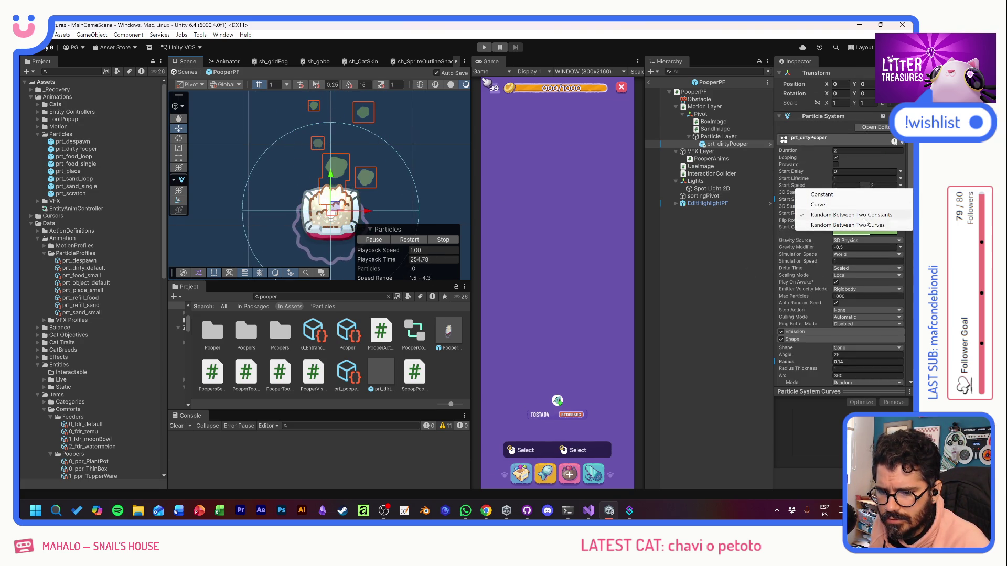
pyautogui.click(845, 185)
pyautogui.write('0.2')
pyautogui.press('Tab')
pyautogui.write('1')
pyautogui.press('Tab')
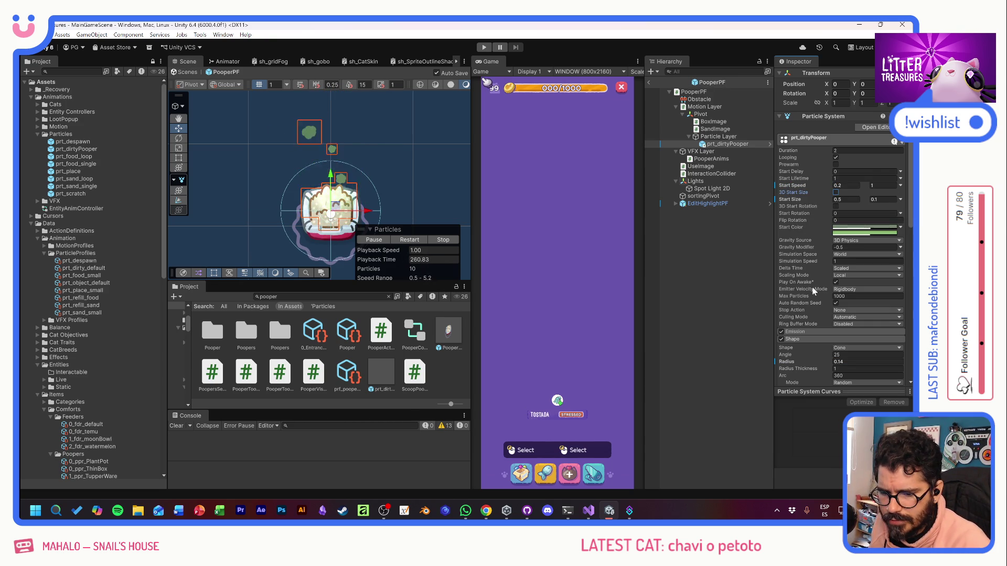
# Step: Set the Gravity Modifier to -0.1
pyautogui.click(865, 247)
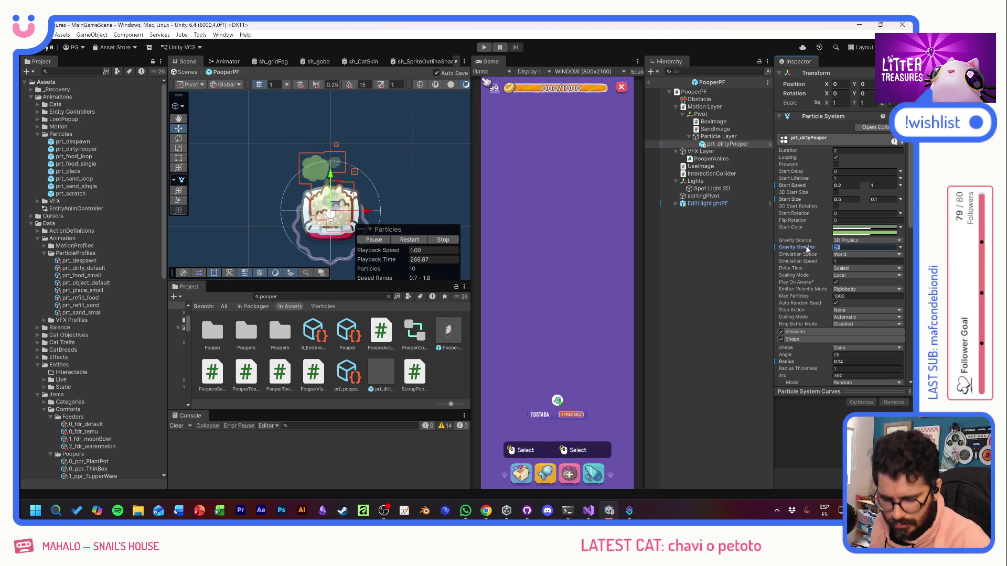
pyautogui.write('0')
pyautogui.press('Return')
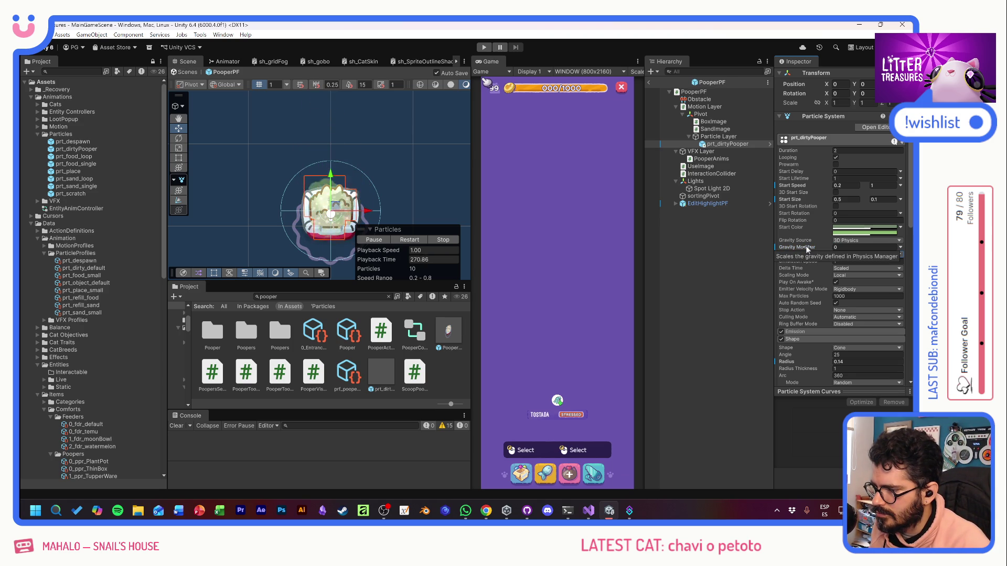
pyautogui.press('Tab')
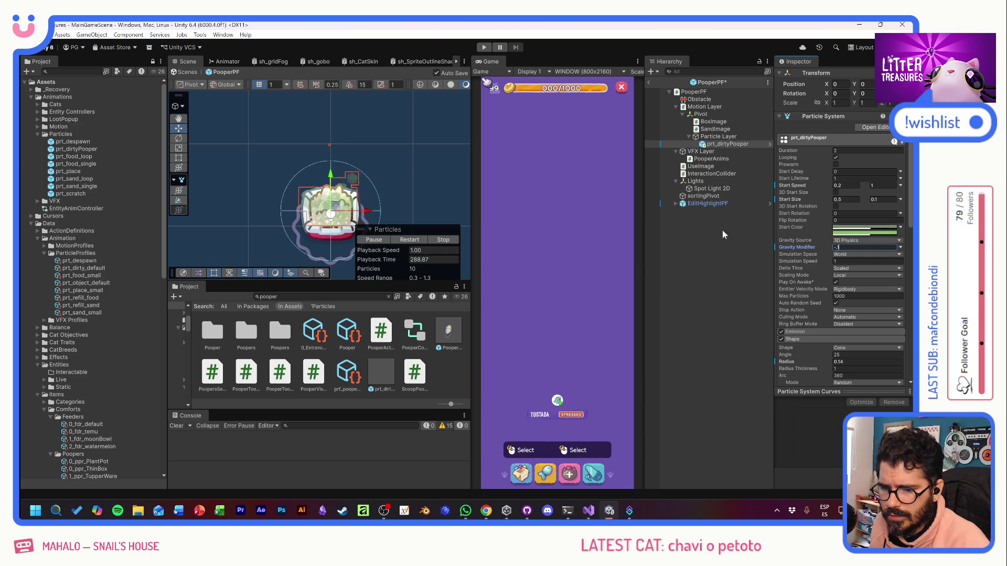
pyautogui.click(737, 268)
# Step: Apply the Start settings override to the prt_dirtyPooper prefab
pyautogui.click(726, 145)
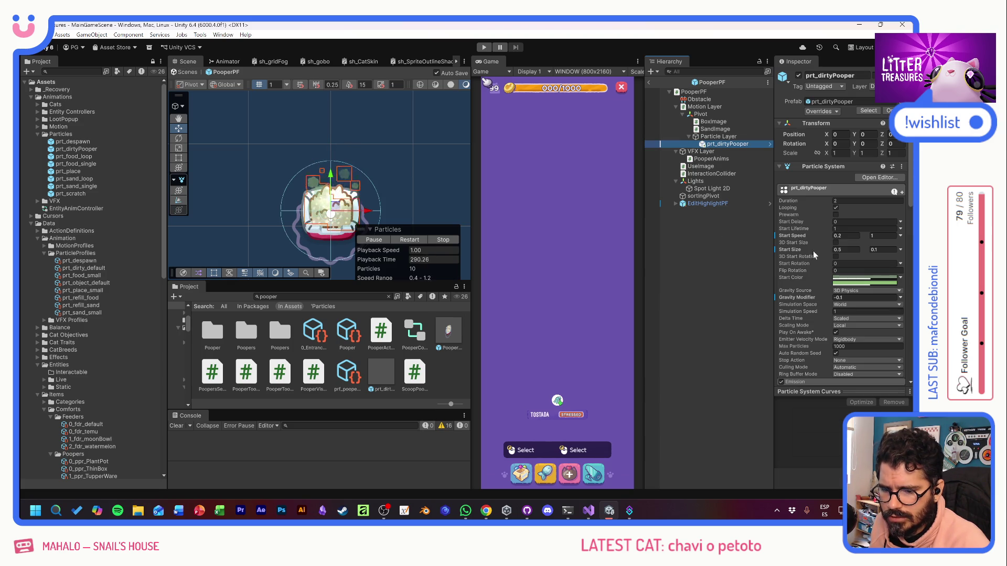
pyautogui.rightClick(802, 250)
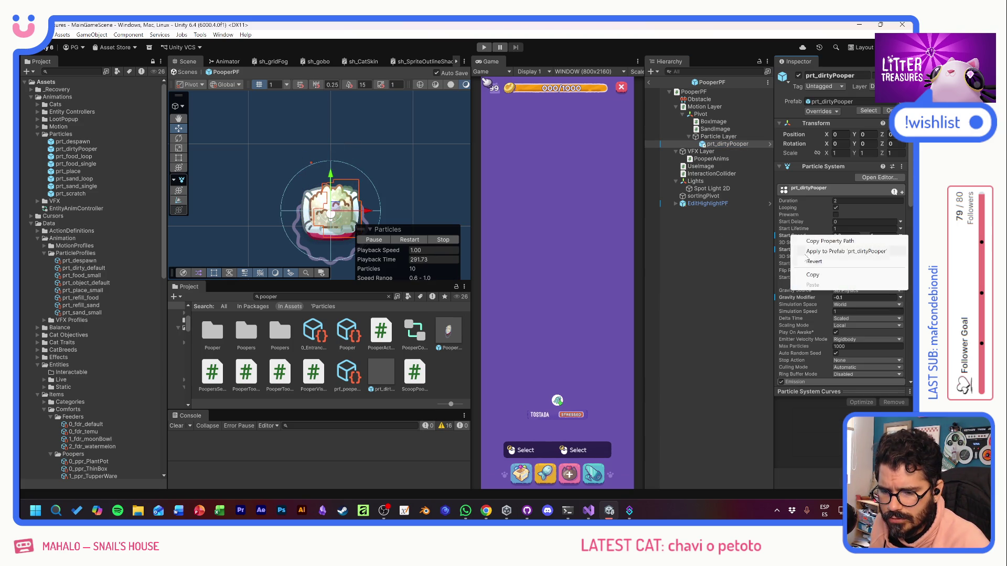
pyautogui.click(805, 252)
pyautogui.rightClick(807, 265)
pyautogui.click(819, 268)
# Step: Apply the shape Radius override to the prt_dirtyPooper prefab
pyautogui.rightClick(798, 297)
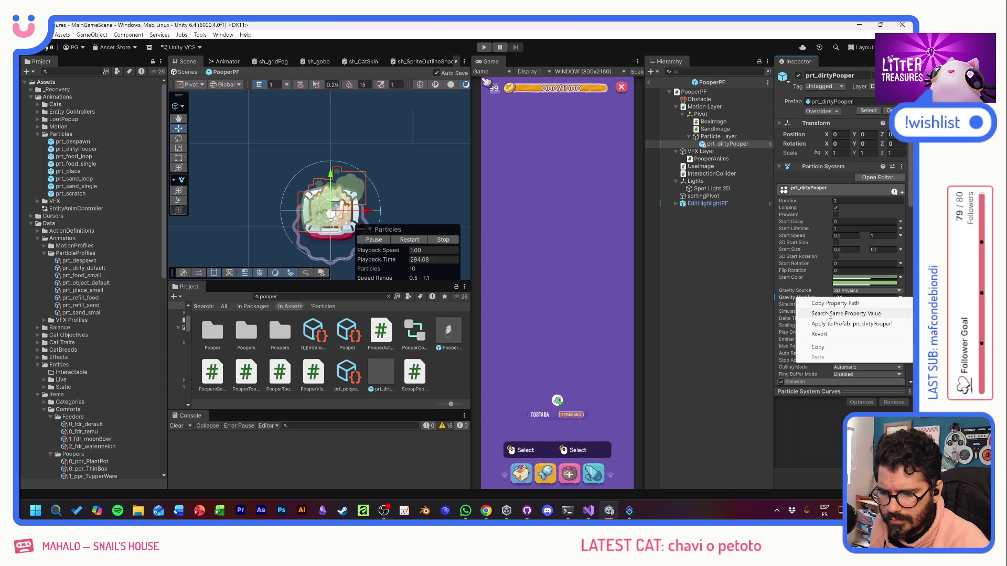
pyautogui.press('Escape')
pyautogui.scroll(-5, 814, 303)
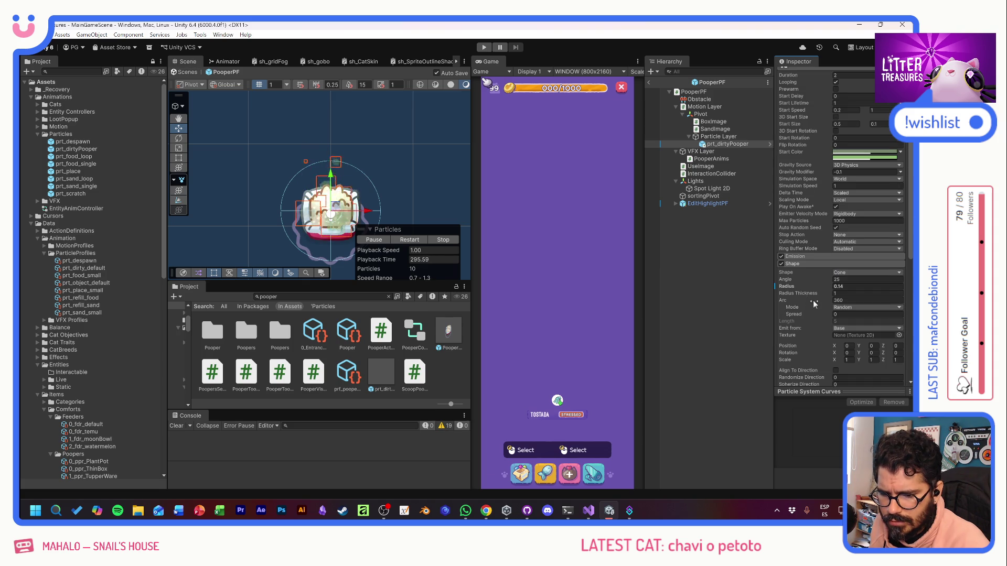
pyautogui.rightClick(790, 286)
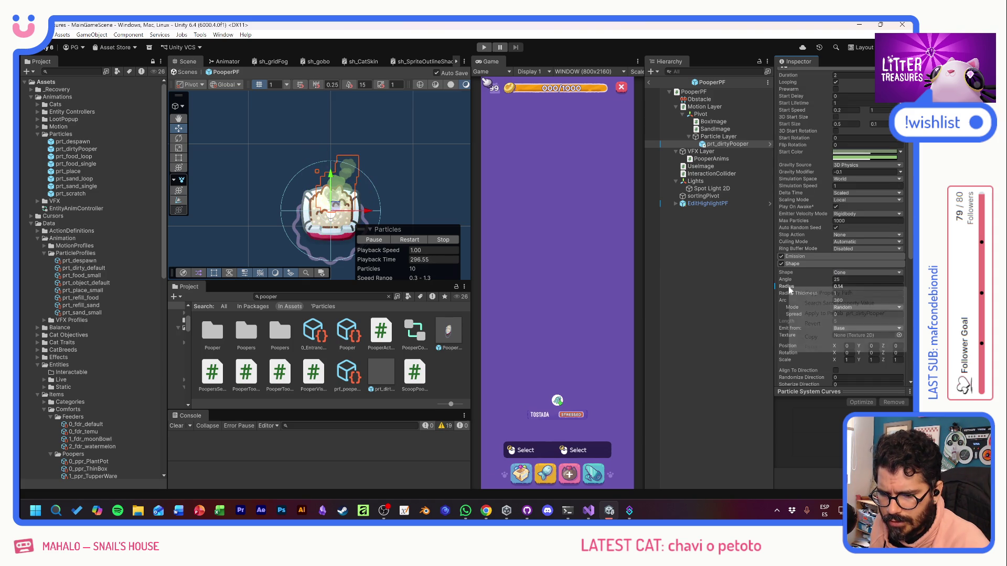
pyautogui.click(822, 313)
pyautogui.scroll(-10, 818, 310)
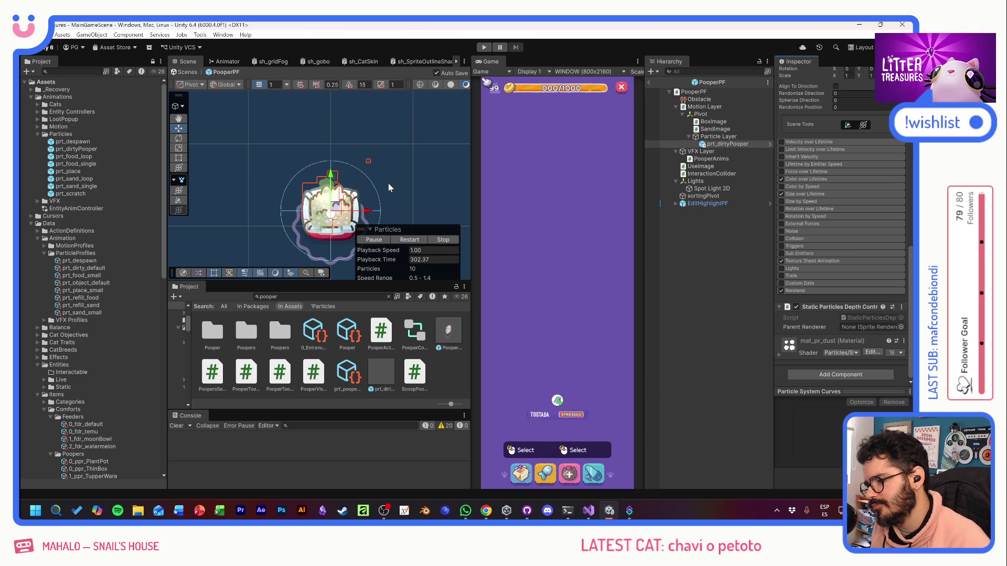
pyautogui.click(706, 222)
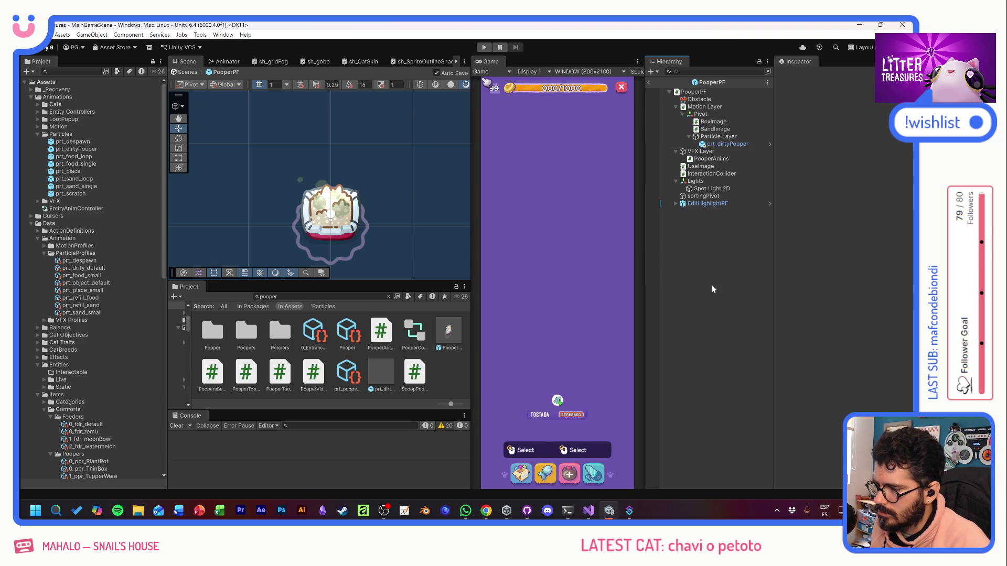
# Step: Delete prt_dirtyPooper from PooperPF's Particle Layer and start Play mode
pyautogui.click(722, 145)
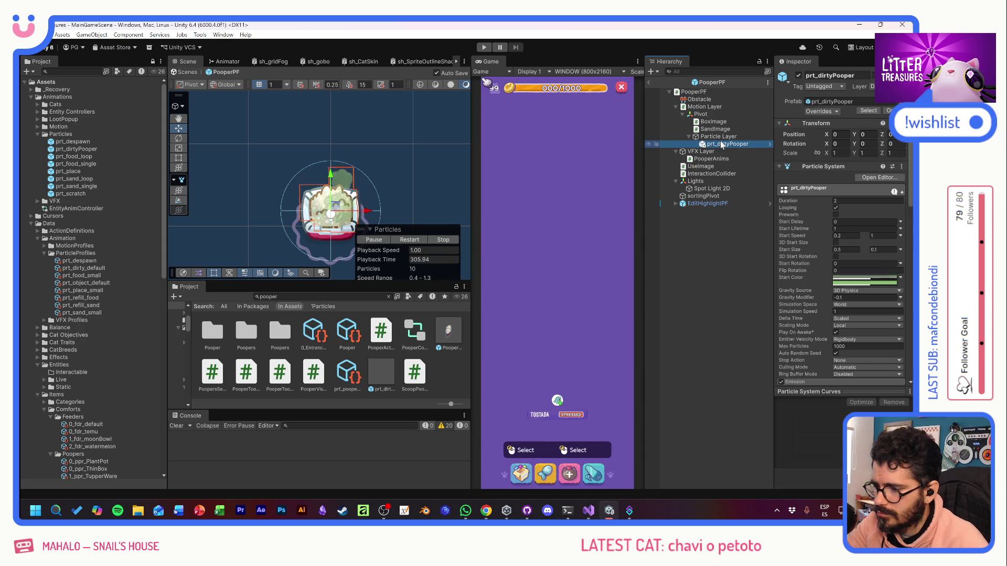
pyautogui.press('Delete')
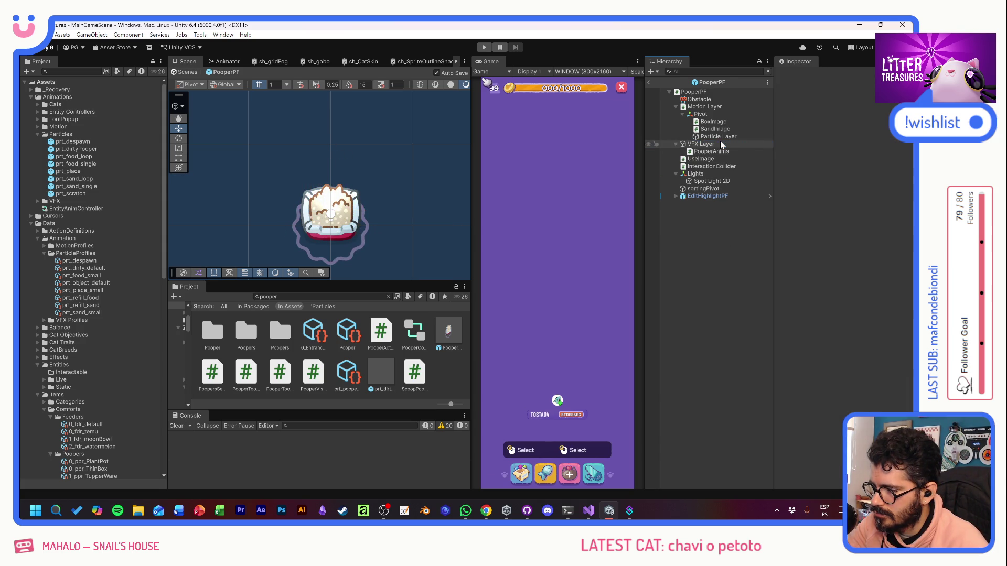
pyautogui.click(483, 47)
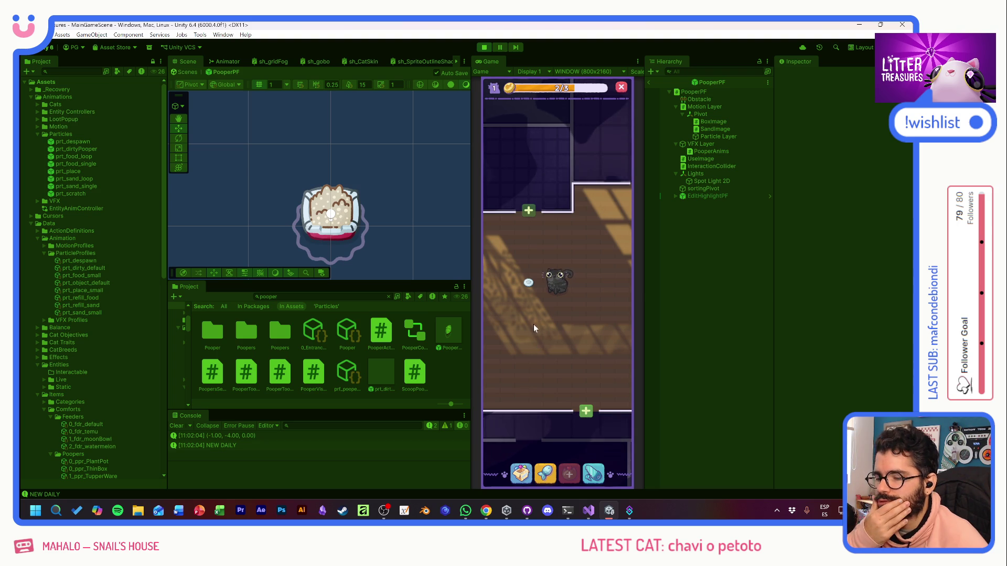
# Step: Place a food bowl in the room
pyautogui.click(529, 283)
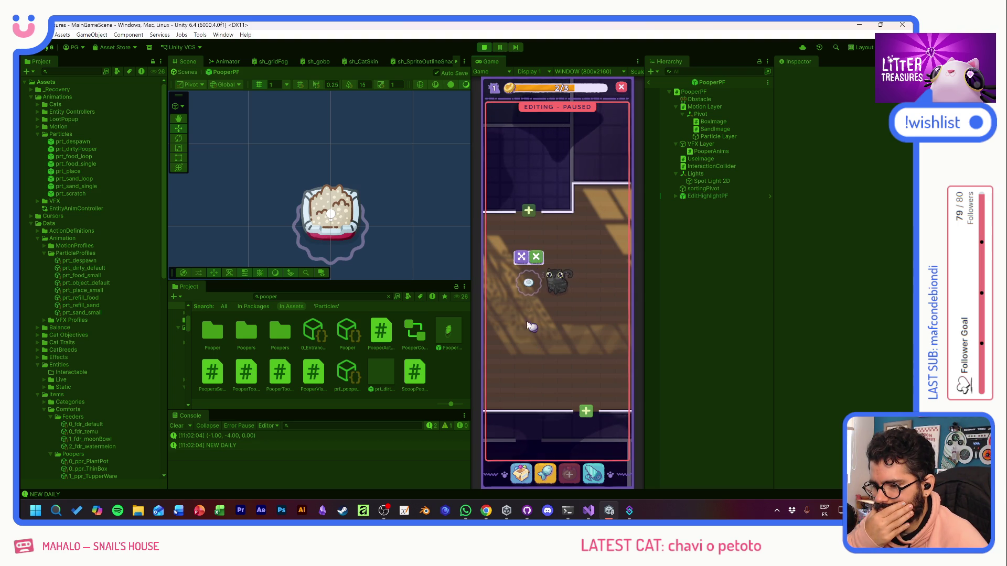
pyautogui.click(558, 450)
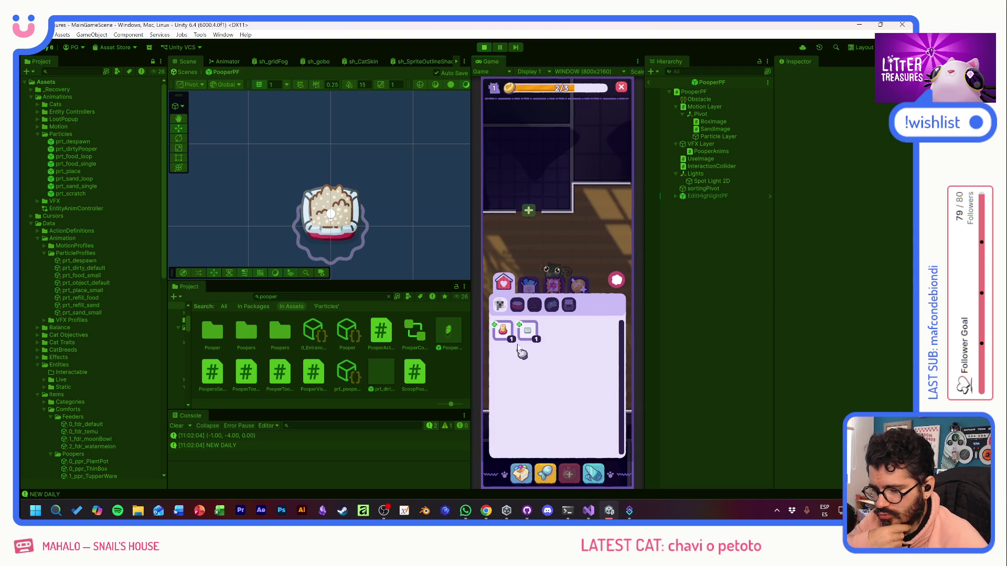
pyautogui.click(534, 284)
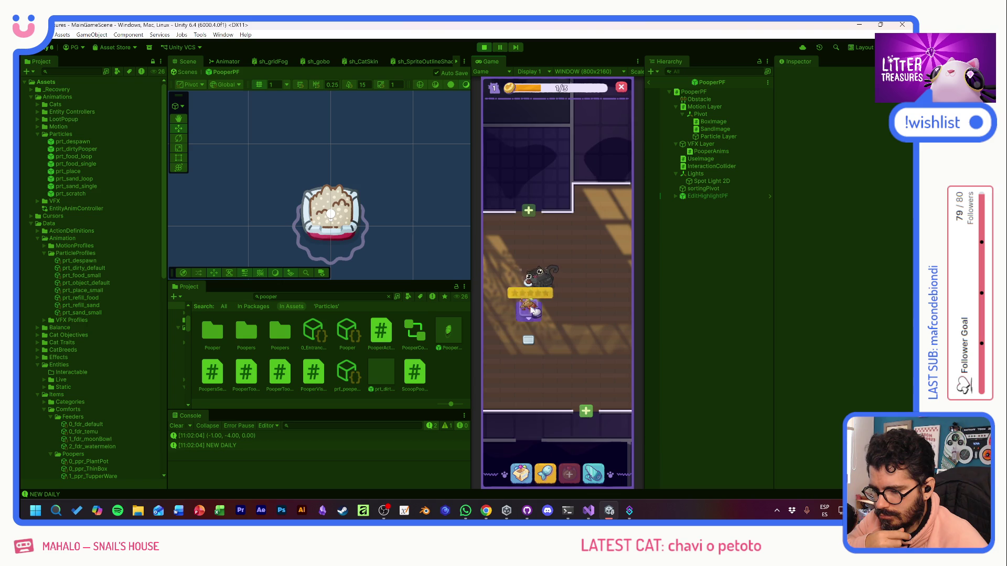
# Step: Place the Scratch Pole from the inventory, give the item to the cat, and scoop the treasure
pyautogui.click(528, 476)
pyautogui.click(509, 340)
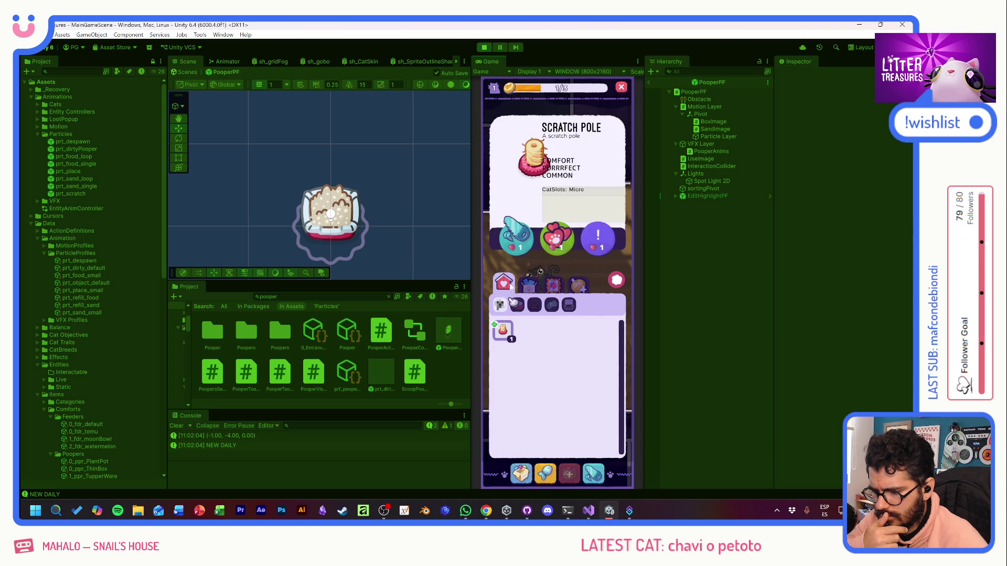
pyautogui.click(519, 235)
pyautogui.click(595, 319)
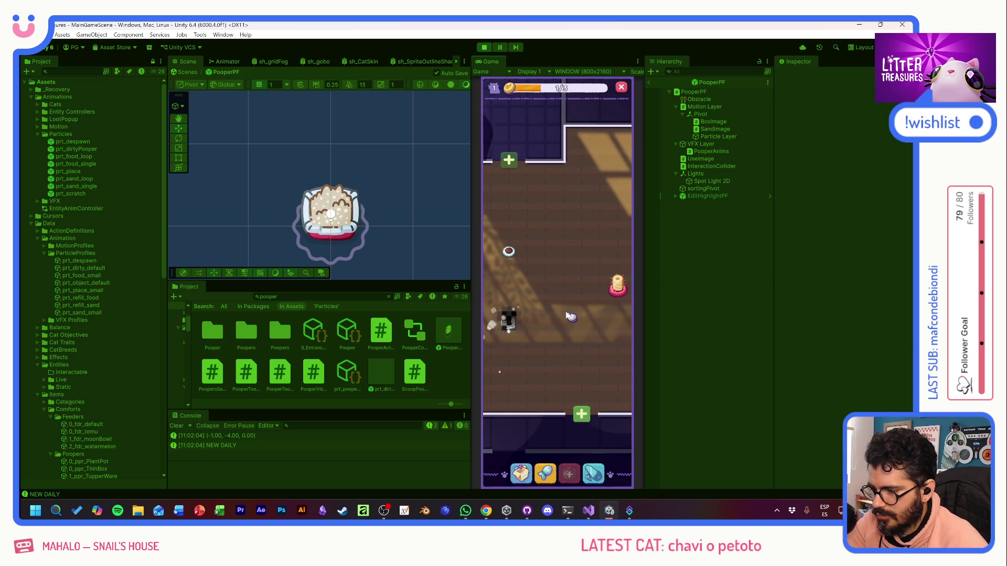
pyautogui.moveTo(569, 313); pyautogui.dragTo(519, 316)
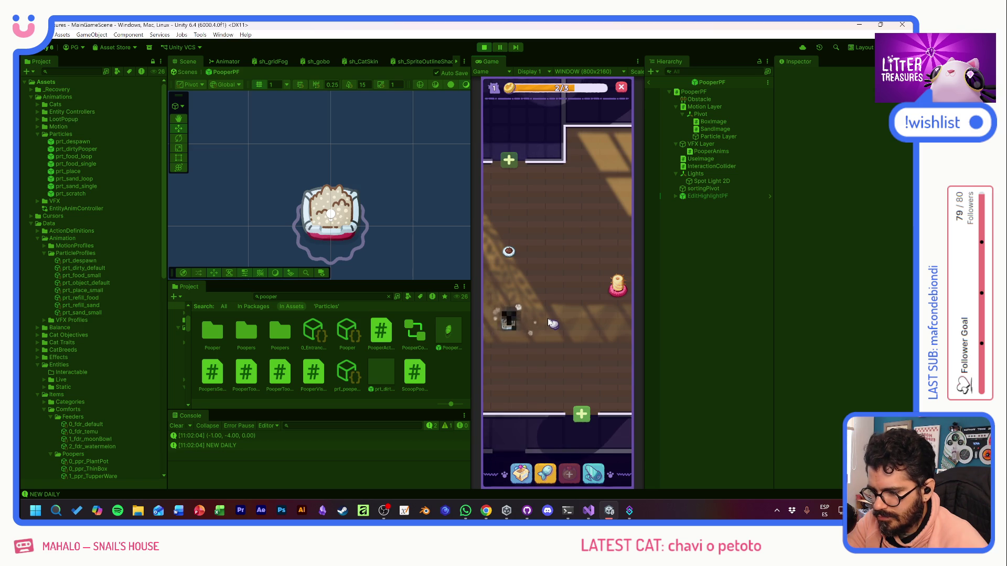
pyautogui.click(515, 320)
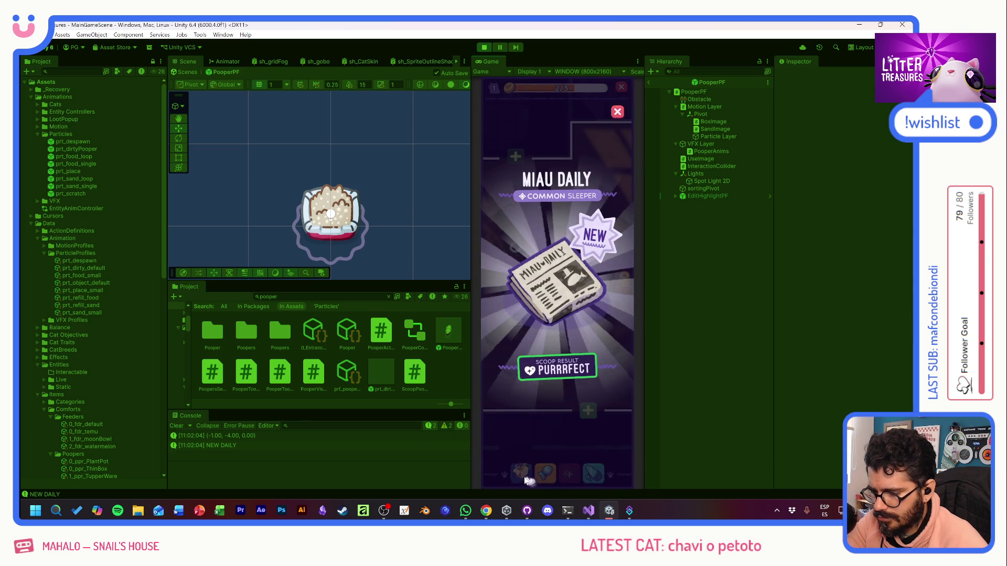
# Step: Dismiss the Miau Daily reward, place the newspaper from the inventory, and pet the cat
pyautogui.click(534, 449)
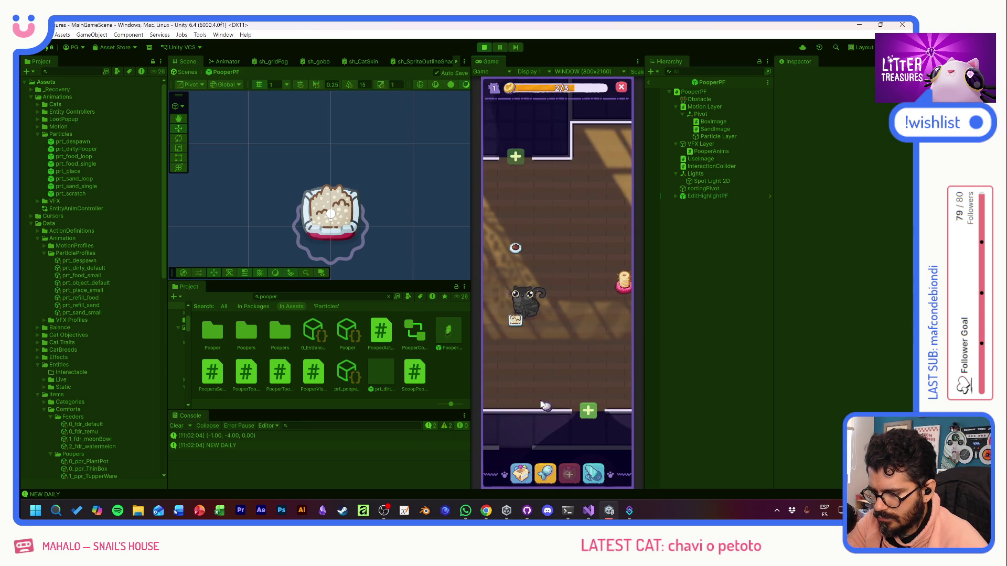
pyautogui.click(521, 474)
pyautogui.click(502, 331)
pyautogui.click(518, 231)
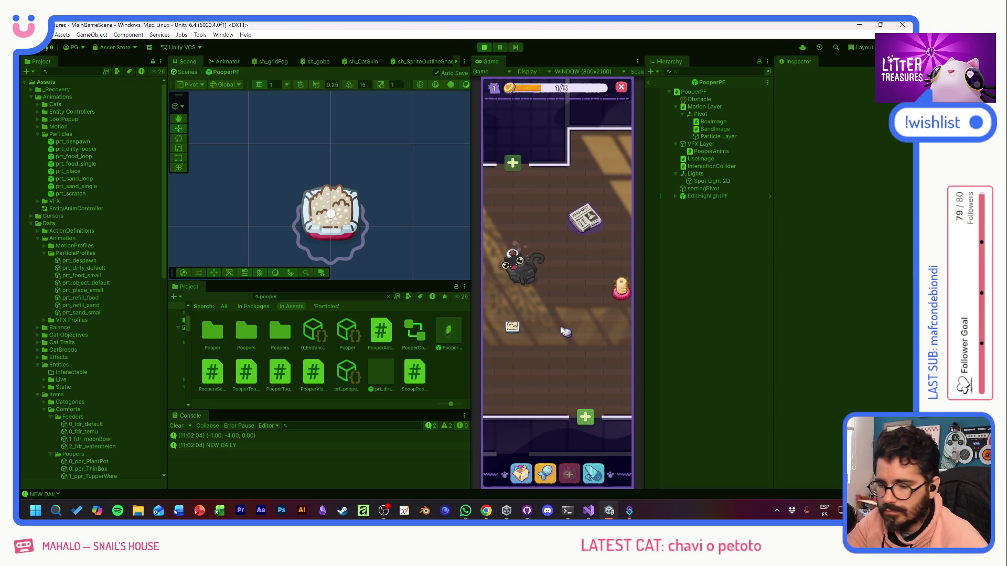
pyautogui.click(520, 240)
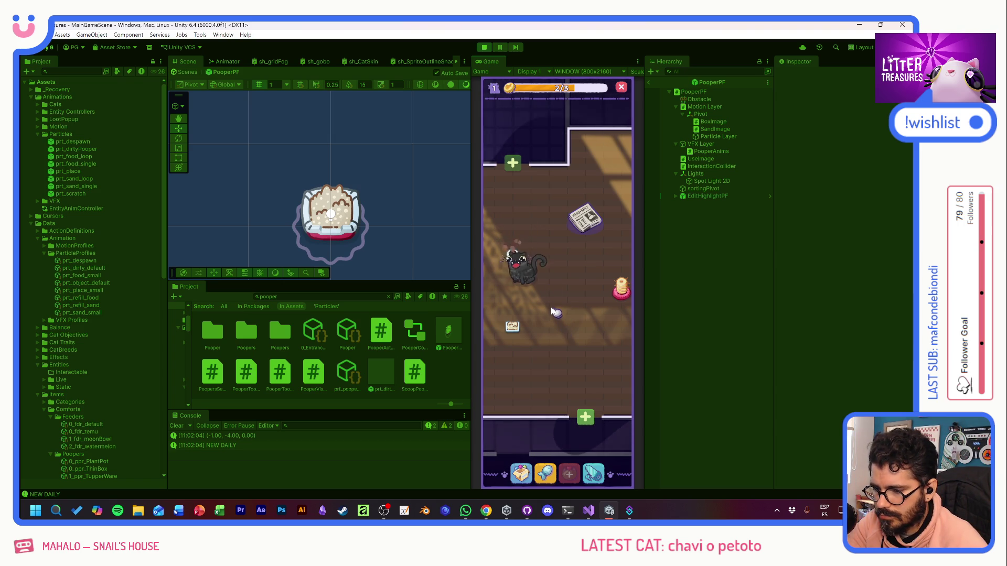
pyautogui.moveTo(516, 331)
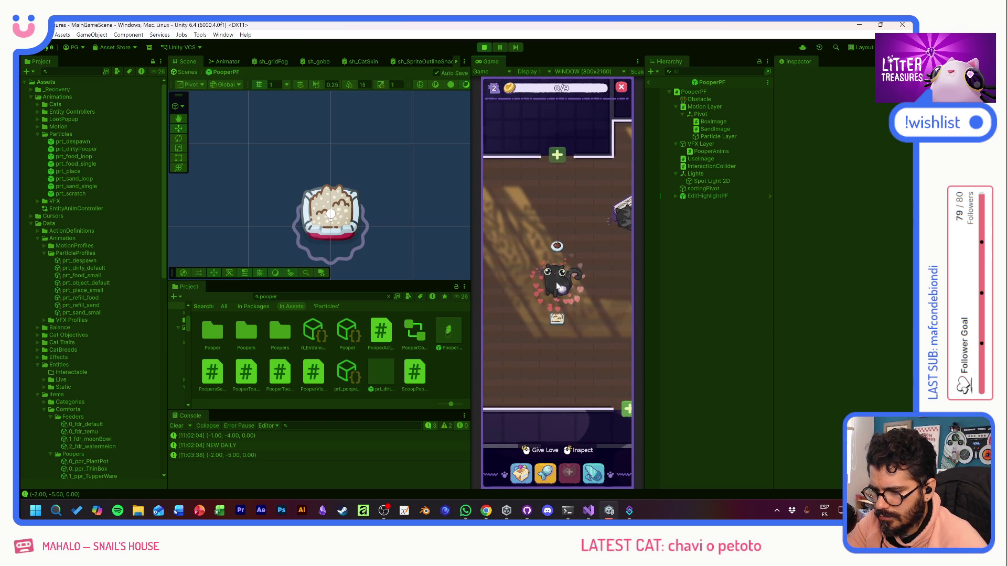
# Step: Rename the cat from PETOTO to JARAKIRI and close its profile card
pyautogui.click(559, 295)
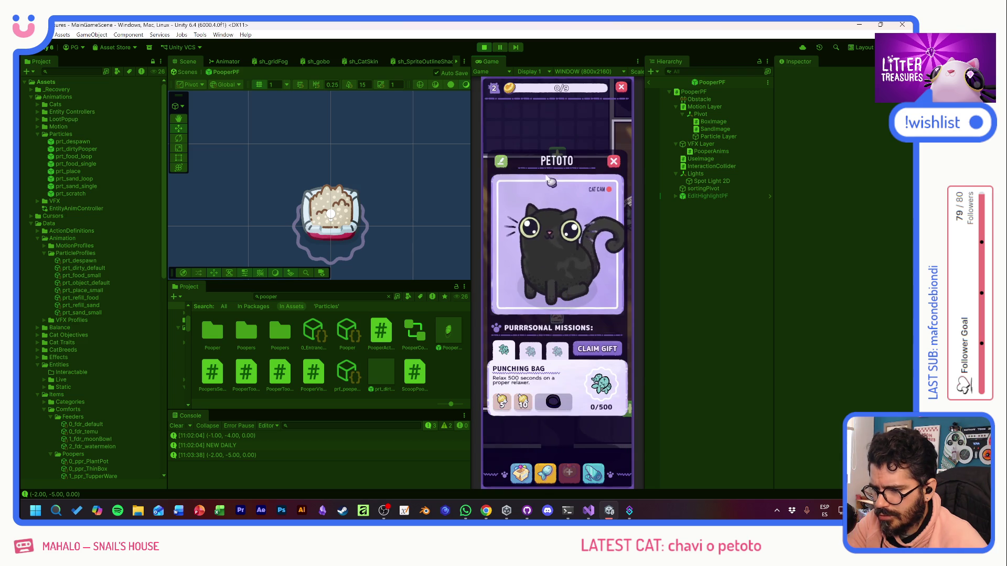
pyautogui.click(557, 160)
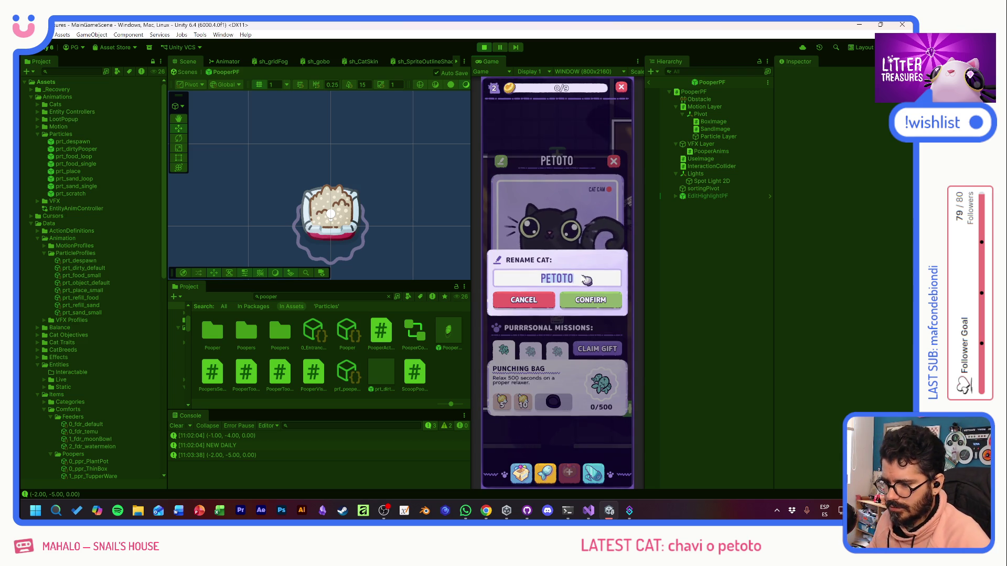
pyautogui.press('capslock')
pyautogui.press('BackSpace')
pyautogui.press('BackSpace')
pyautogui.press('BackSpace')
pyautogui.write('JARAKIKI')
pyautogui.press('BackSpace')
pyautogui.press('BackSpace')
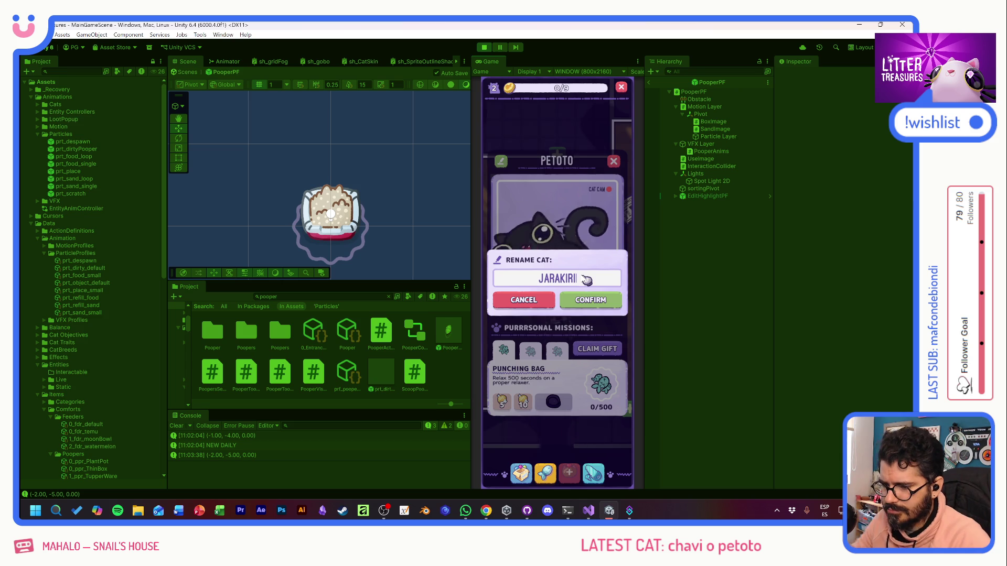
pyautogui.click(592, 302)
pyautogui.click(613, 162)
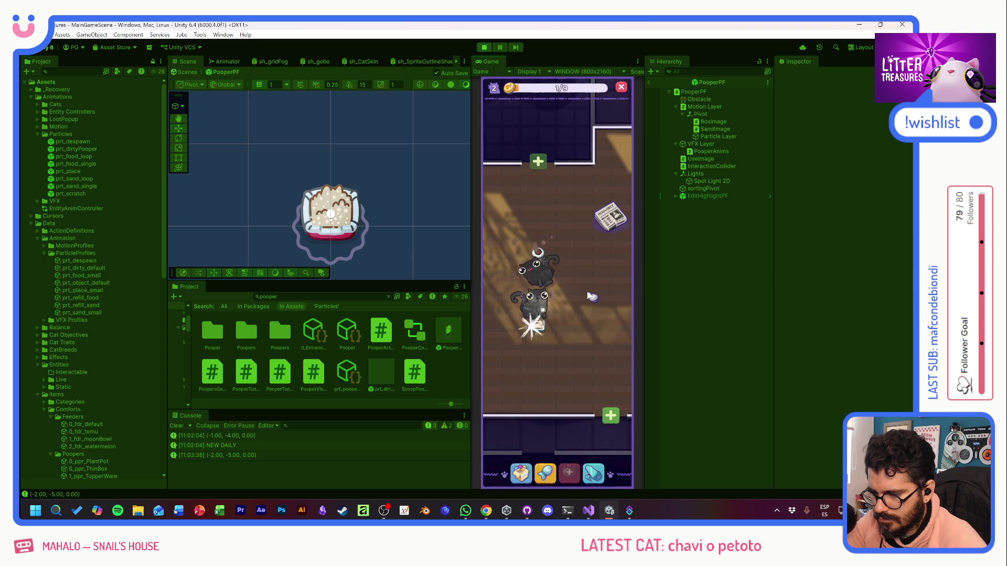
# Step: Scoop a Pot Soil reward, dismiss its card, and check the cats' labels in the room
pyautogui.click(548, 325)
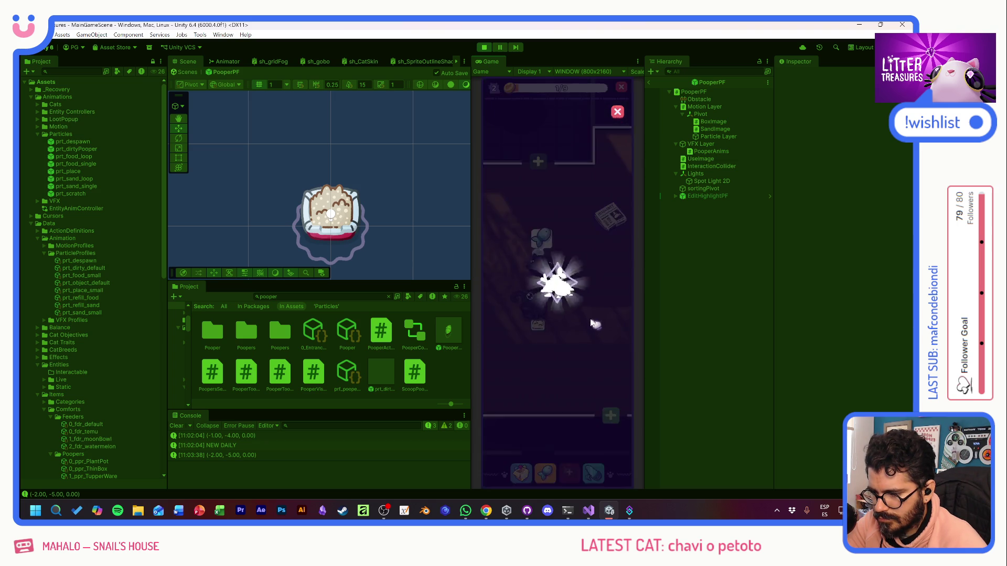
pyautogui.click(589, 304)
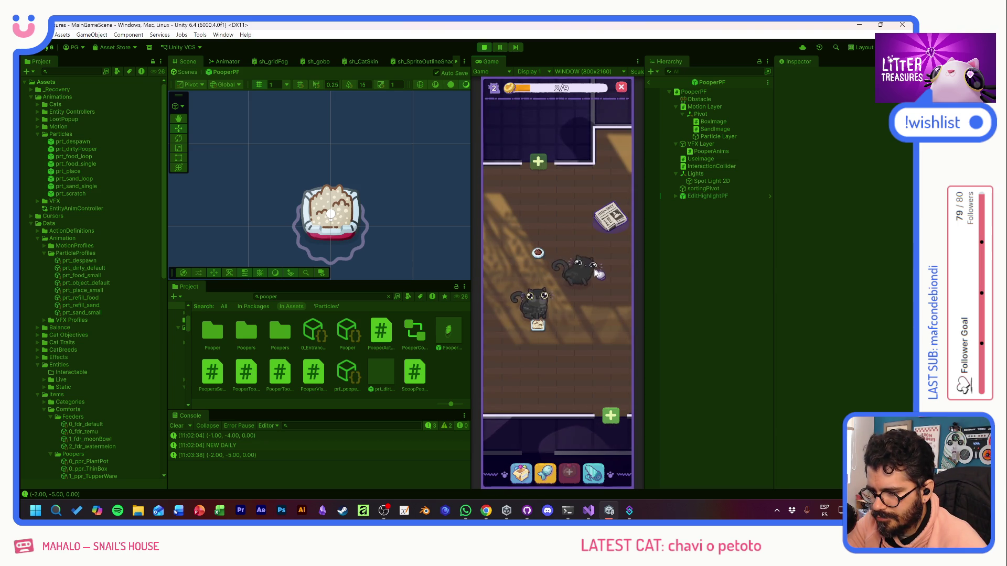
pyautogui.moveTo(585, 322); pyautogui.dragTo(574, 330)
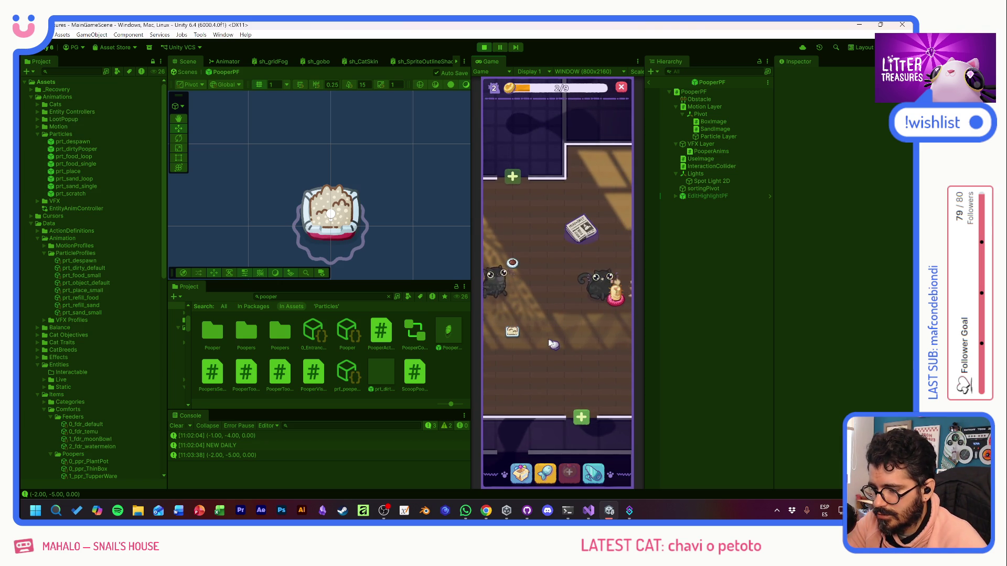
pyautogui.moveTo(604, 286)
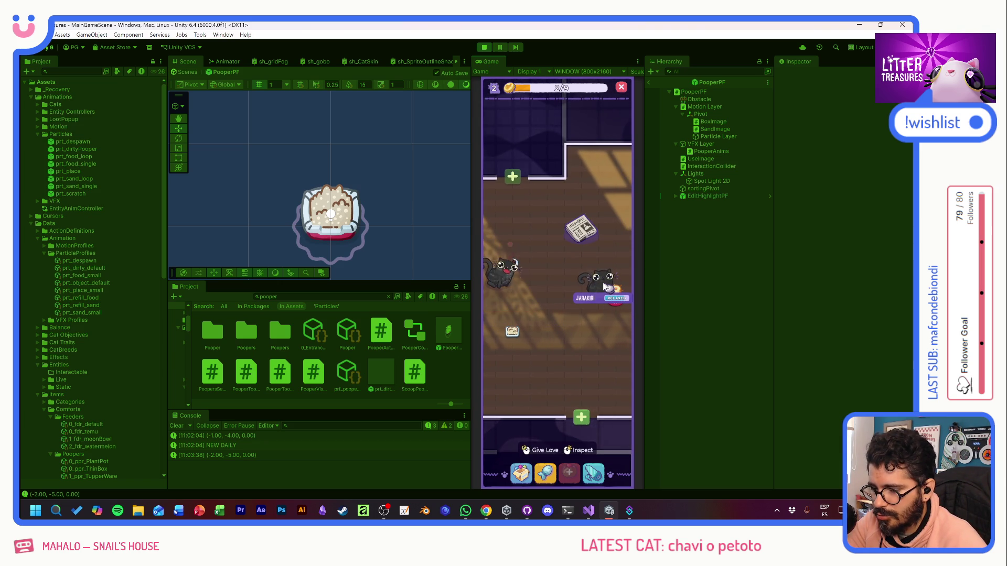
pyautogui.moveTo(504, 278)
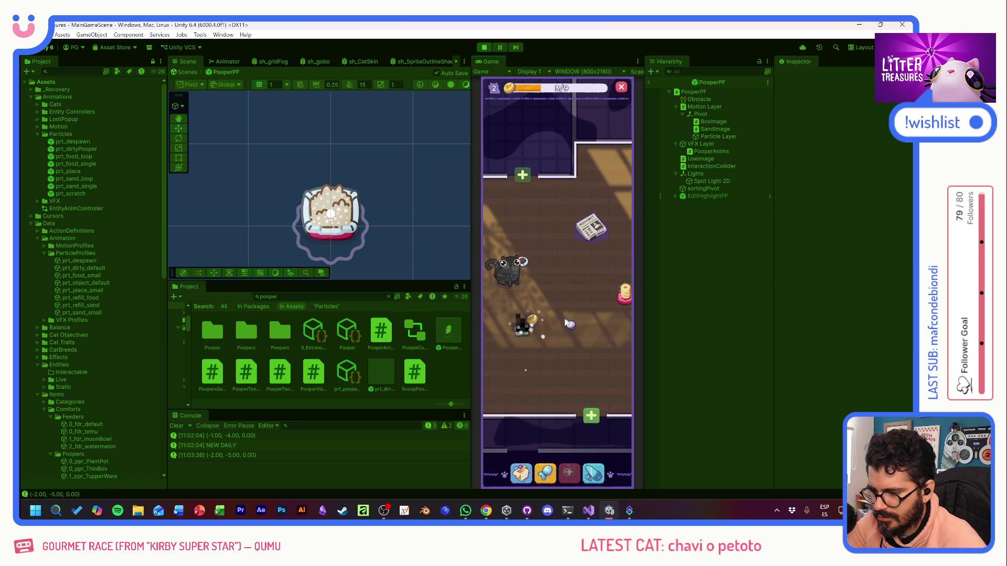
# Step: Browse the inventory's house items, then close the panel
pyautogui.click(533, 328)
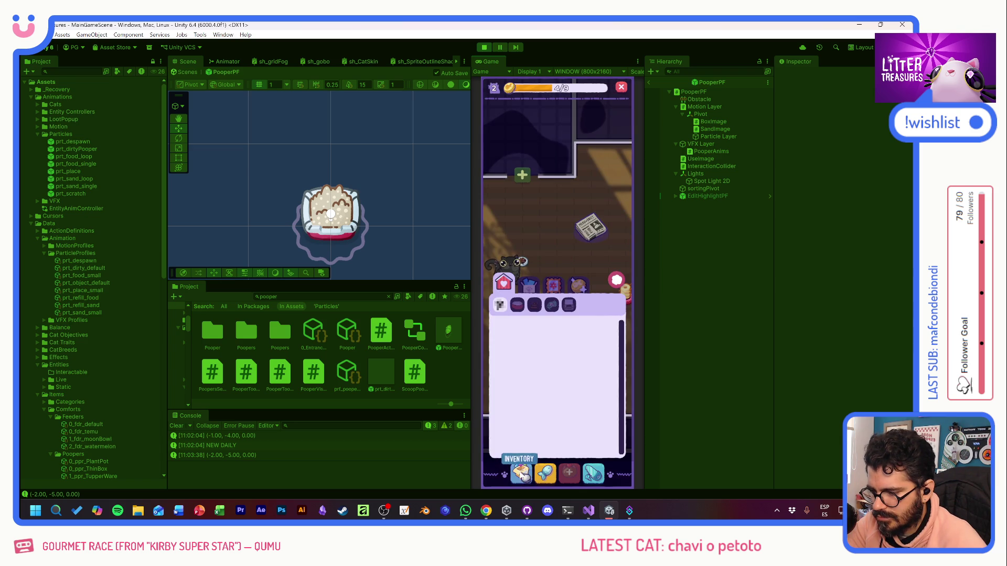
pyautogui.click(540, 286)
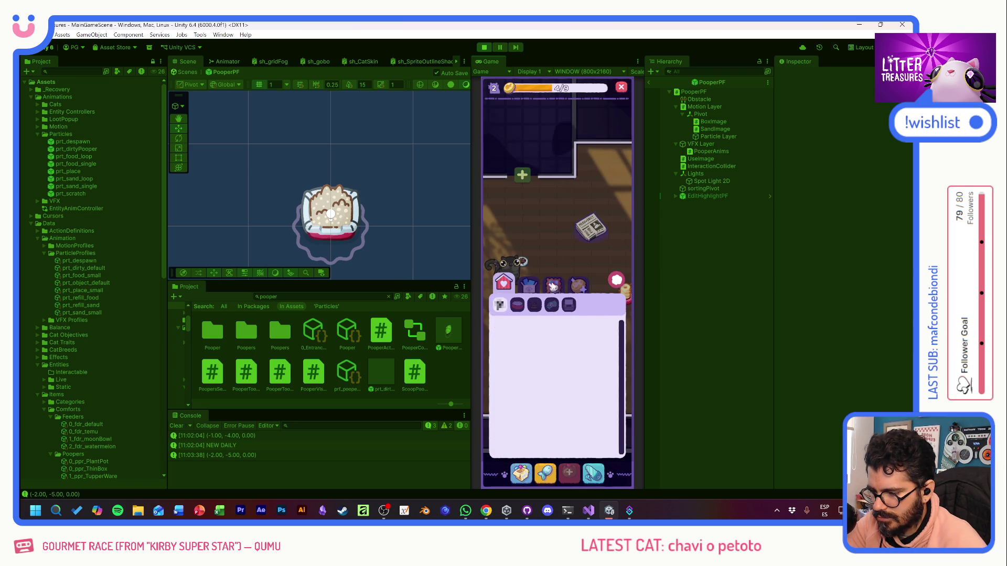
pyautogui.click(616, 281)
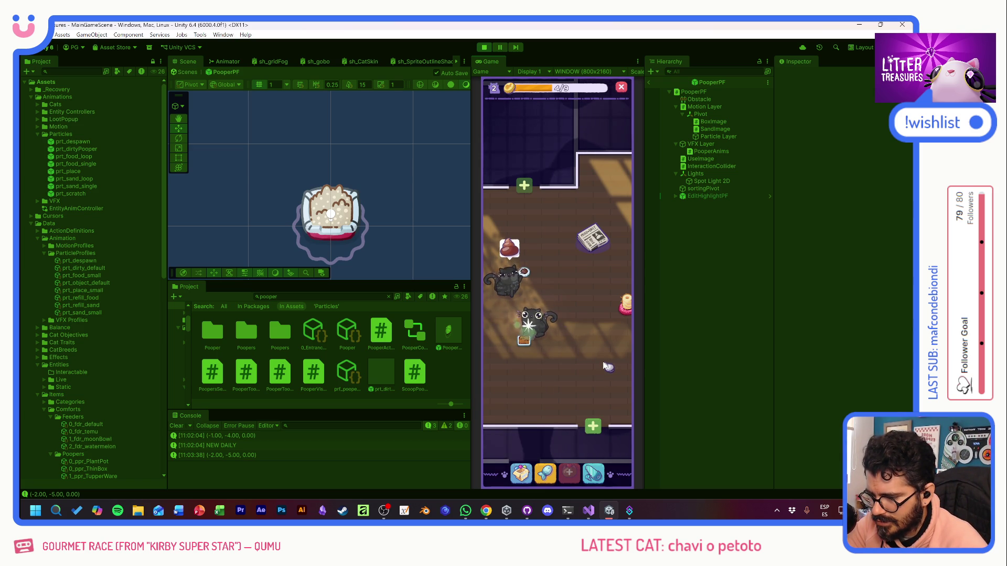
# Step: Use edit mode to move the litter box toward the lower left of the room
pyautogui.click(519, 336)
pyautogui.click(517, 315)
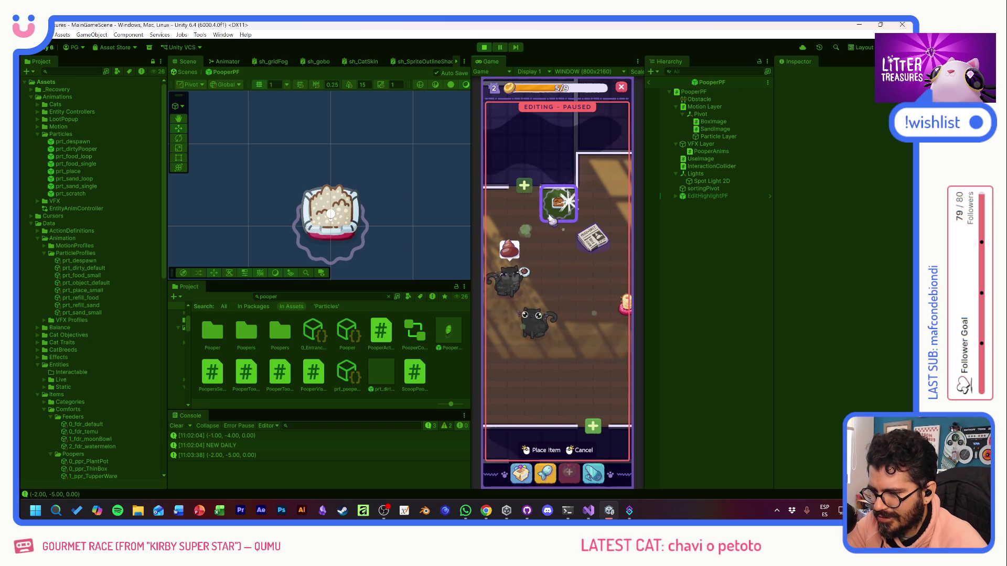
pyautogui.click(522, 370)
pyautogui.click(574, 387)
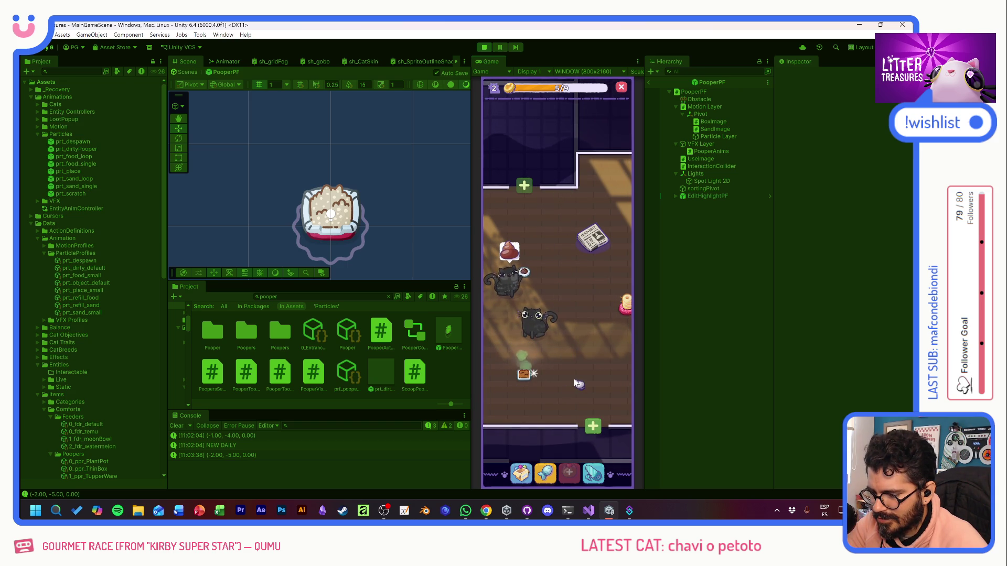
pyautogui.click(521, 374)
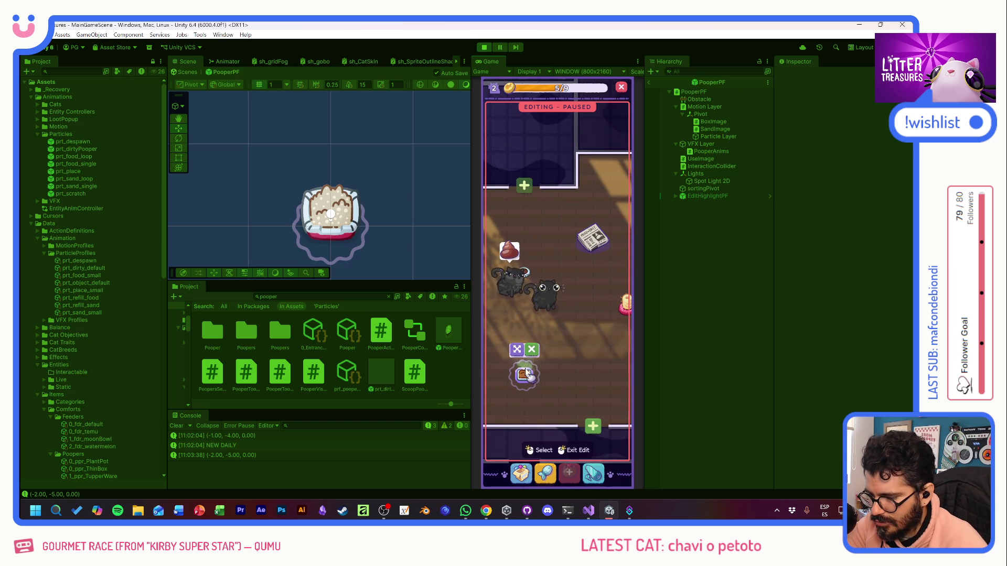
pyautogui.click(516, 350)
pyautogui.click(590, 265)
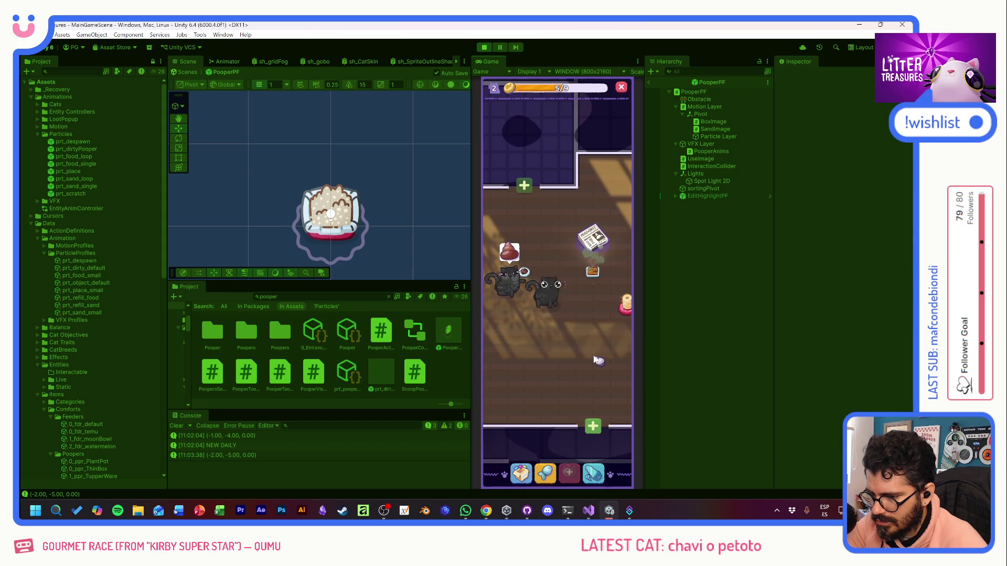
pyautogui.moveTo(591, 242); pyautogui.dragTo(528, 342)
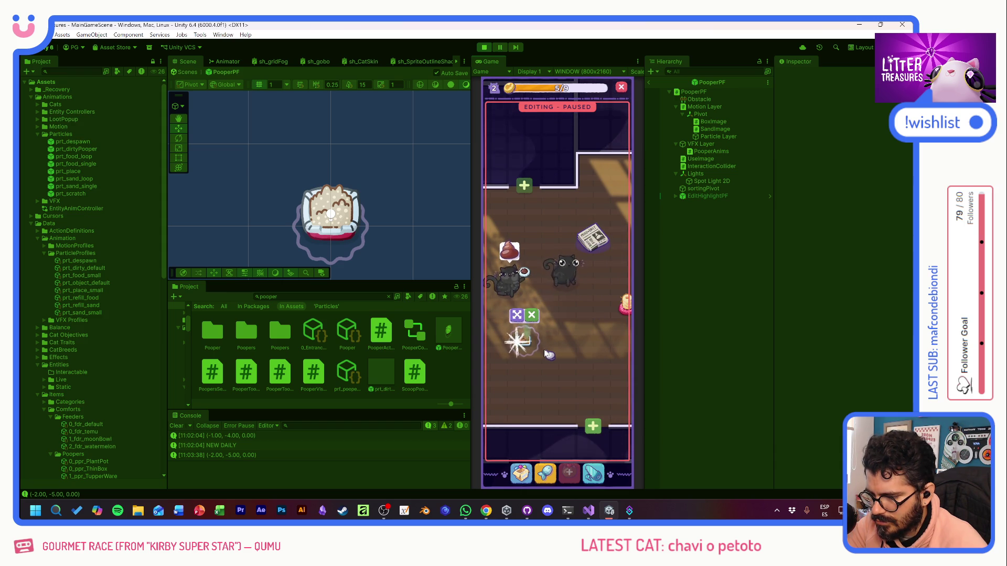
# Step: Settle the litter box near the room's bottom and scoop it for a Scratch Pole reward
pyautogui.click(517, 314)
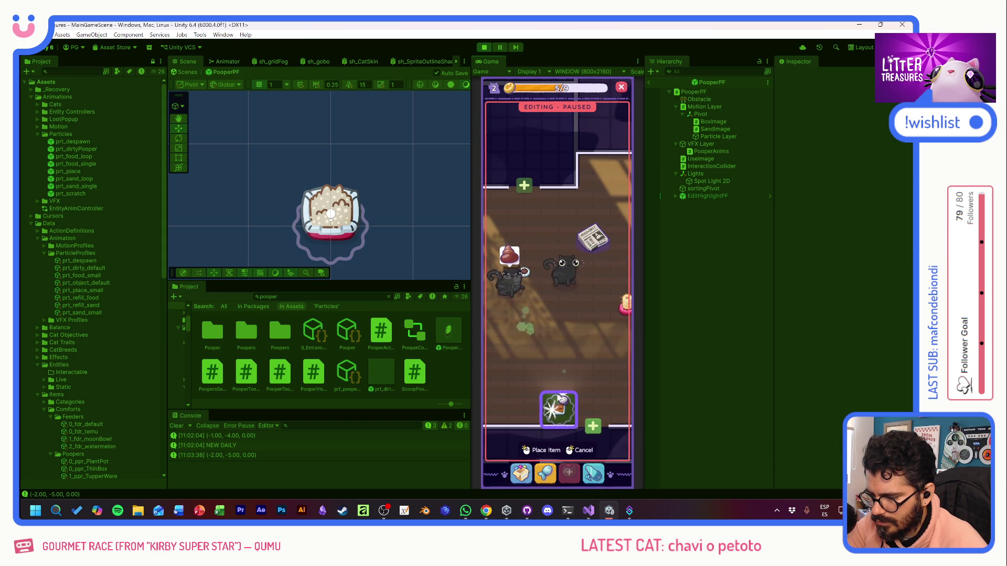
pyautogui.click(559, 398)
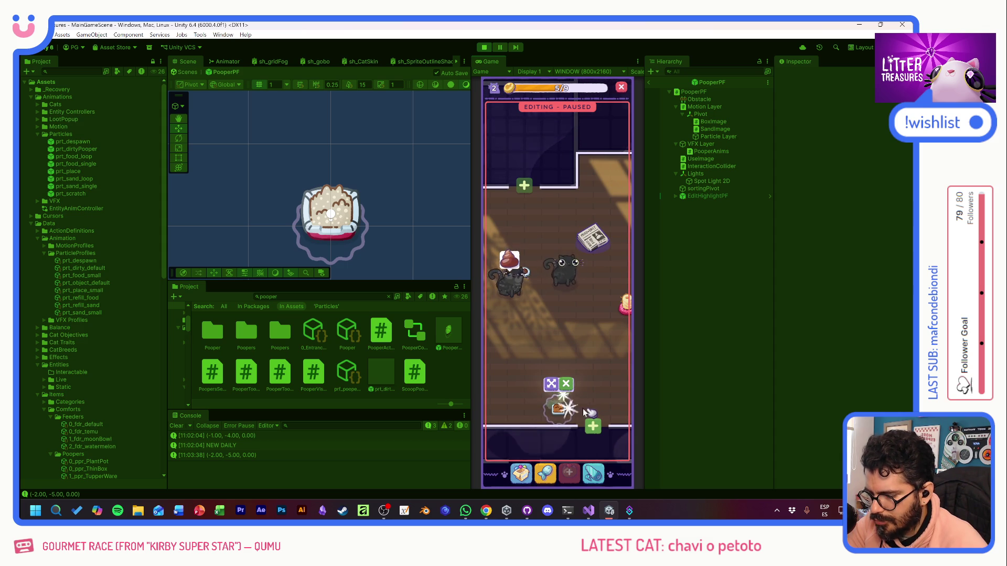
pyautogui.click(551, 384)
pyautogui.click(524, 374)
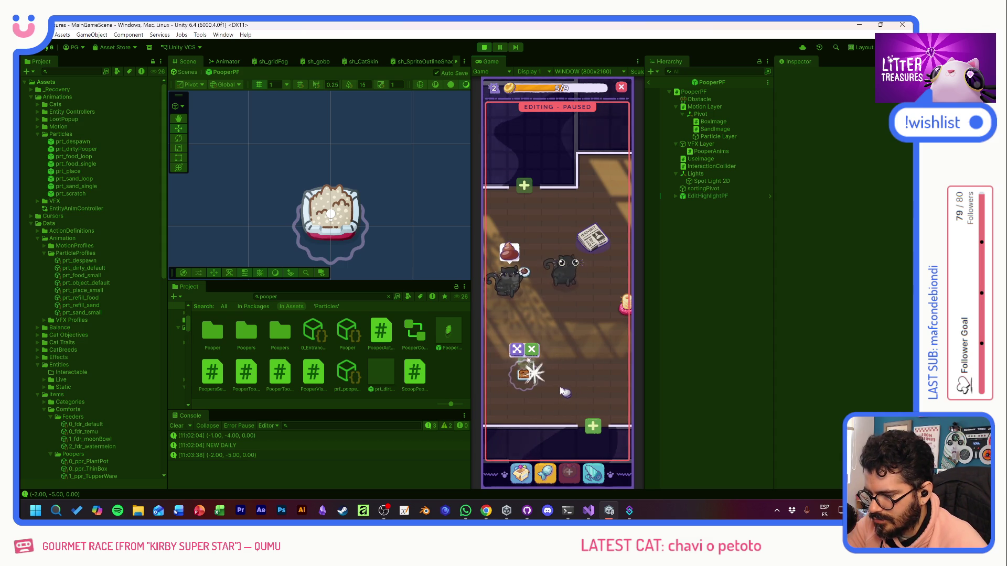
pyautogui.click(526, 371)
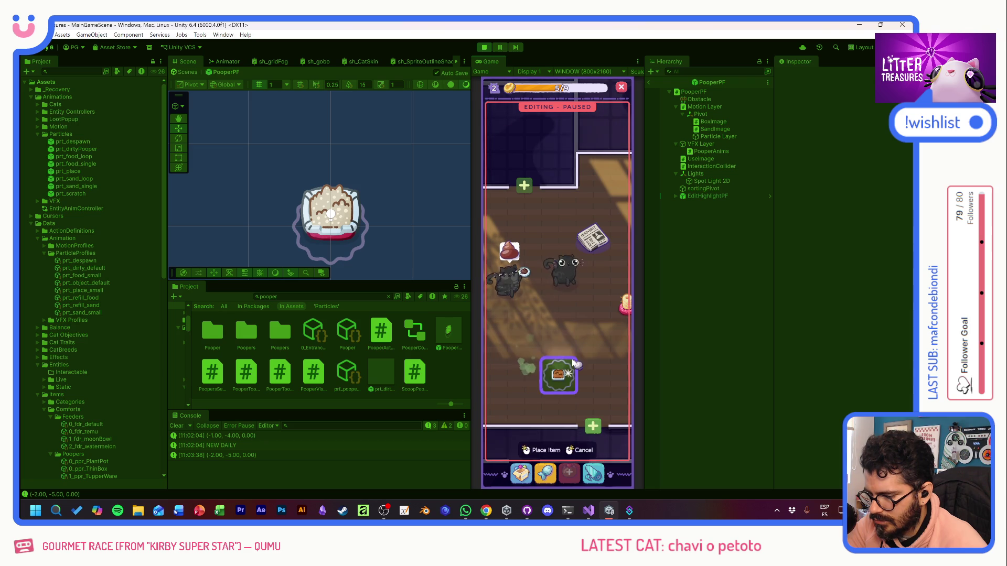
pyautogui.click(580, 385)
pyautogui.click(581, 386)
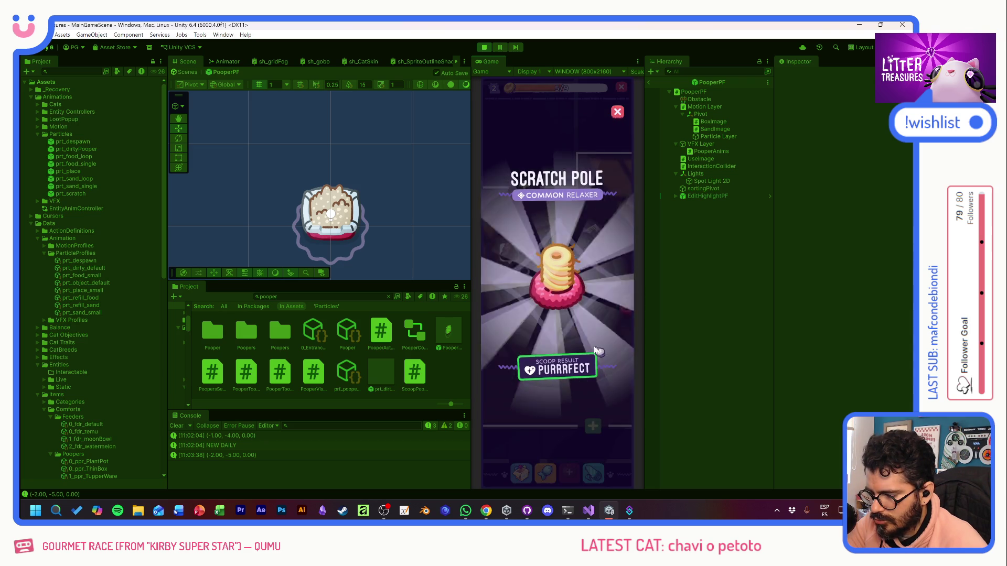
# Step: Dismiss the Scratch Pole card, scoop the litter box again, and close the Pot Soil reveal
pyautogui.click(581, 345)
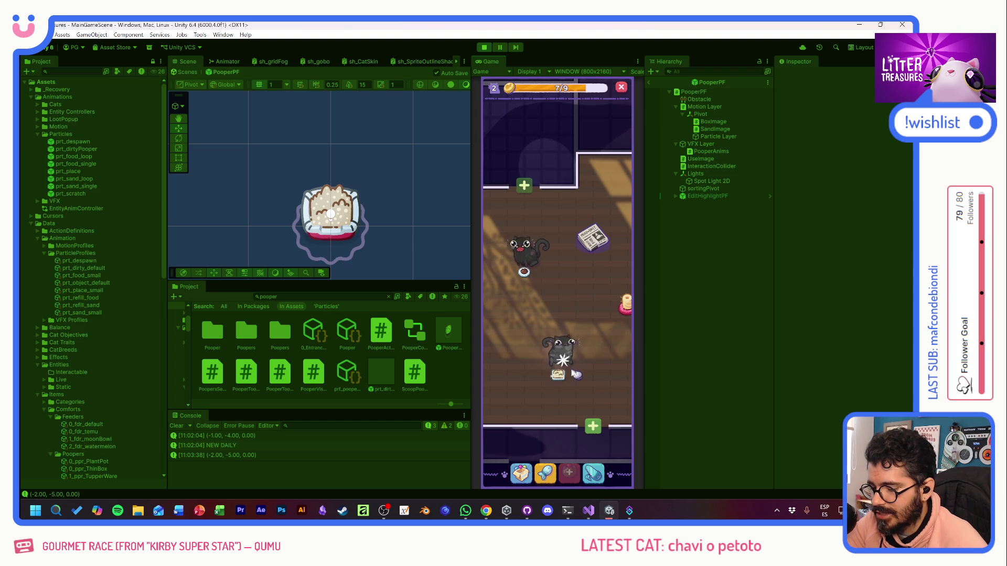
pyautogui.click(562, 375)
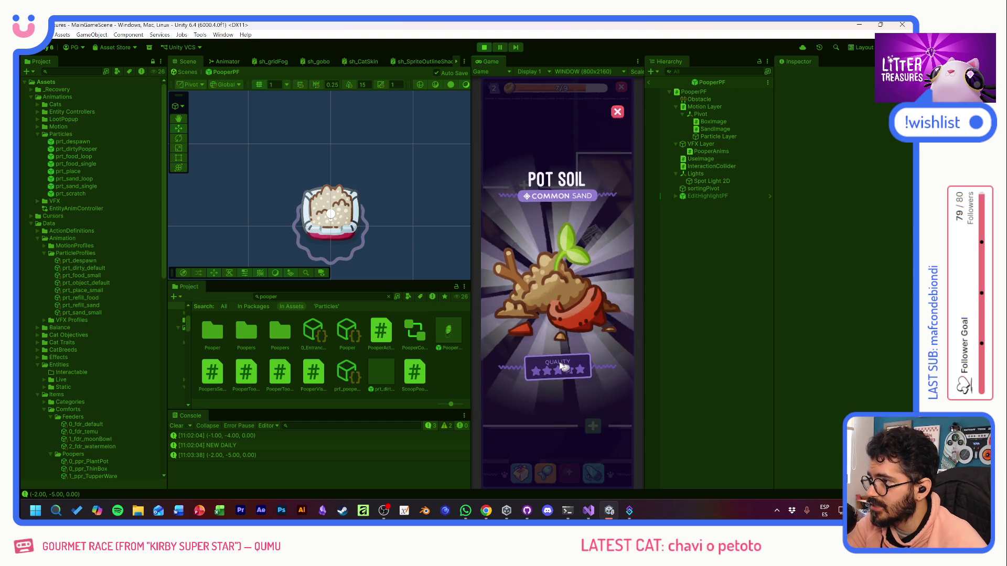
pyautogui.click(549, 335)
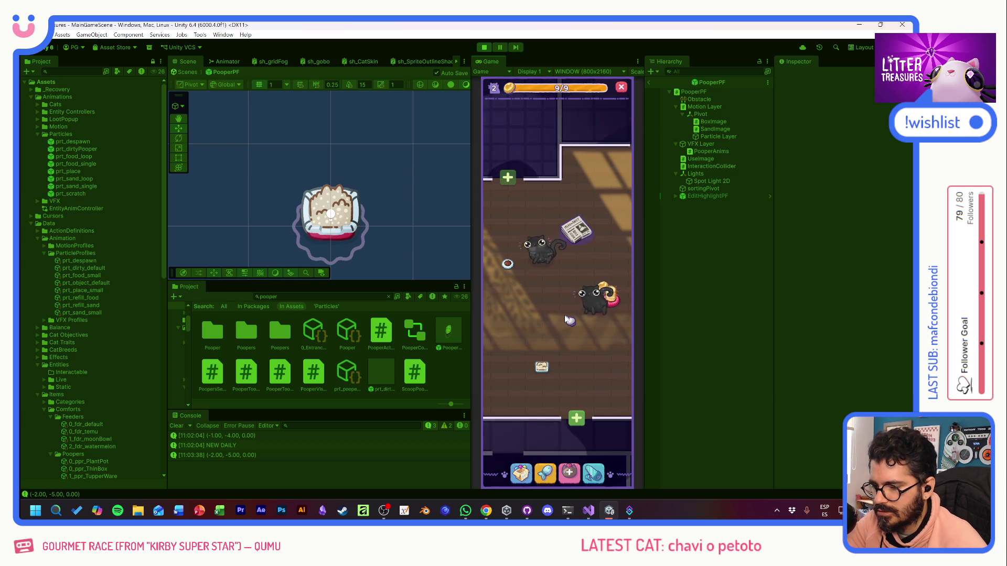
# Step: Scoop the litter box by digging out the gem for a Miau Daily reward
pyautogui.moveTo(511, 270)
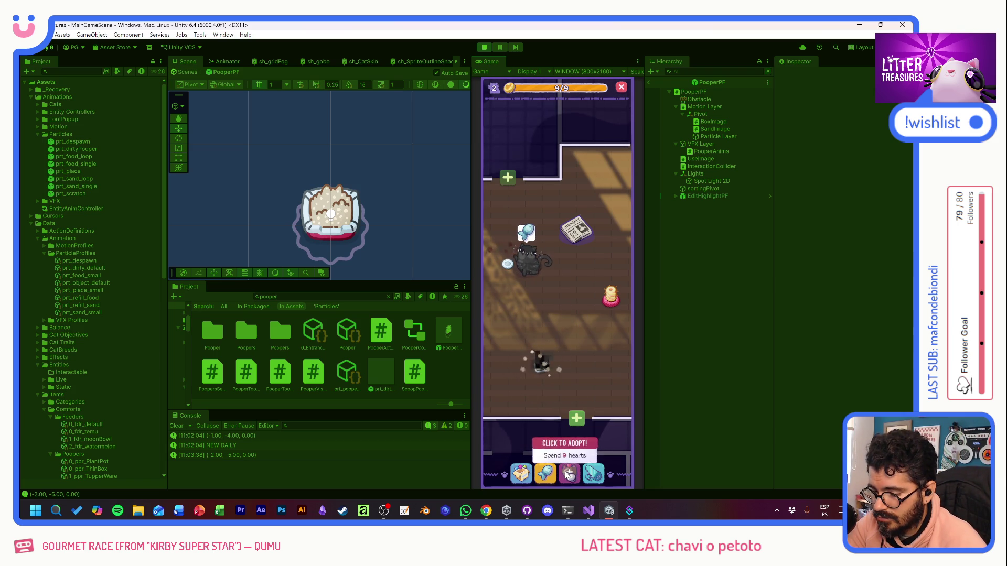
pyautogui.click(543, 361)
pyautogui.moveTo(578, 299); pyautogui.dragTo(595, 321)
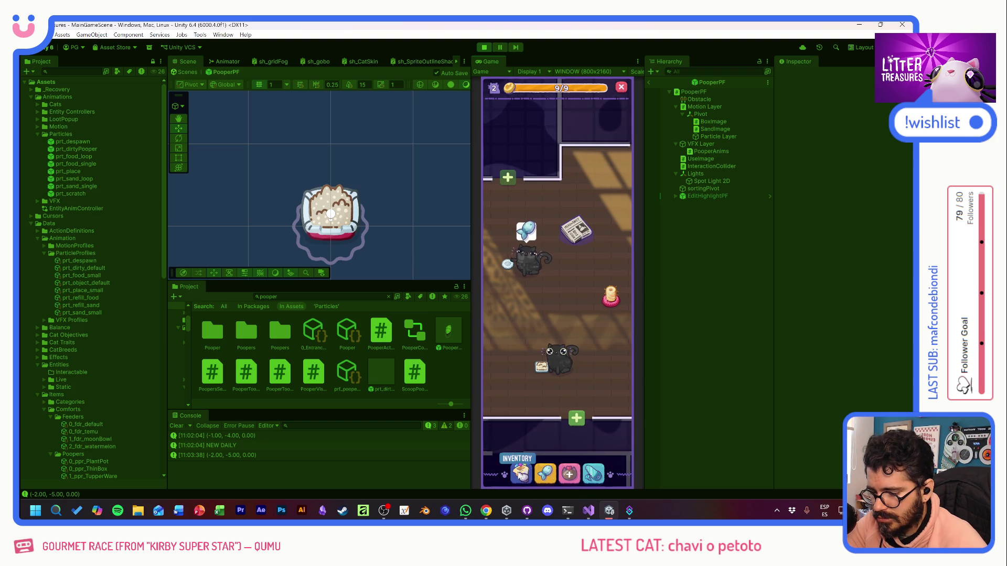
# Step: Check the Supply Shop, collect coins to fill the bar to 9/9, and open the new cat's profile
pyautogui.click(544, 473)
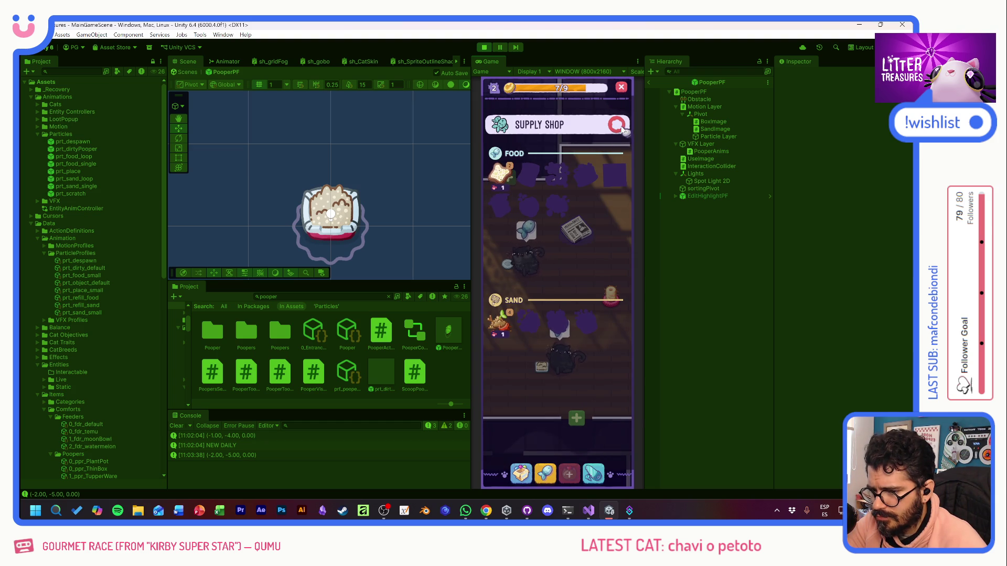
pyautogui.click(617, 128)
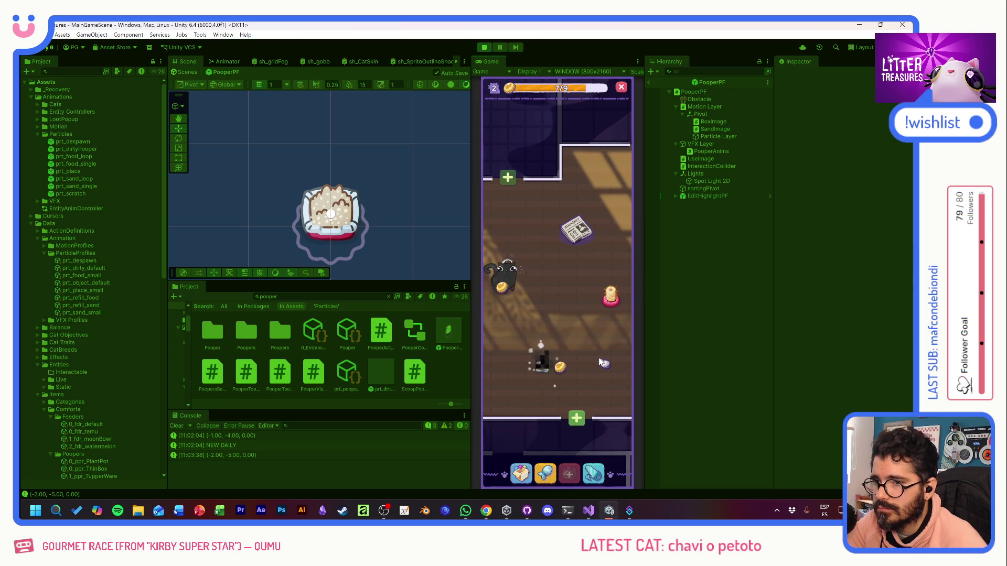
pyautogui.click(560, 367)
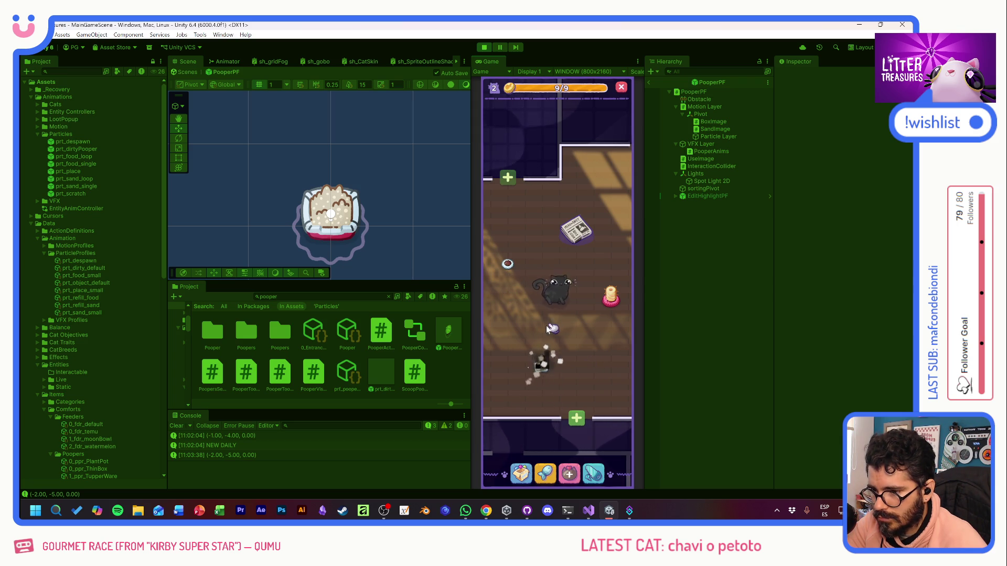
pyautogui.rightClick(555, 285)
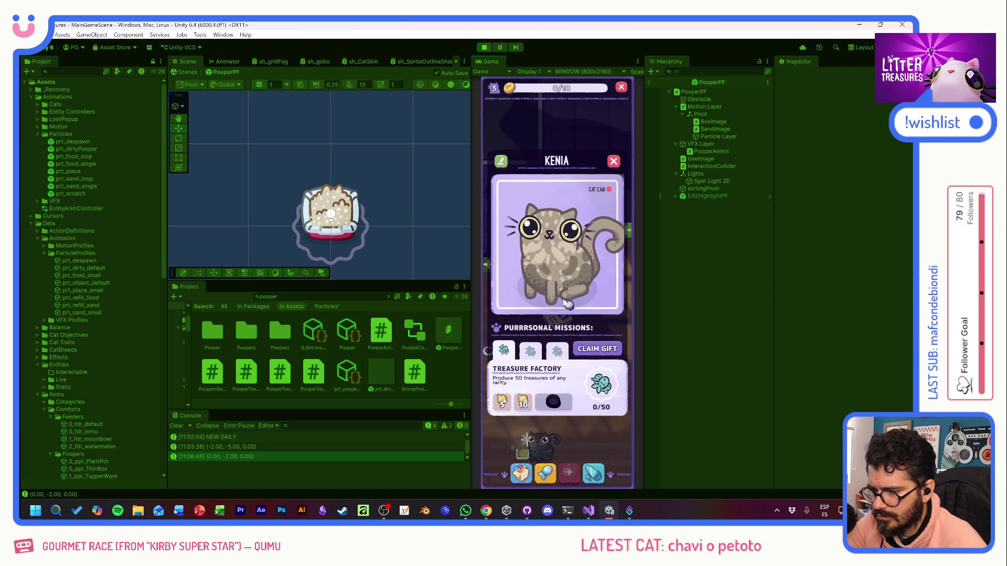
# Step: Close the cat's profile, scoop the litter box, and dismiss the Miau Daily reward
pyautogui.click(592, 329)
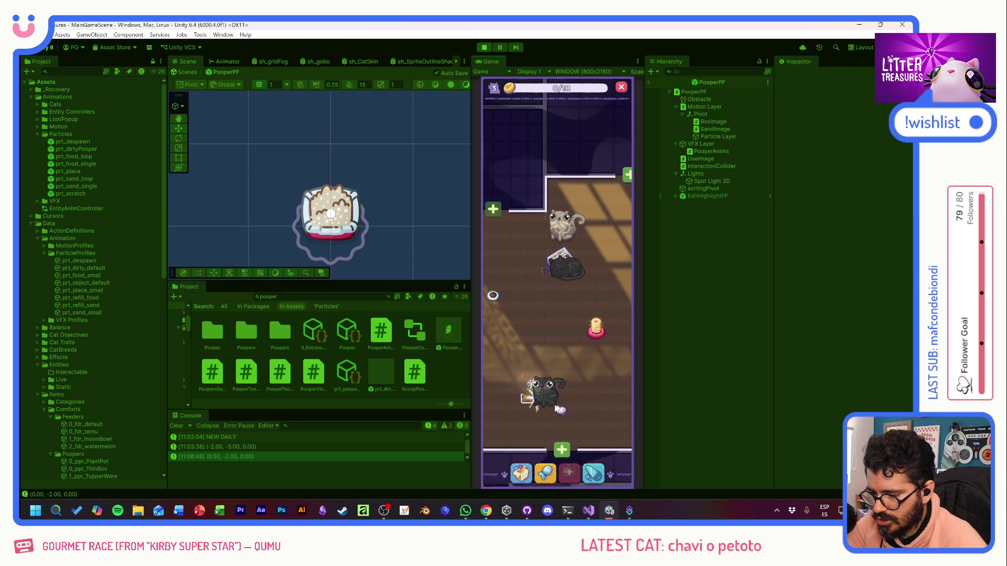
pyautogui.click(529, 399)
pyautogui.click(546, 450)
pyautogui.moveTo(521, 337)
pyautogui.mouseDown()
pyautogui.moveTo(512, 315)
pyautogui.moveTo(598, 321)
pyautogui.mouseUp()
pyautogui.click(592, 335)
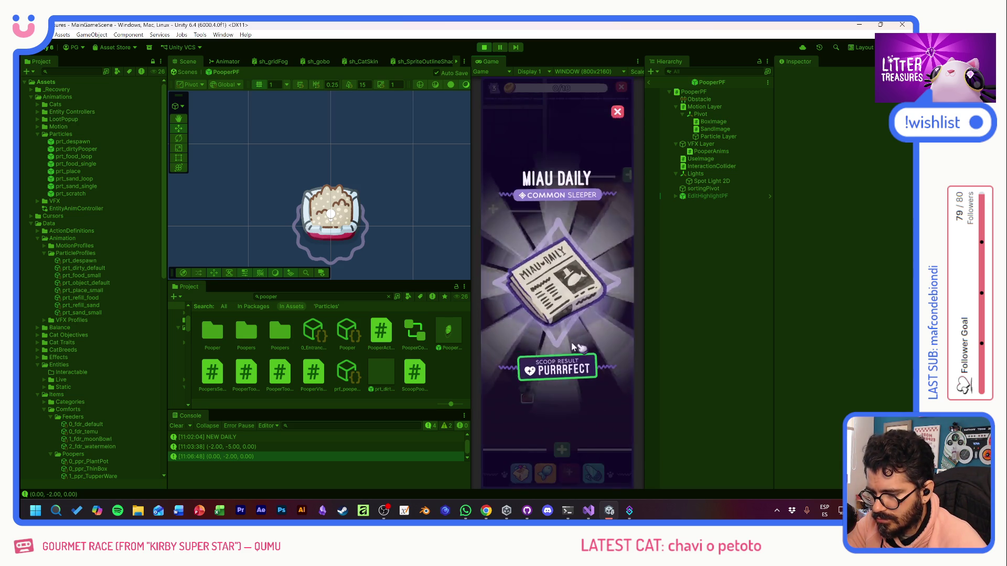
pyautogui.click(580, 340)
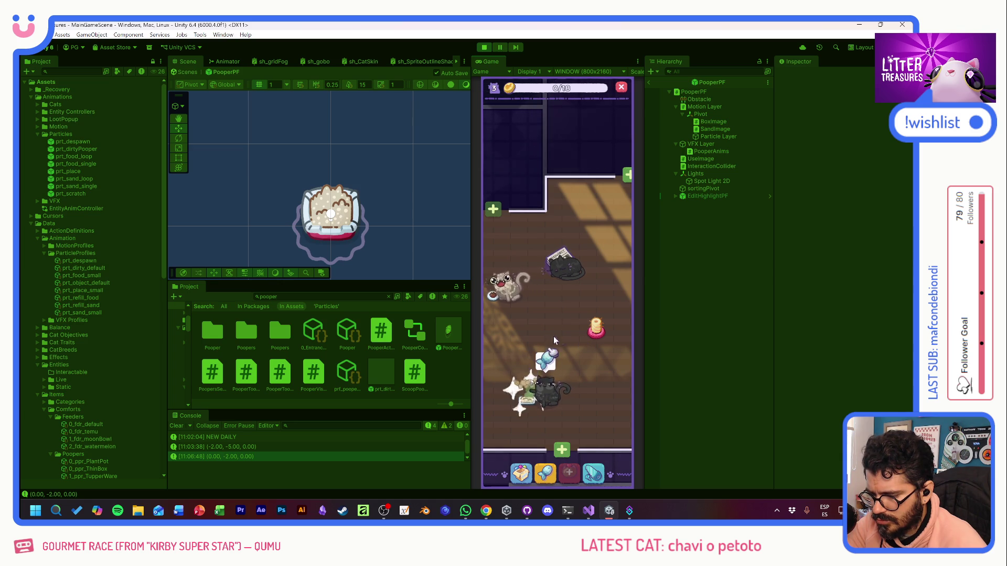
# Step: Move the newspaper up one cell near the top wall and place the Scratch Pole
pyautogui.moveTo(526, 399)
pyautogui.mouseDown()
pyautogui.moveTo(539, 361)
pyautogui.moveTo(529, 364)
pyautogui.moveTo(585, 238)
pyautogui.mouseUp()
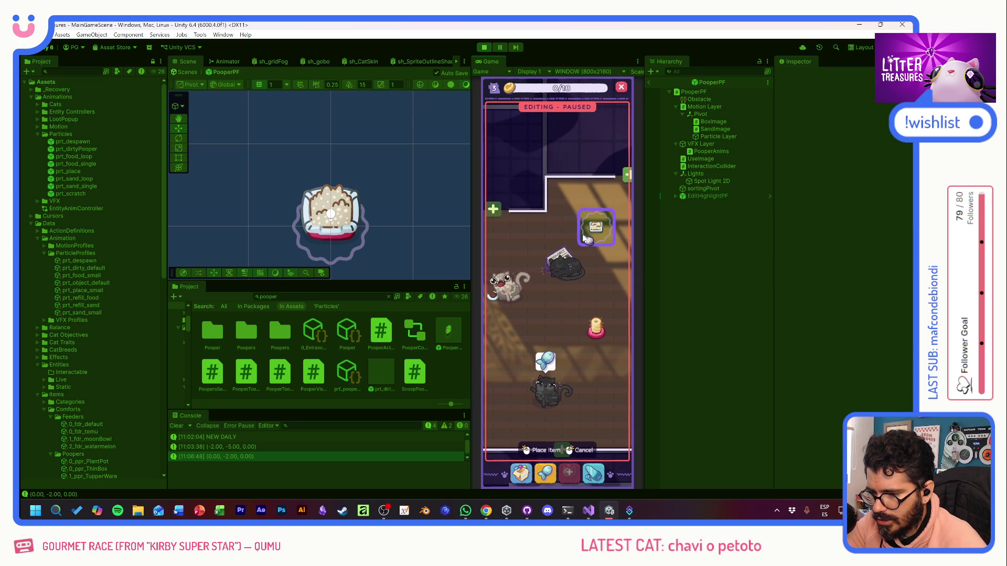
pyautogui.moveTo(576, 222); pyautogui.dragTo(572, 213)
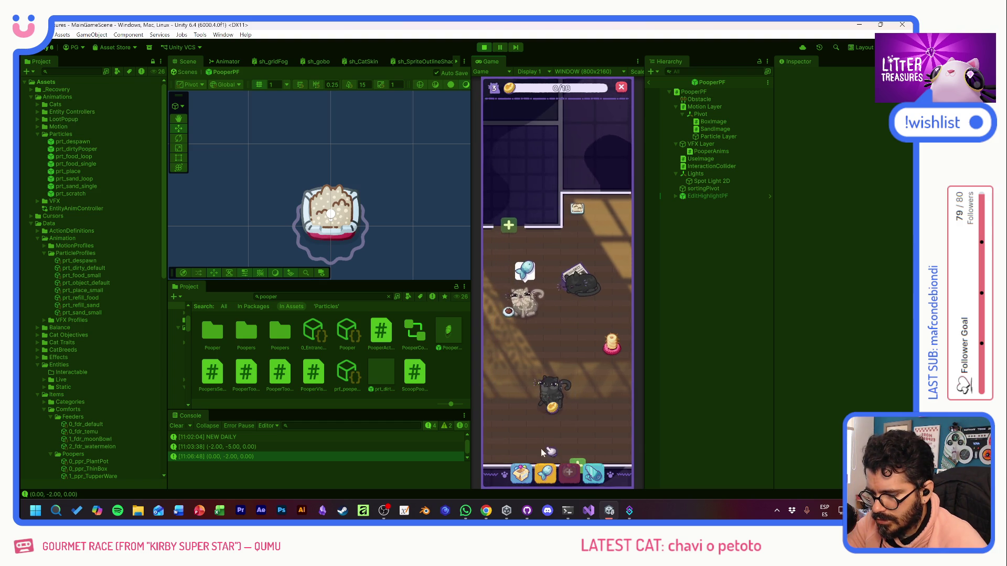
pyautogui.click(522, 469)
pyautogui.click(527, 330)
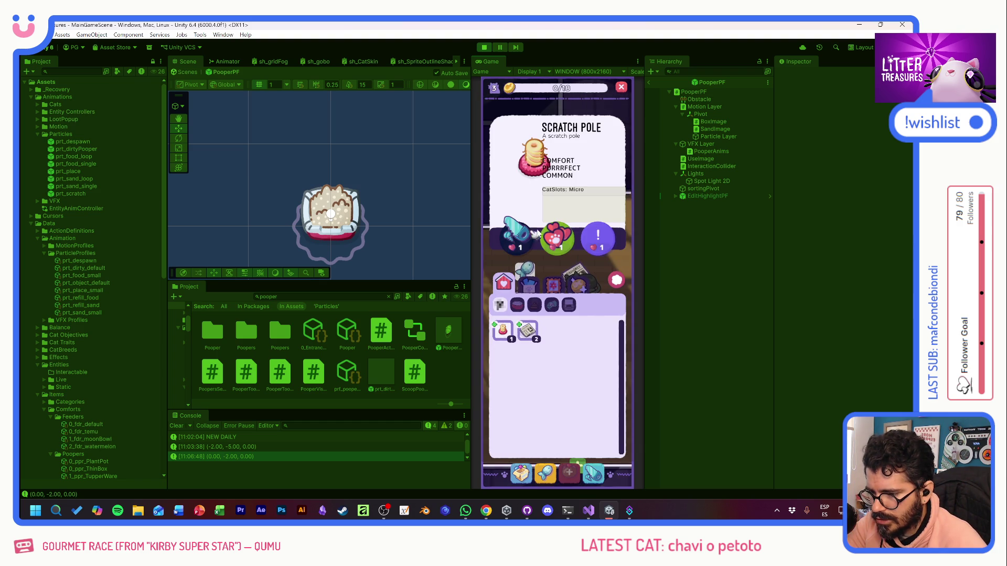
pyautogui.click(613, 286)
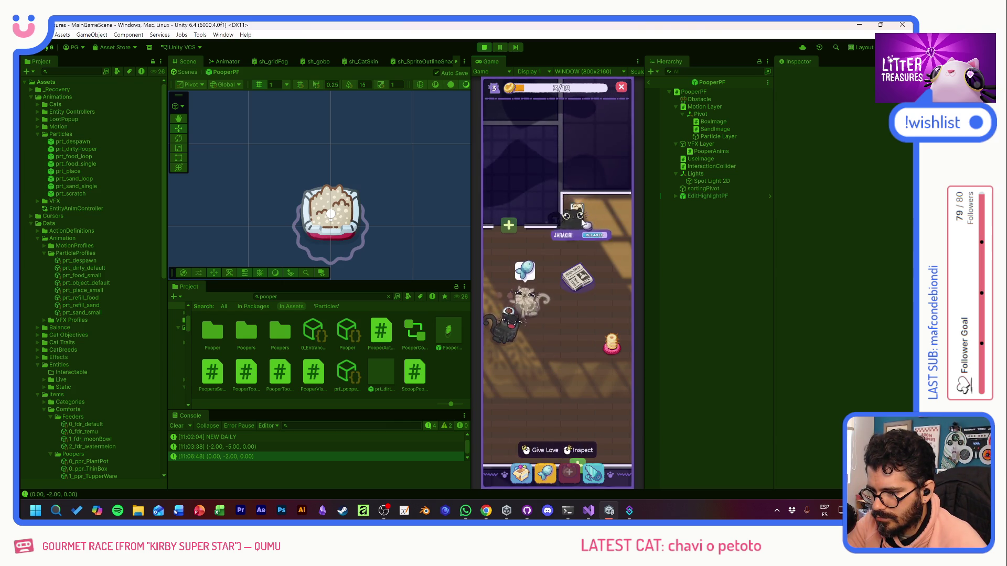
# Step: Scoop the litter box by guiding the diamond, then close the Checkered Tiles reward
pyautogui.click(579, 450)
pyautogui.moveTo(506, 321)
pyautogui.mouseDown()
pyautogui.moveTo(569, 269)
pyautogui.moveTo(598, 321)
pyautogui.mouseUp()
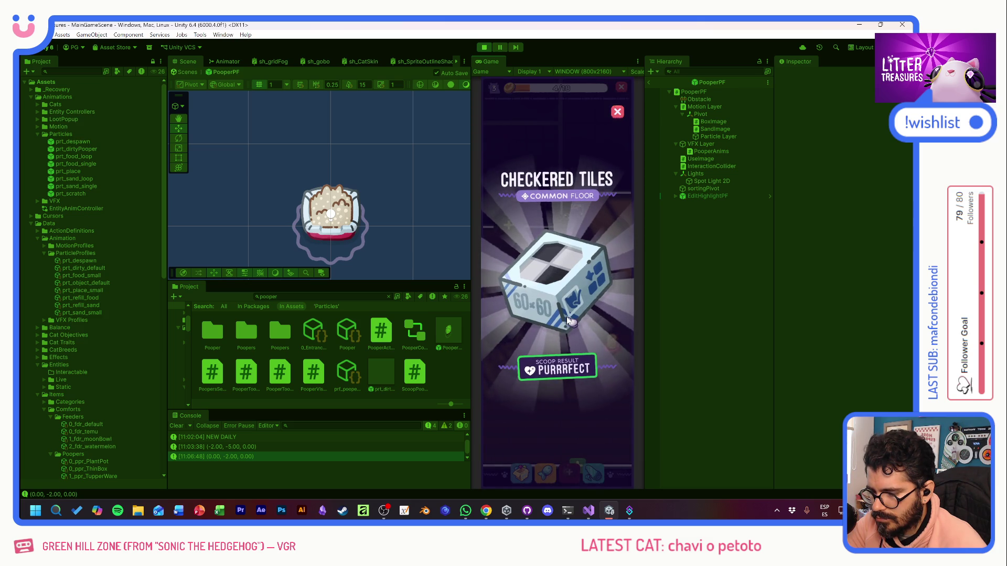
pyautogui.click(581, 325)
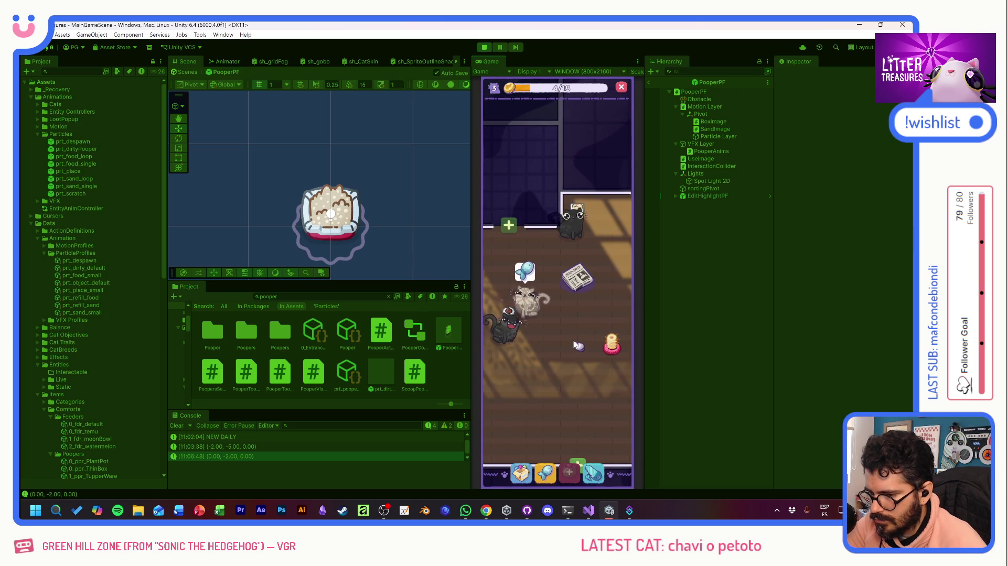
# Step: Place another newspaper and the scratch pole from the inventory into the room
pyautogui.click(520, 473)
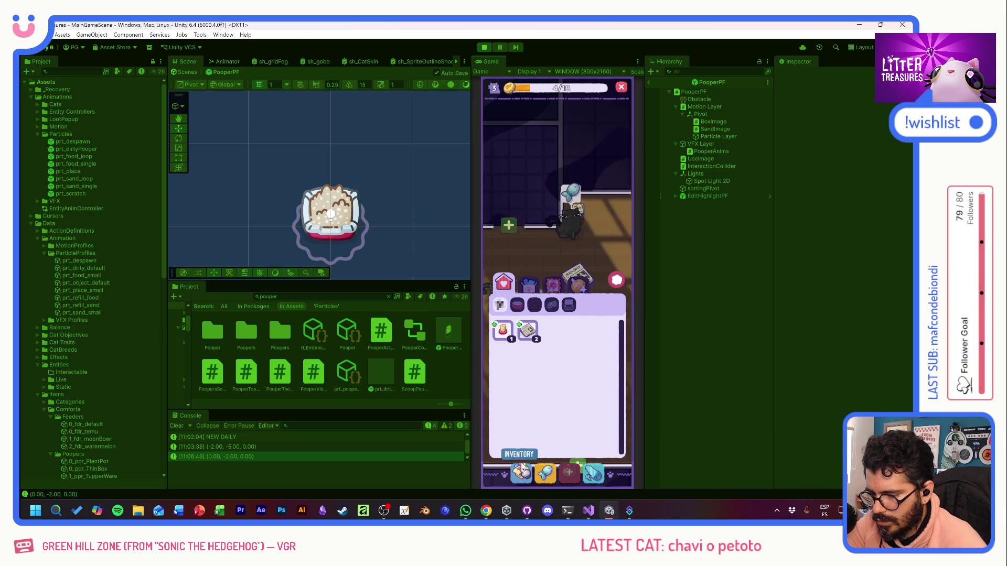
pyautogui.click(530, 333)
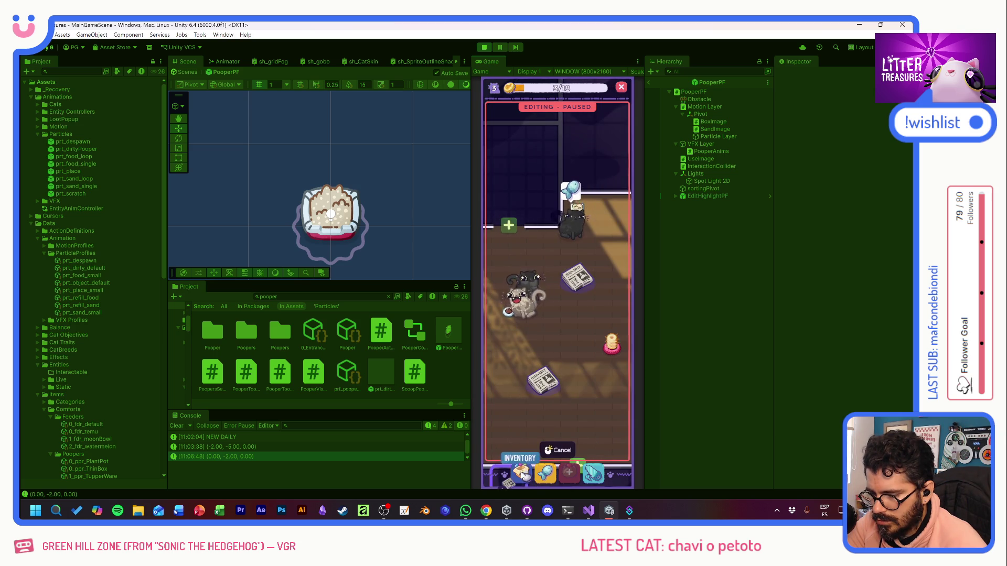
pyautogui.click(523, 425)
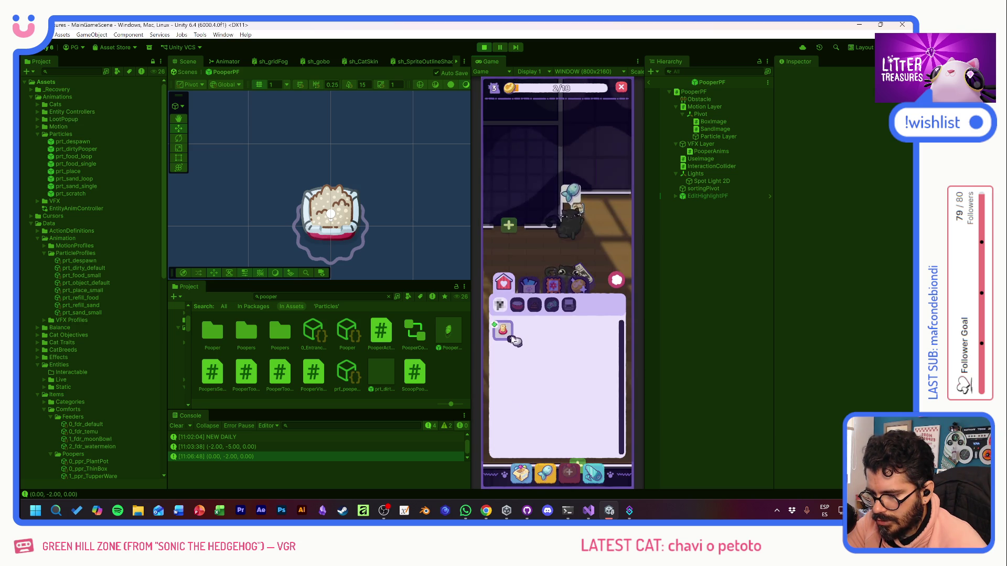
pyautogui.click(502, 330)
pyautogui.click(607, 378)
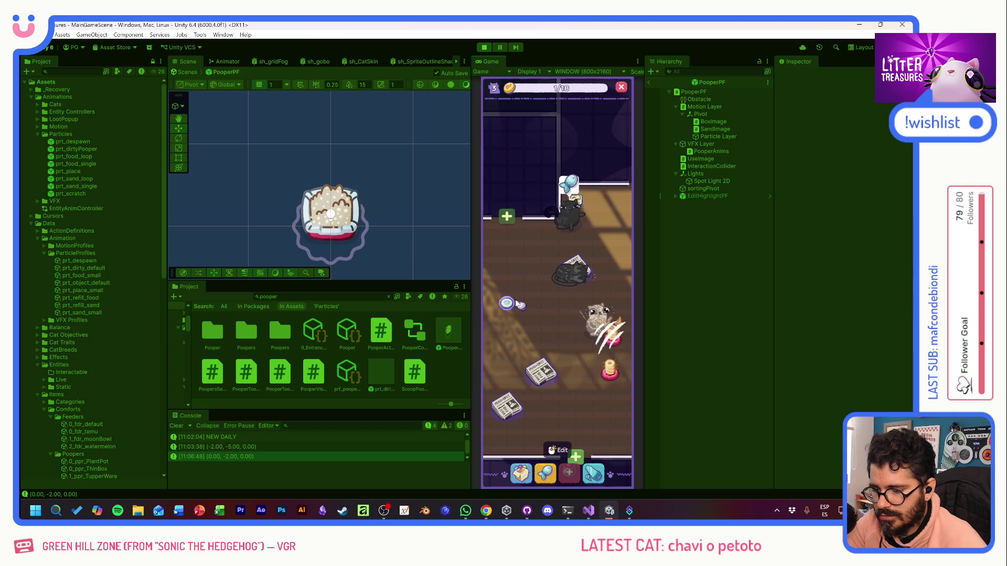
# Step: Open the Supply Shop, close it, and reopen it
pyautogui.click(551, 476)
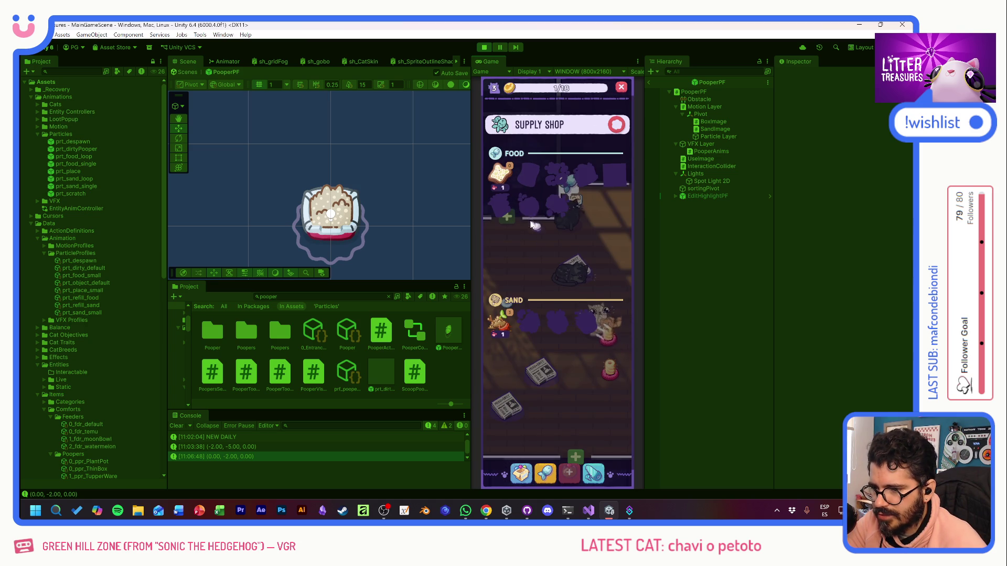
pyautogui.click(615, 126)
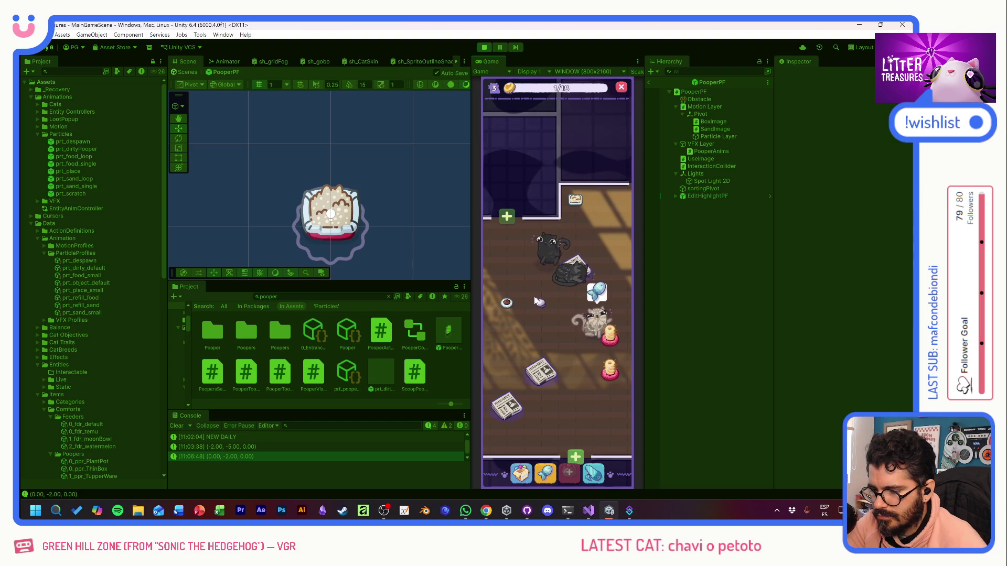
pyautogui.click(545, 474)
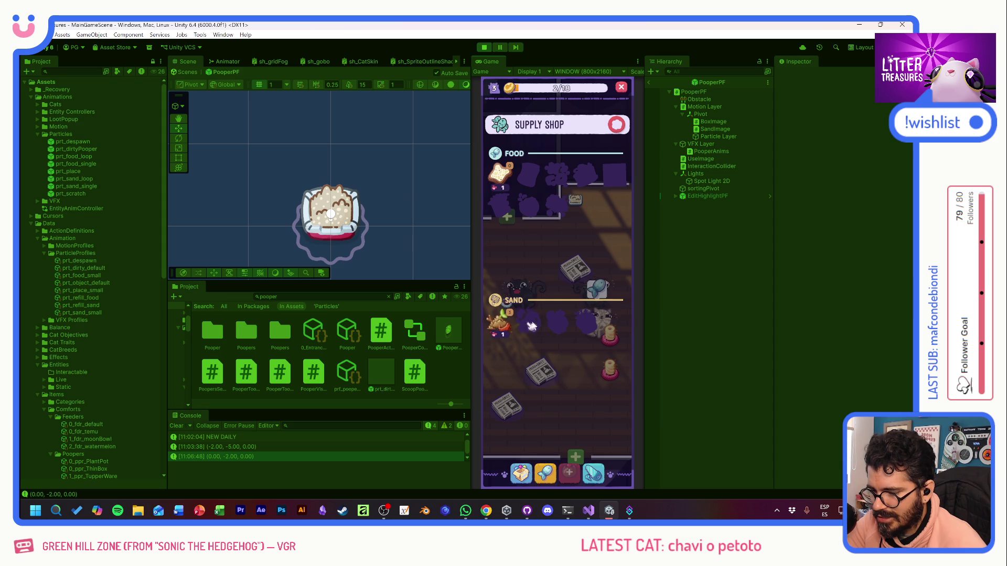
# Step: Close the shop, scoop the litter box for a Beach Sand reward, and dismiss its card
pyautogui.click(616, 127)
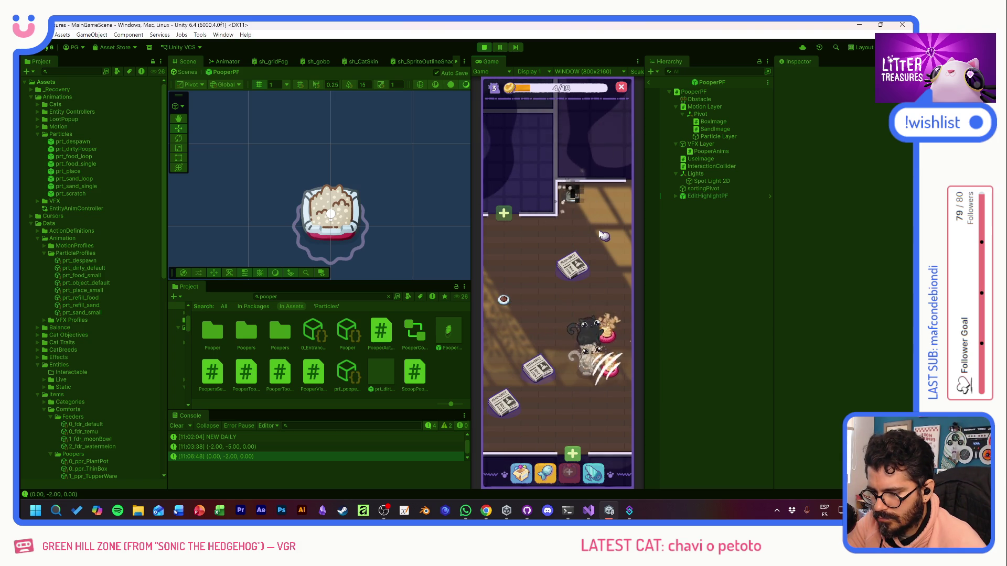
pyautogui.moveTo(603, 302)
pyautogui.mouseDown()
pyautogui.moveTo(607, 269)
pyautogui.moveTo(570, 309)
pyautogui.mouseUp()
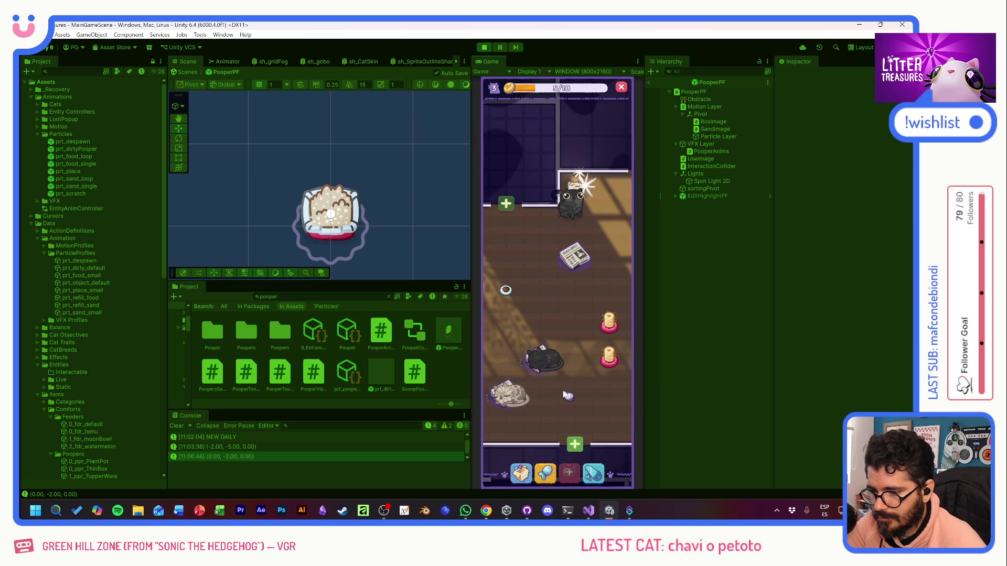
pyautogui.click(587, 194)
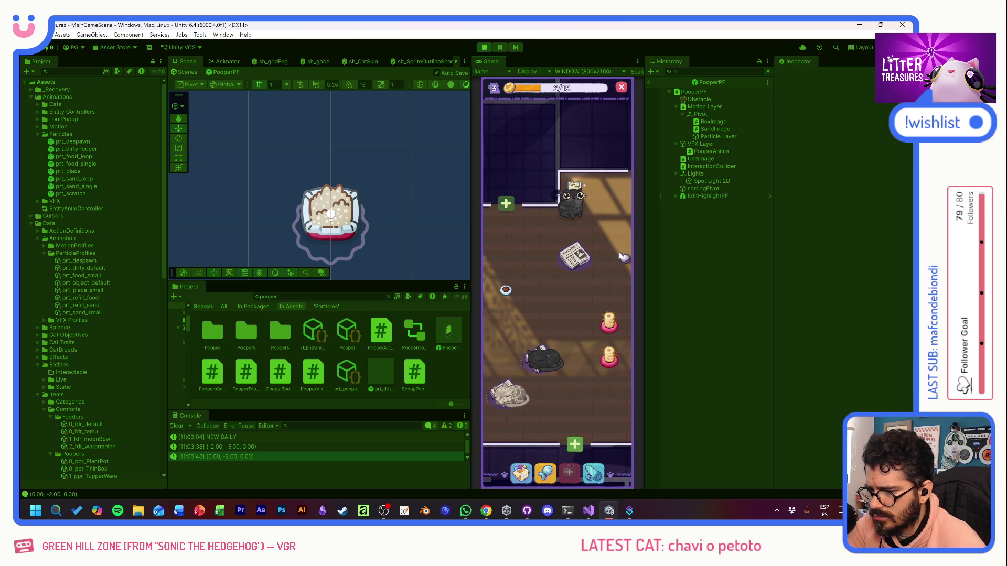
pyautogui.click(575, 182)
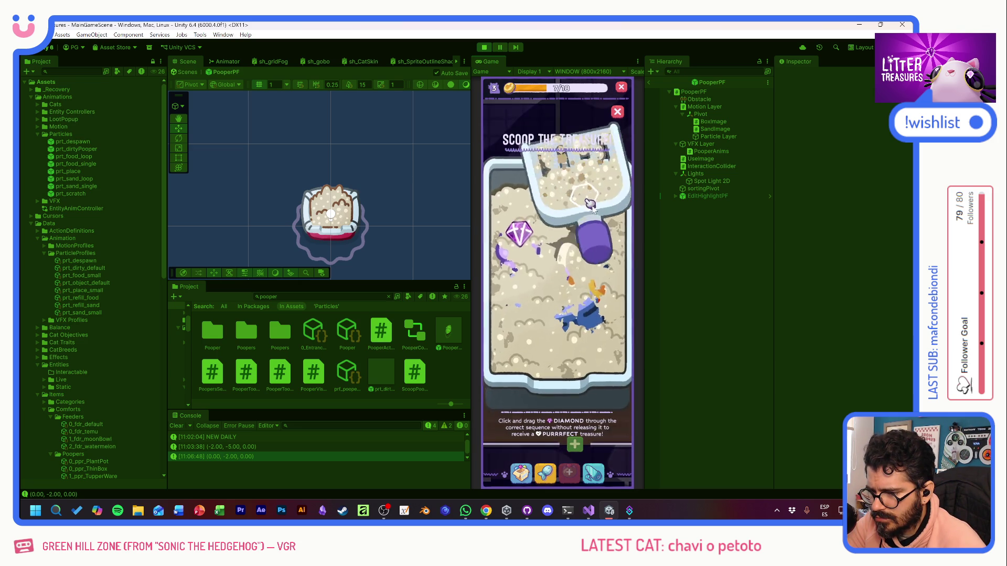
pyautogui.moveTo(518, 239)
pyautogui.mouseDown()
pyautogui.moveTo(518, 304)
pyautogui.moveTo(597, 339)
pyautogui.mouseUp()
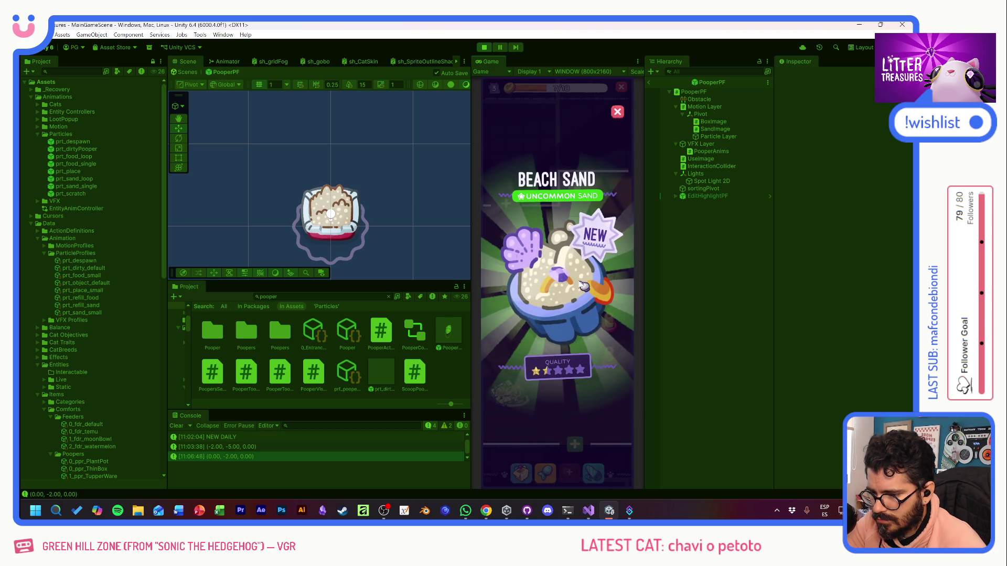
pyautogui.click(581, 284)
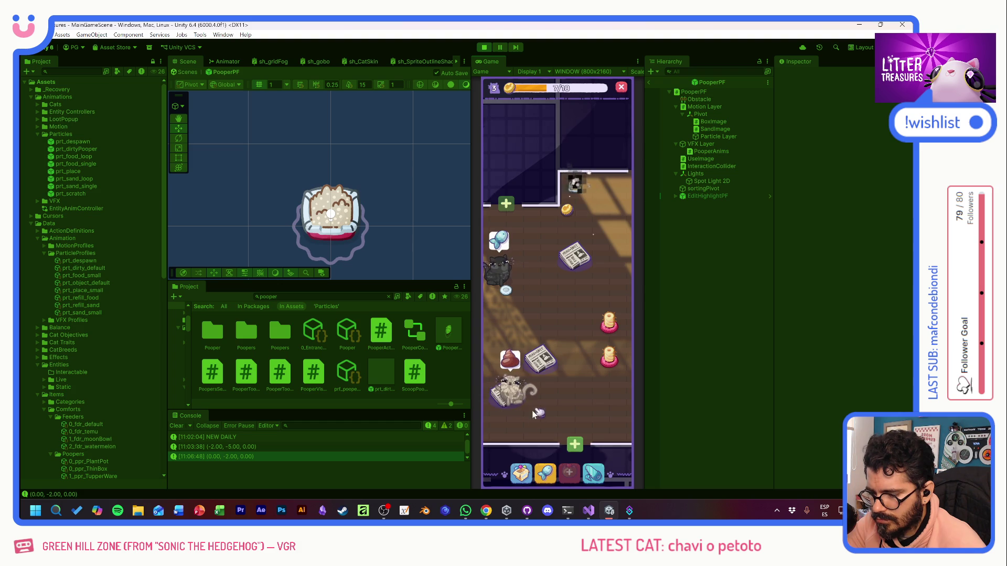
# Step: Glance at the Supply Shop, close it, and open the game inventory
pyautogui.click(545, 473)
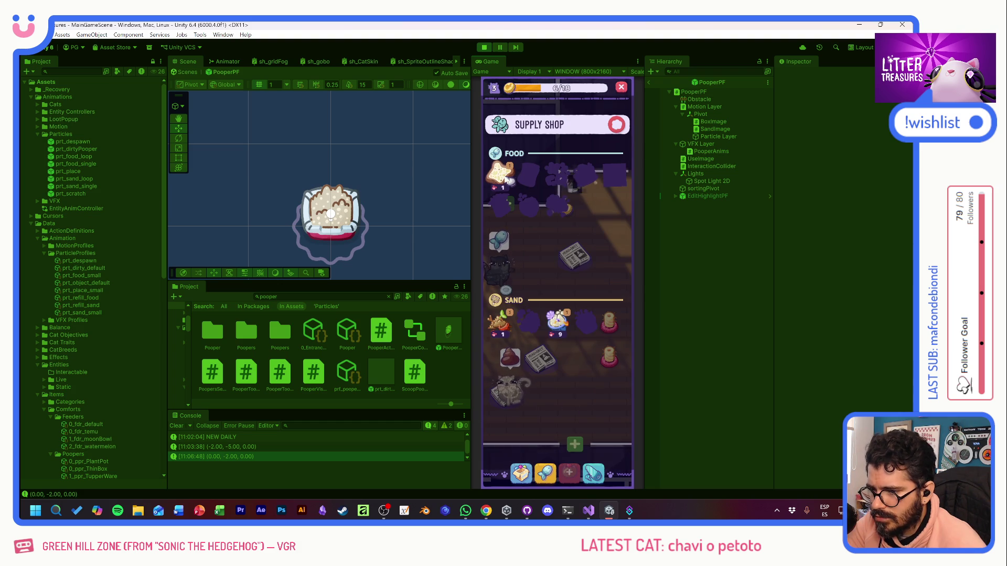
pyautogui.click(617, 125)
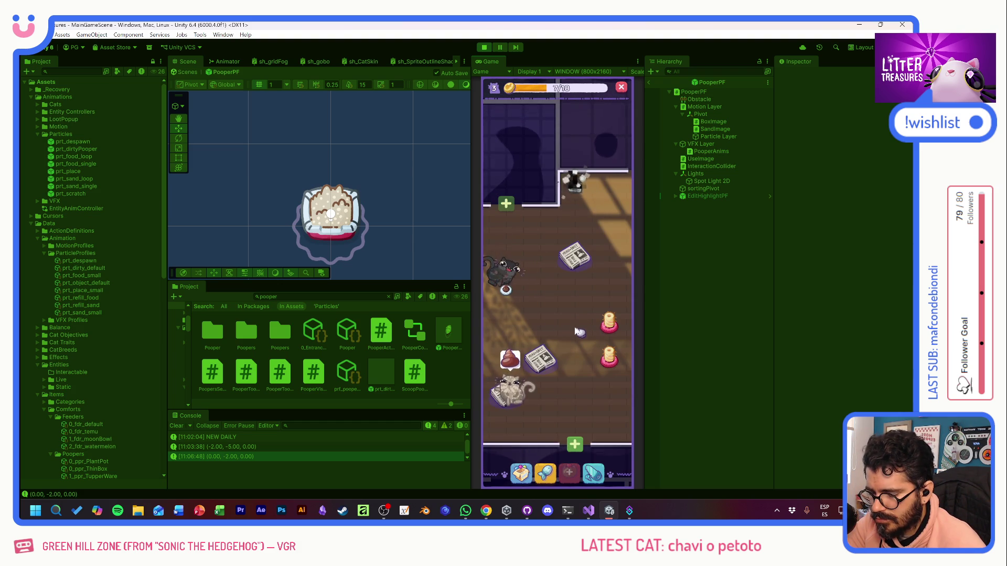
pyautogui.click(522, 478)
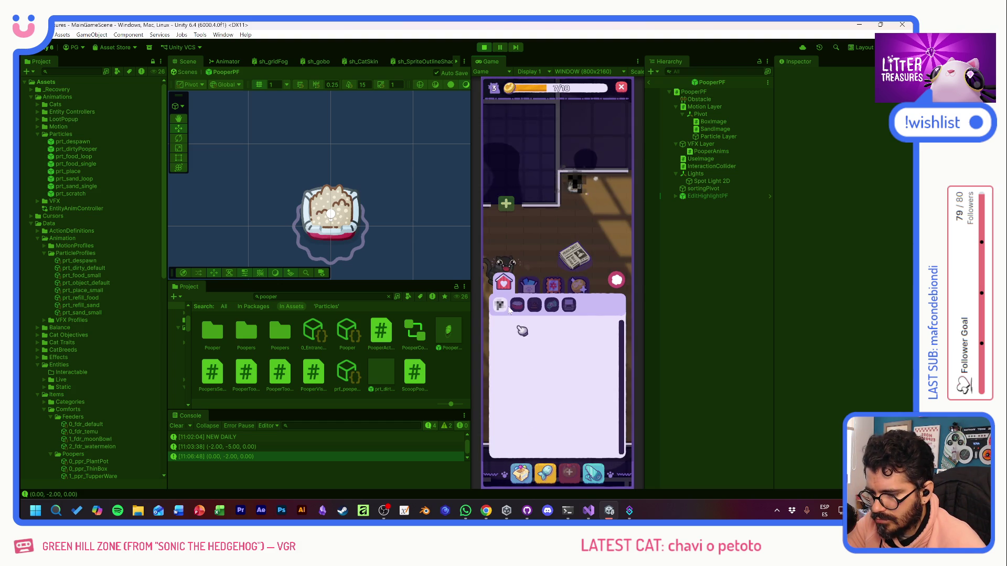
# Step: Close the inventory and scoop the litter box, dismissing the PLANTPOT reward
pyautogui.click(622, 282)
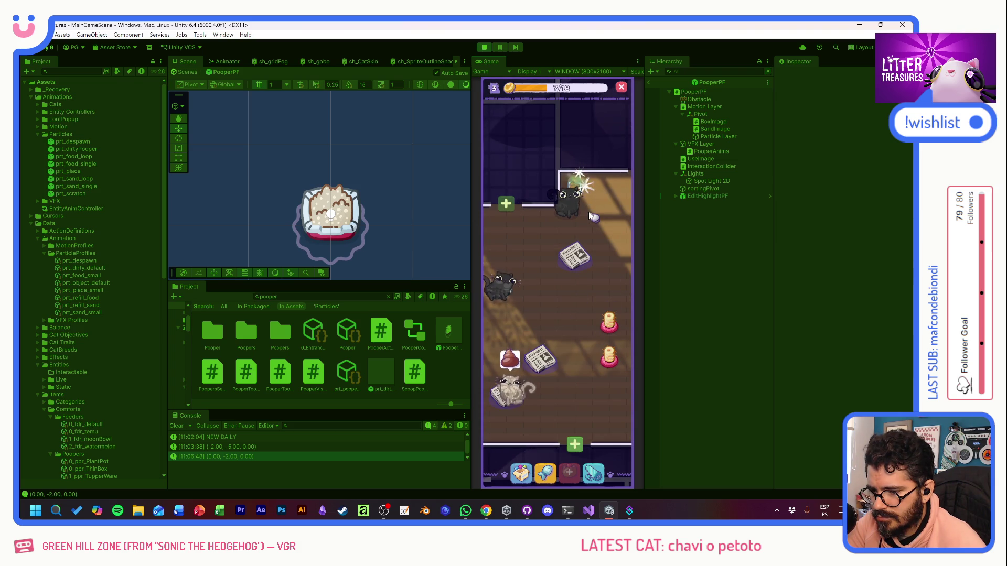
pyautogui.moveTo(577, 188)
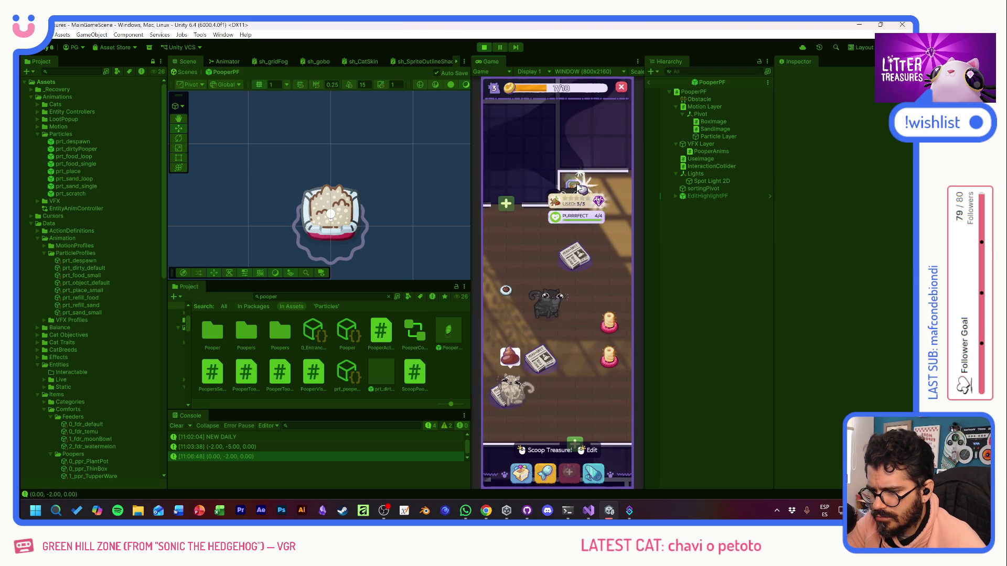
pyautogui.click(577, 188)
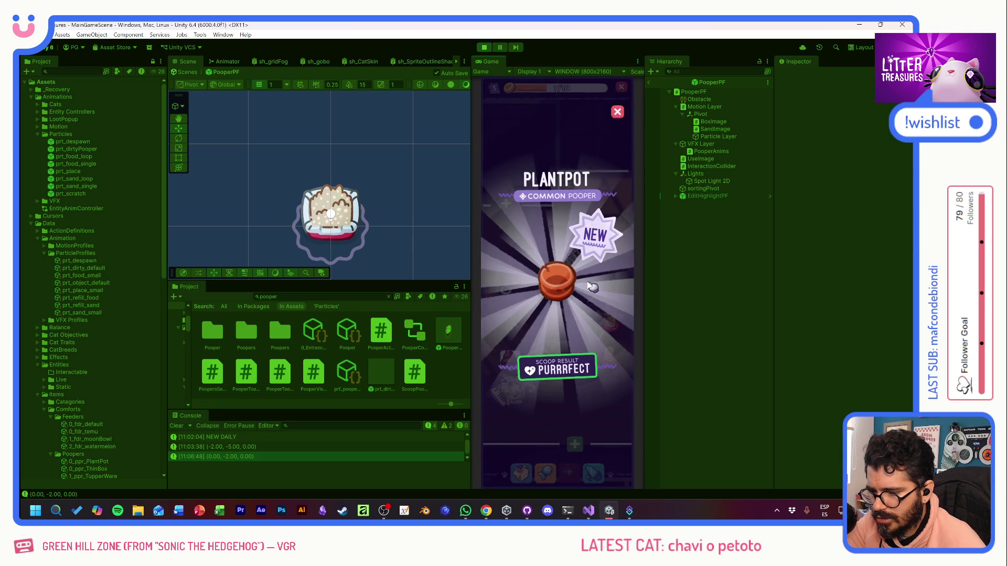
pyautogui.click(587, 281)
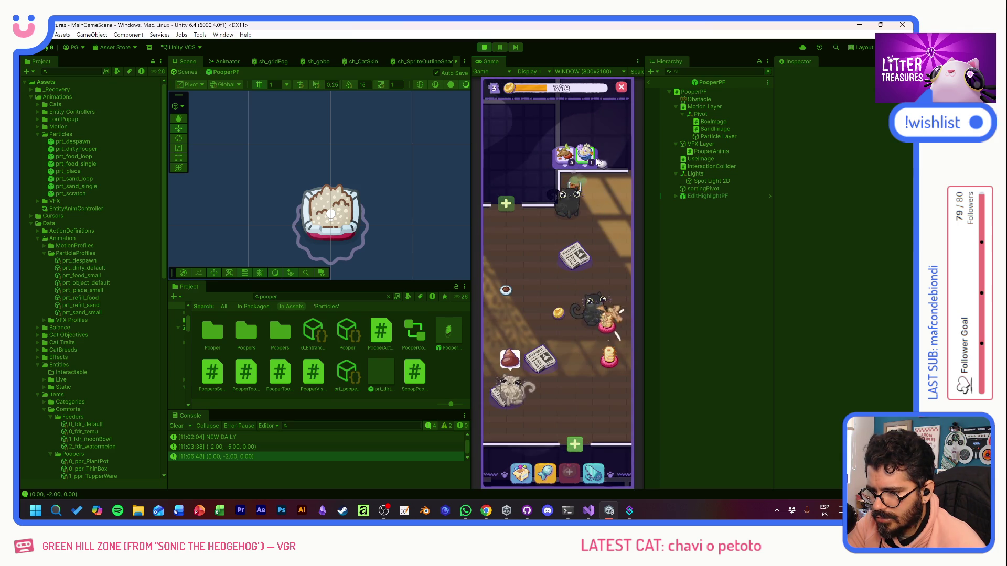
# Step: Place the plant pot on the room floor and collect the item bubbles
pyautogui.click(574, 158)
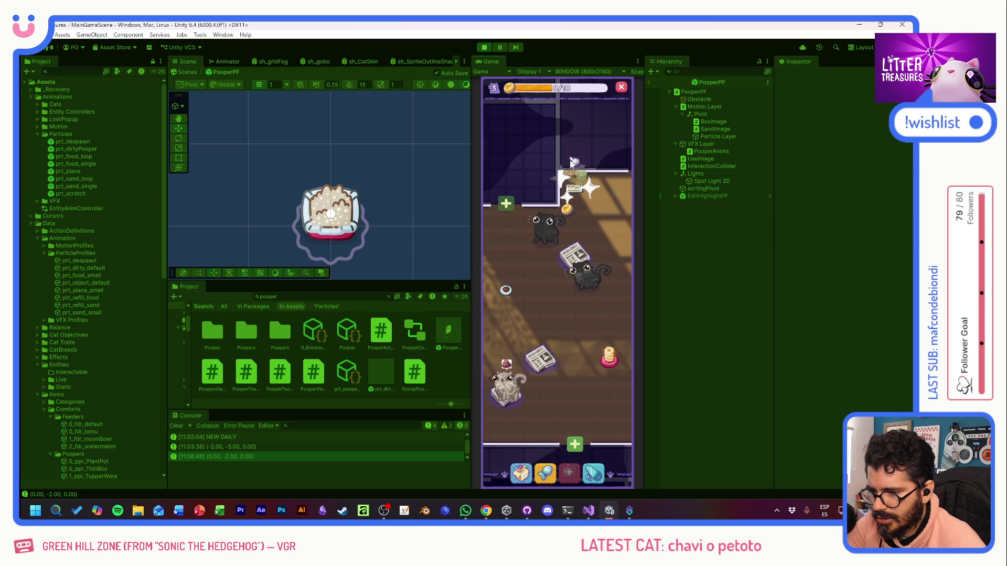
pyautogui.click(530, 341)
pyautogui.moveTo(503, 333); pyautogui.dragTo(577, 332)
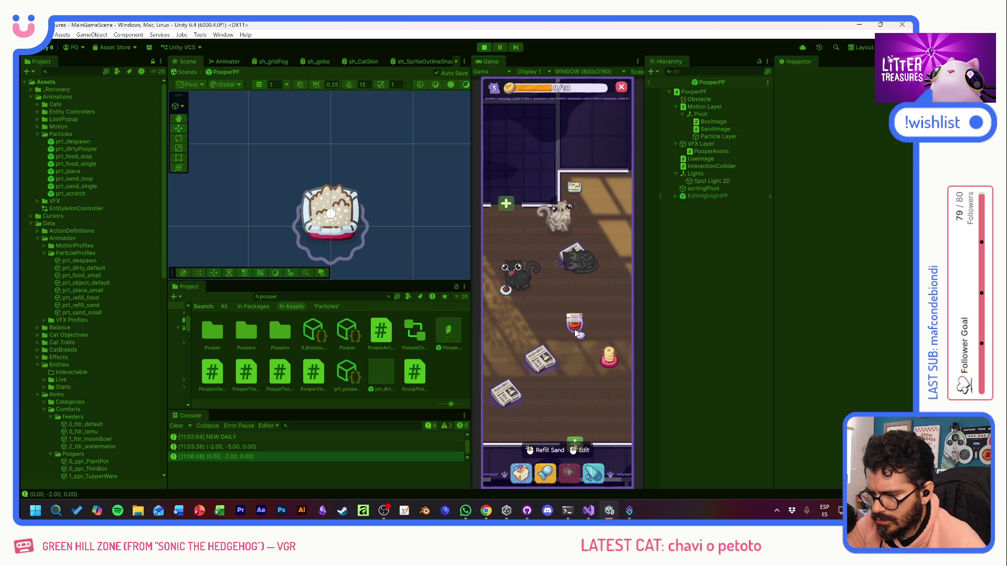
pyautogui.click(588, 297)
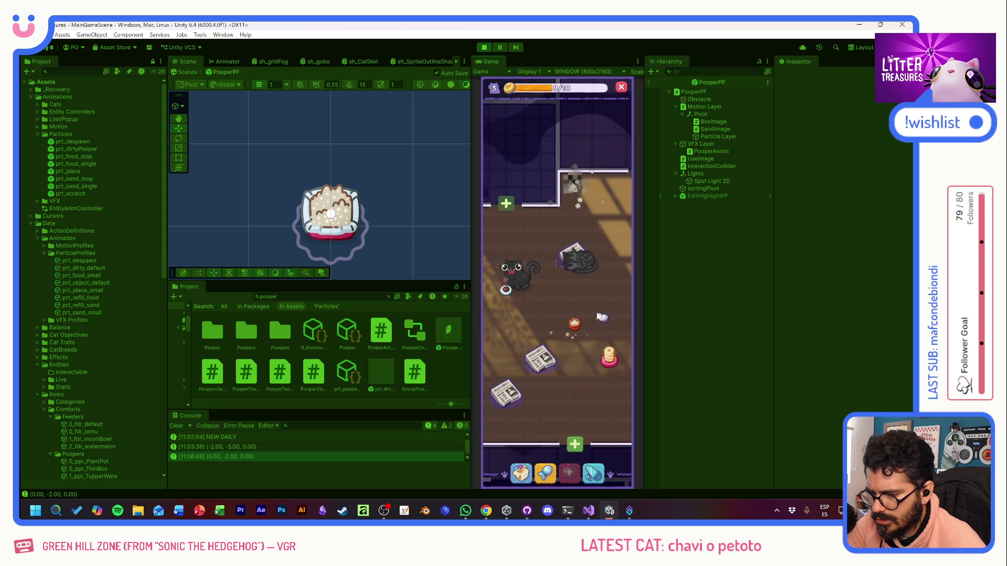
pyautogui.moveTo(586, 344)
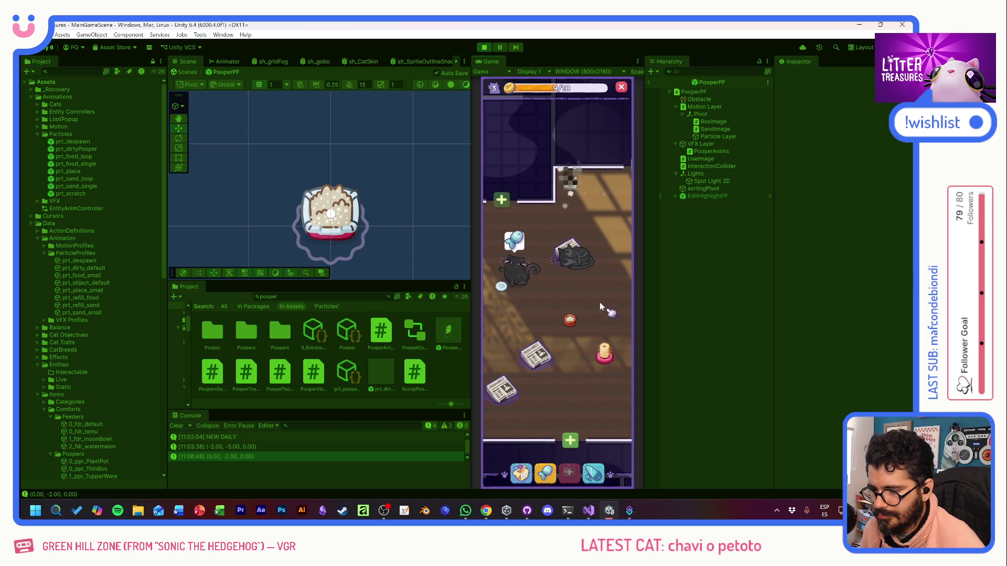
pyautogui.moveTo(503, 262)
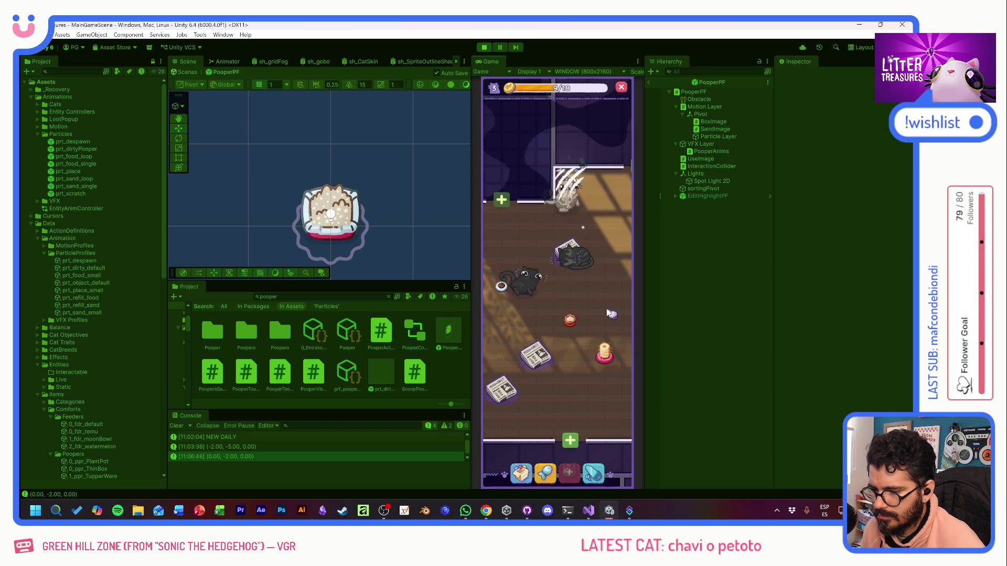
# Step: Inspect the litter box and food bowl, collect a heart, and scoop for the Scratch Pole
pyautogui.click(572, 178)
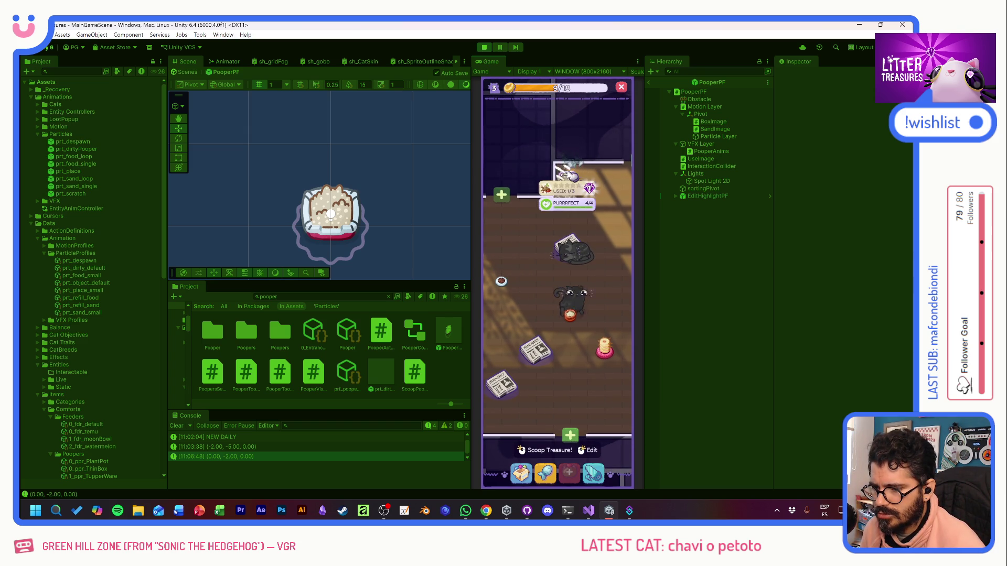
pyautogui.click(603, 354)
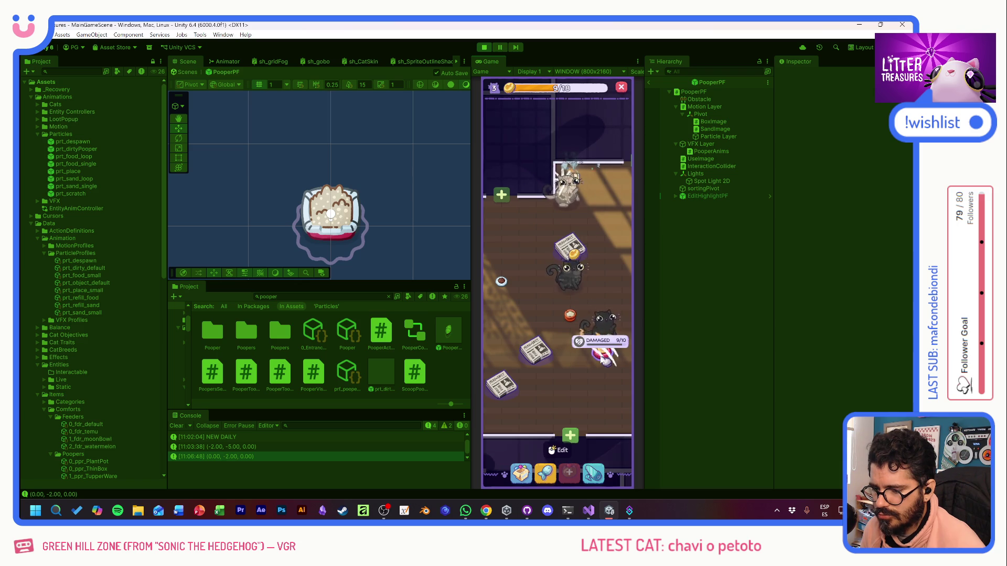
pyautogui.click(572, 177)
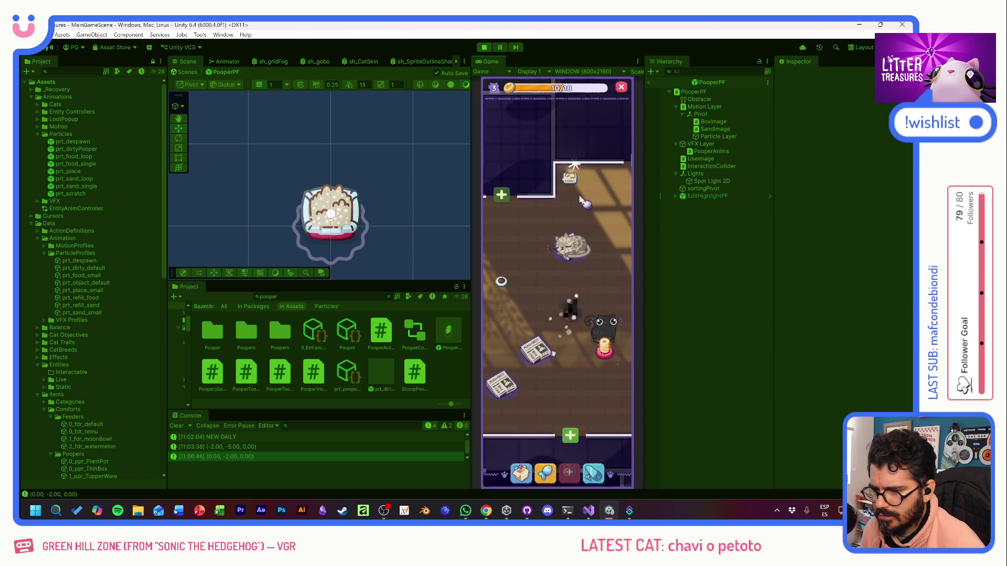
pyautogui.click(557, 450)
pyautogui.click(597, 331)
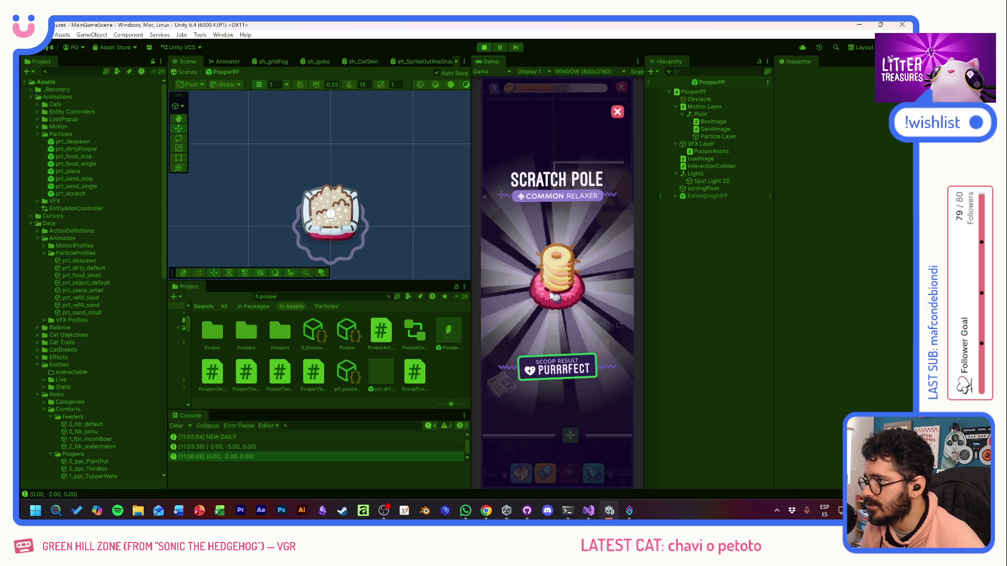
pyautogui.click(579, 283)
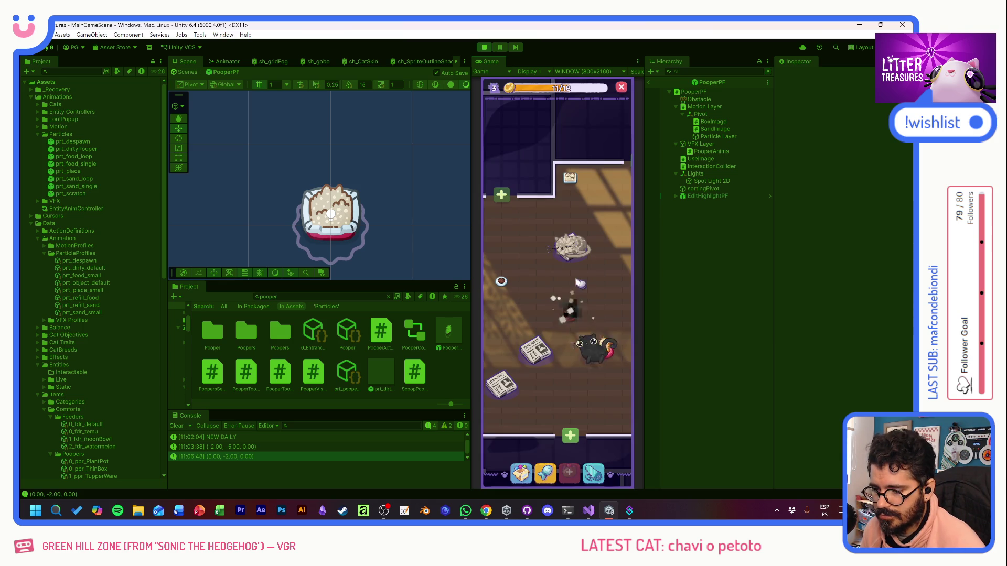
# Step: Place the scratch pole from the inventory and collect the heart by the food bowl
pyautogui.click(519, 475)
pyautogui.click(528, 330)
pyautogui.click(596, 236)
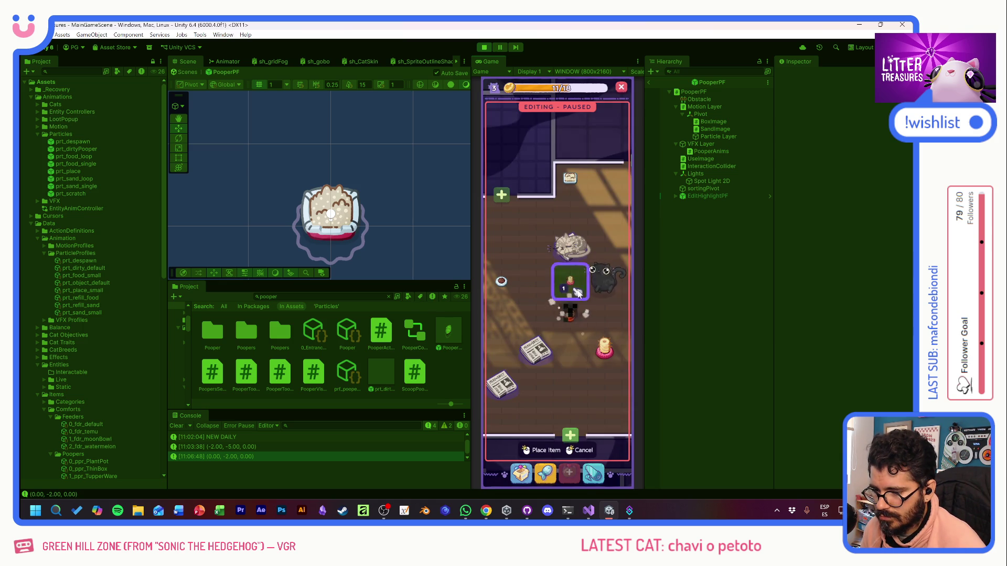
pyautogui.click(603, 315)
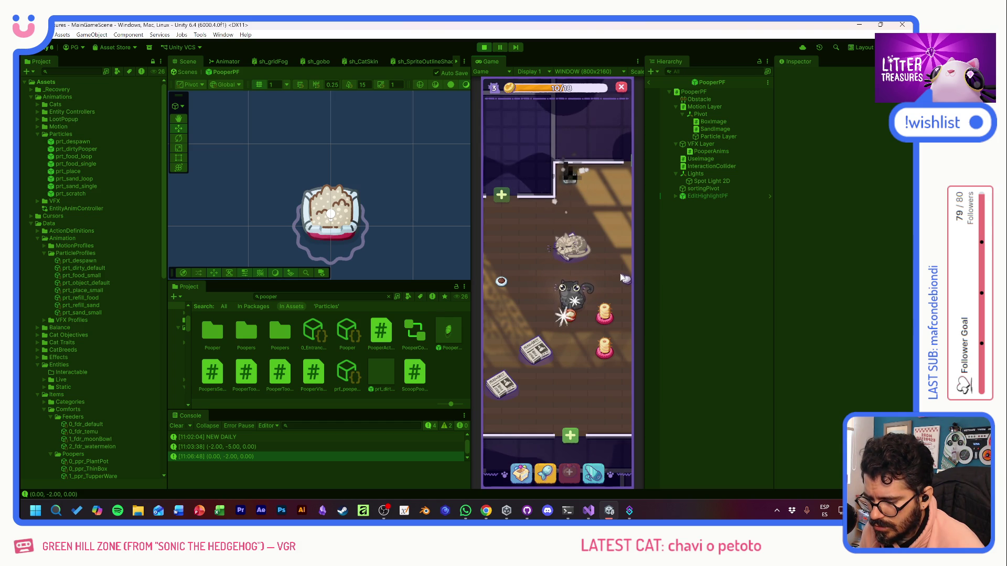
pyautogui.click(583, 325)
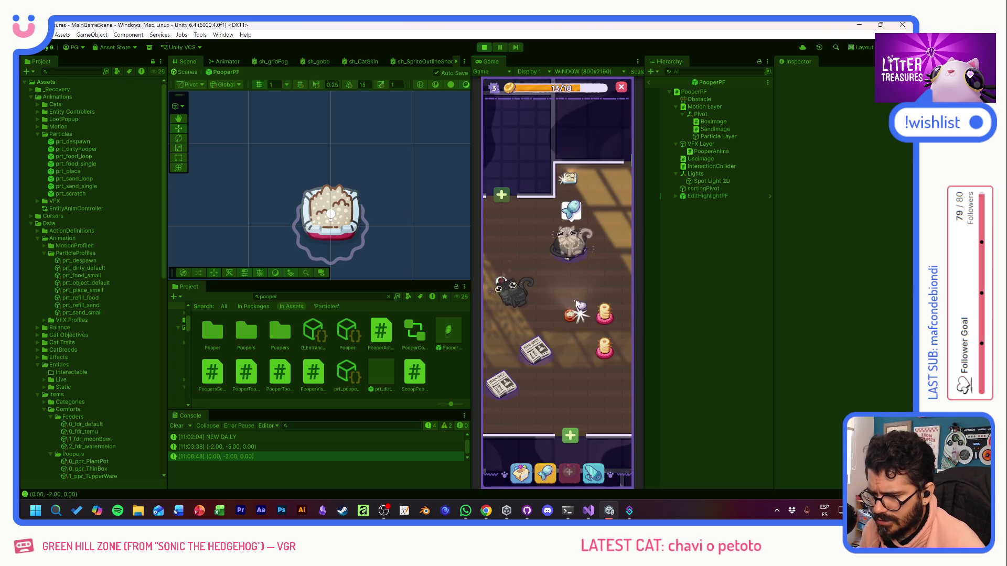
# Step: Move the litter box to a new spot in the room
pyautogui.moveTo(570, 314)
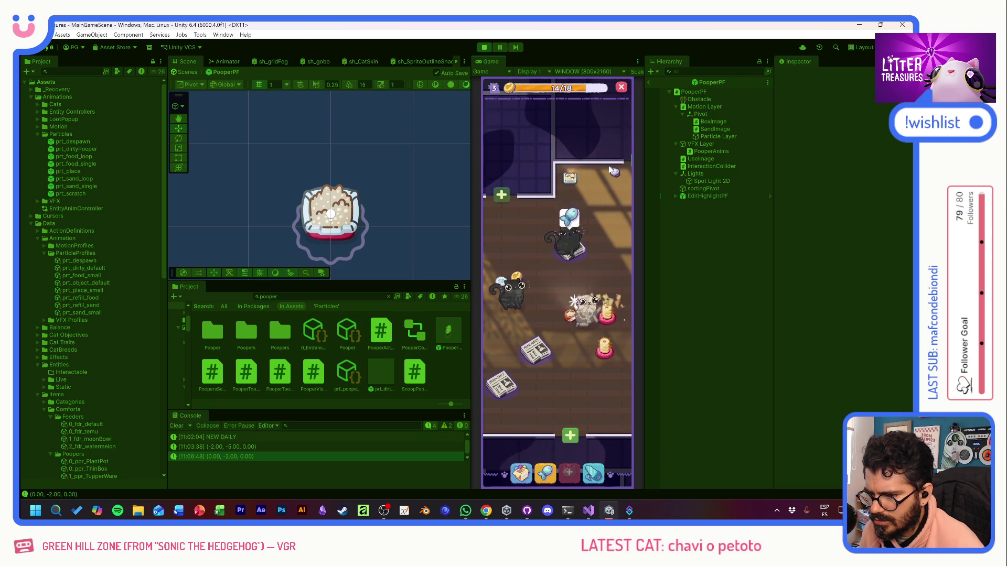
pyautogui.moveTo(572, 179)
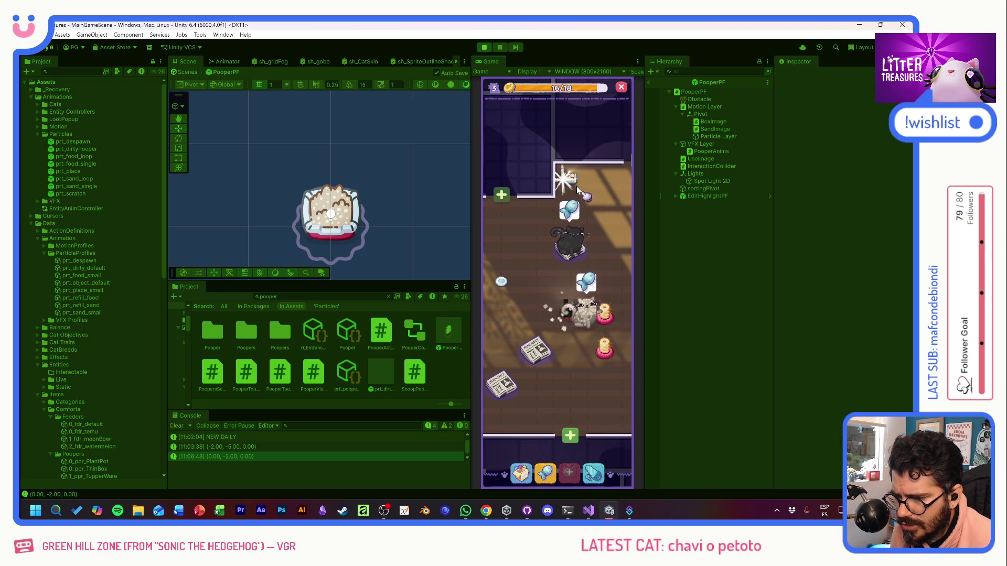
pyautogui.rightClick(578, 190)
pyautogui.click(533, 284)
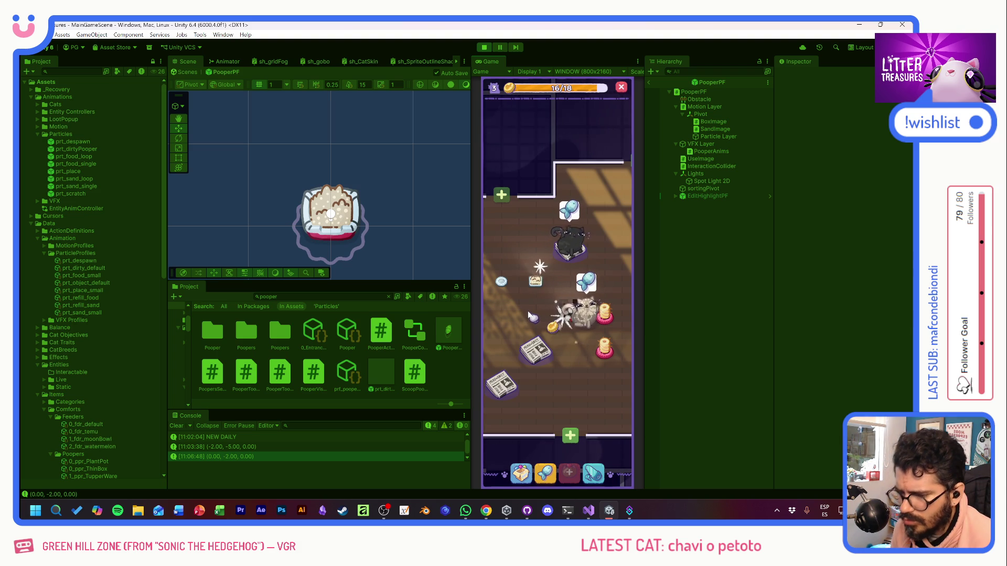
# Step: Scoop the litter box twice, dismissing the orange pot, Temu Bowl and Checkered Tiles reveals
pyautogui.click(543, 285)
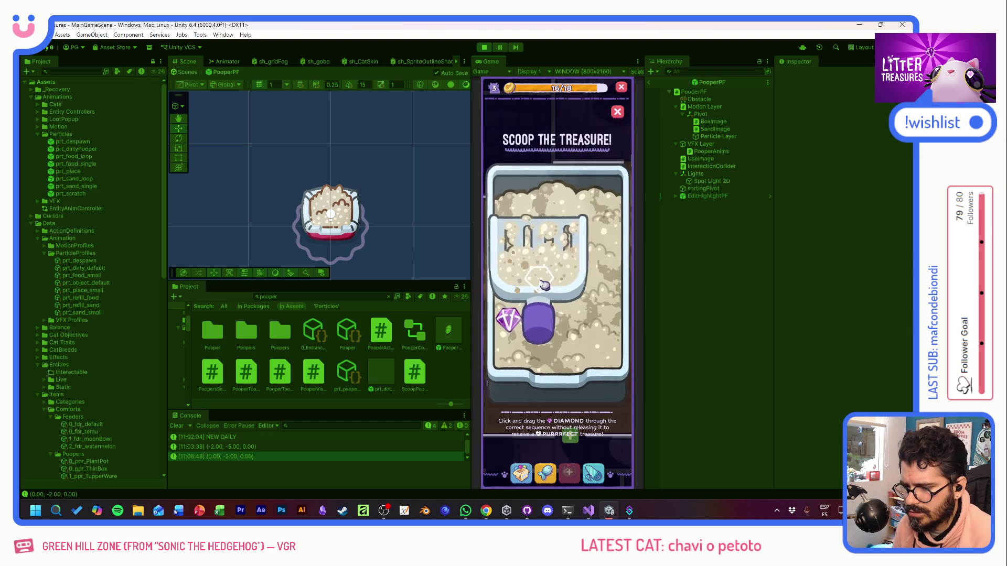
pyautogui.click(568, 314)
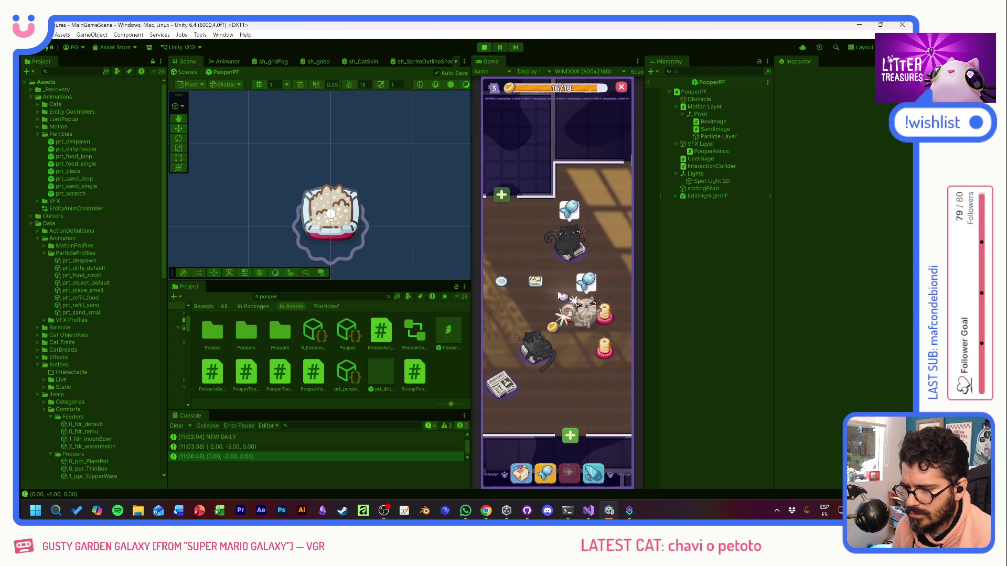
pyautogui.click(568, 318)
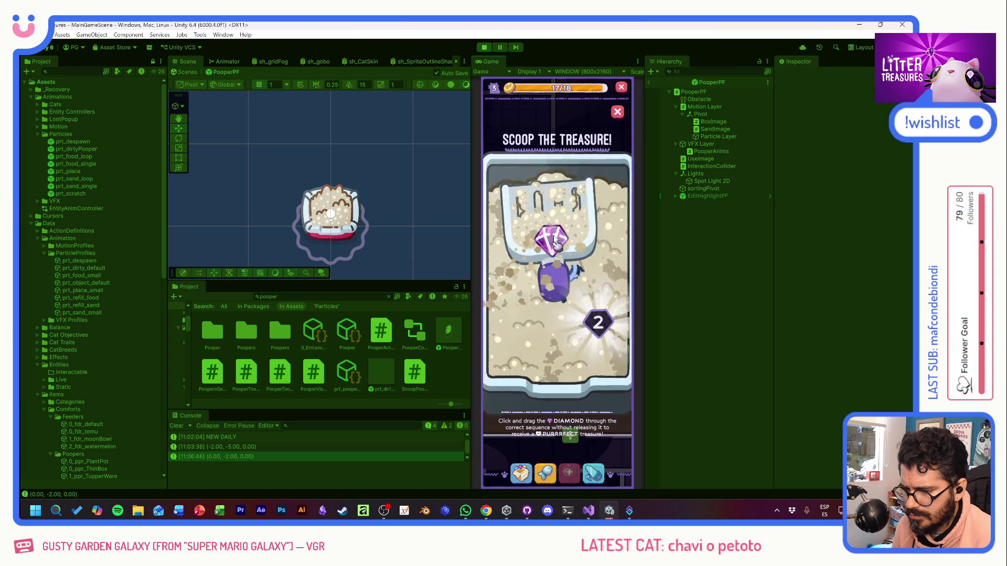
pyautogui.click(590, 324)
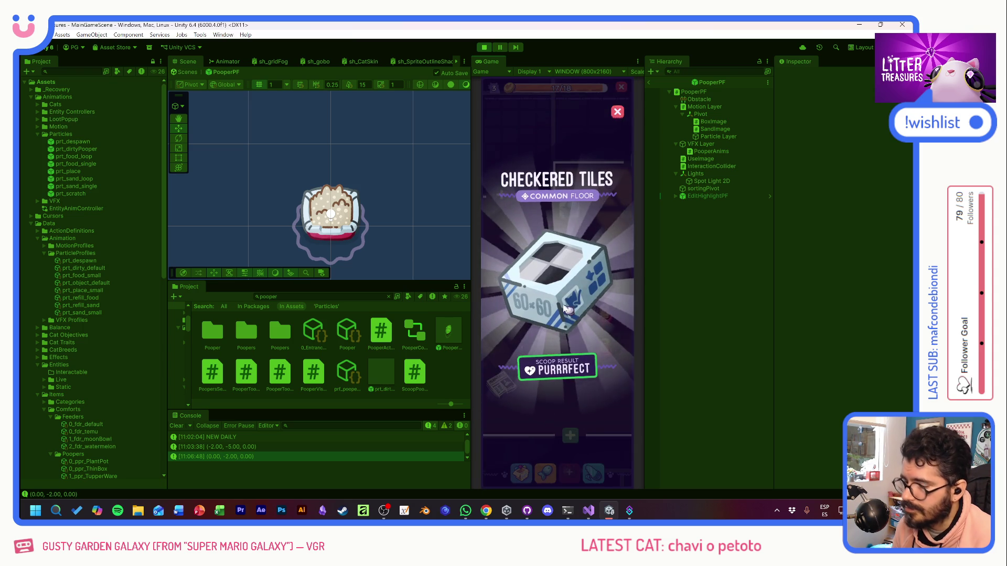
pyautogui.click(559, 300)
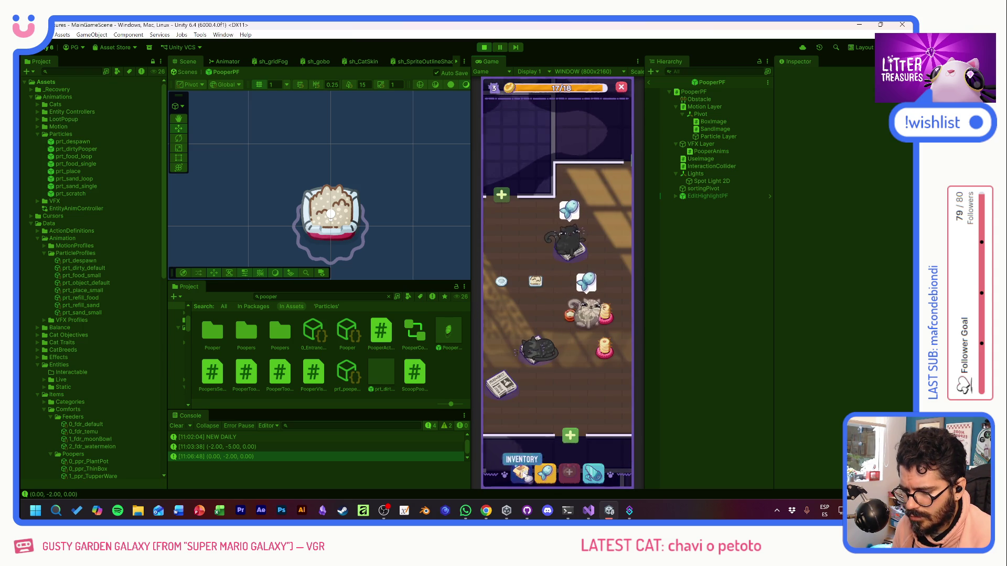
# Step: Place the plant pot in the room and pick the Temu Bowl from the inventory
pyautogui.click(572, 315)
pyautogui.click(523, 238)
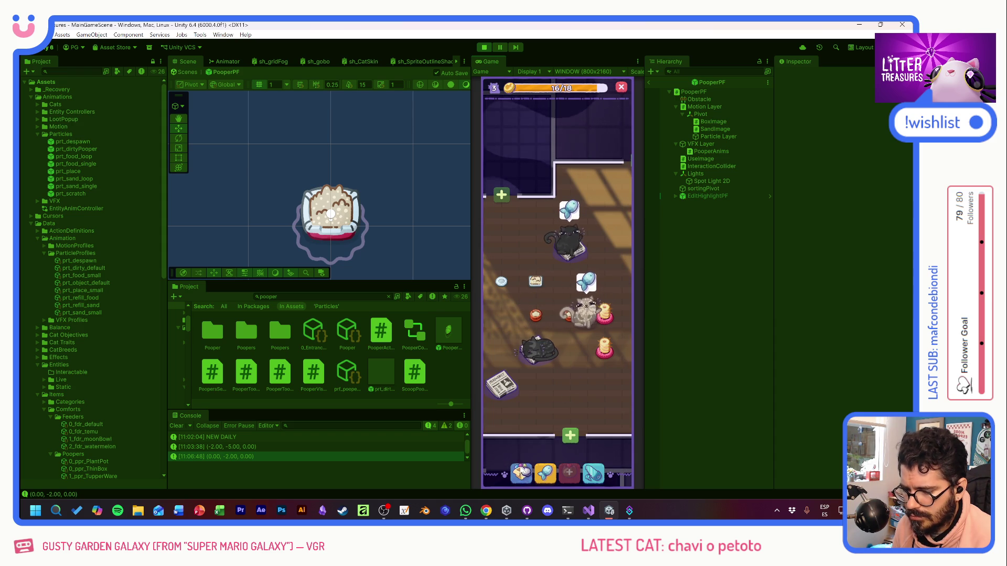
pyautogui.click(521, 472)
pyautogui.click(502, 326)
pyautogui.click(502, 326)
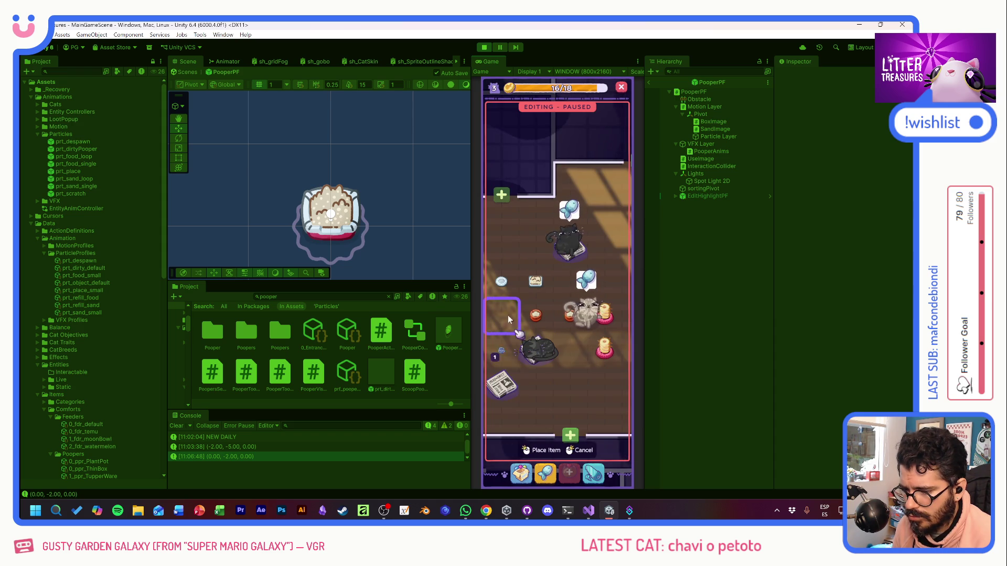
# Step: Place the blue Temu Bowl, glance at the Supply Shop, and nudge the room view
pyautogui.click(514, 334)
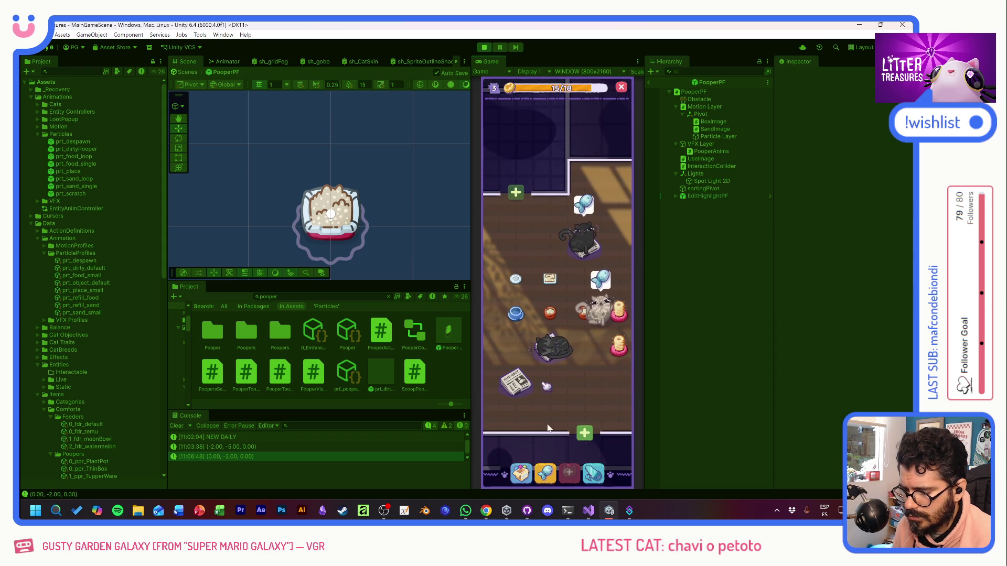
pyautogui.click(546, 474)
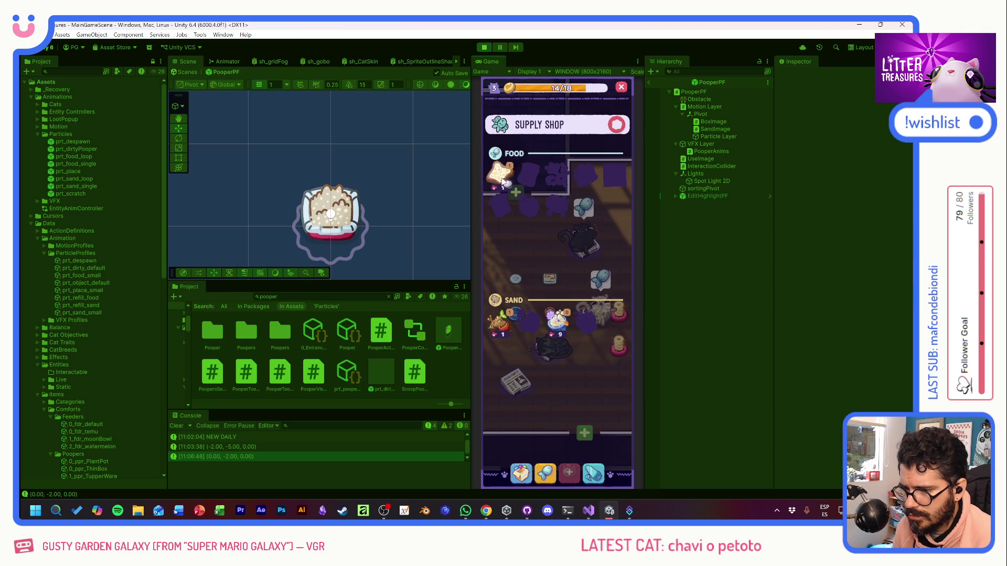
pyautogui.click(616, 126)
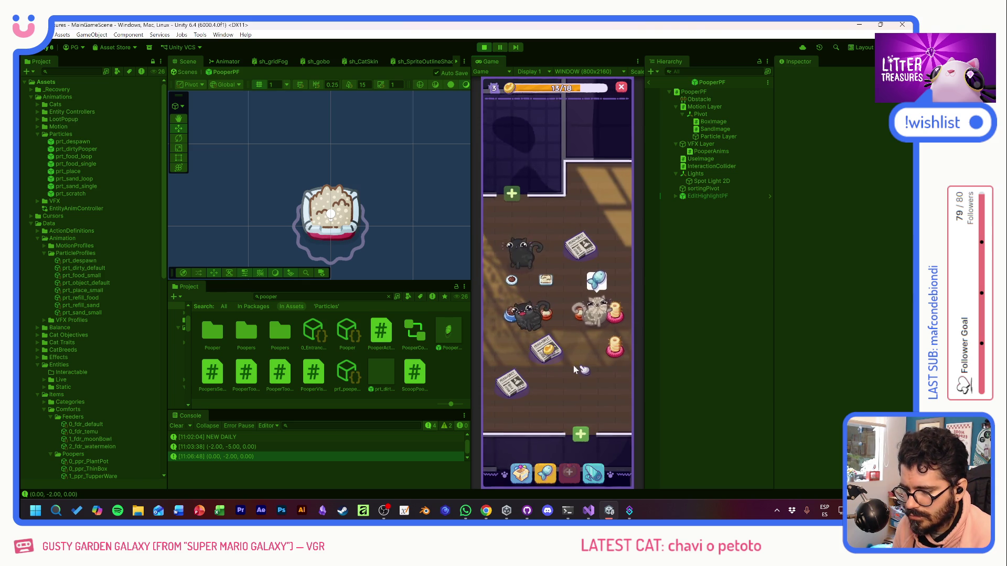
pyautogui.moveTo(565, 375)
pyautogui.mouseDown()
pyautogui.moveTo(576, 372)
pyautogui.moveTo(537, 350)
pyautogui.moveTo(542, 391)
pyautogui.mouseUp()
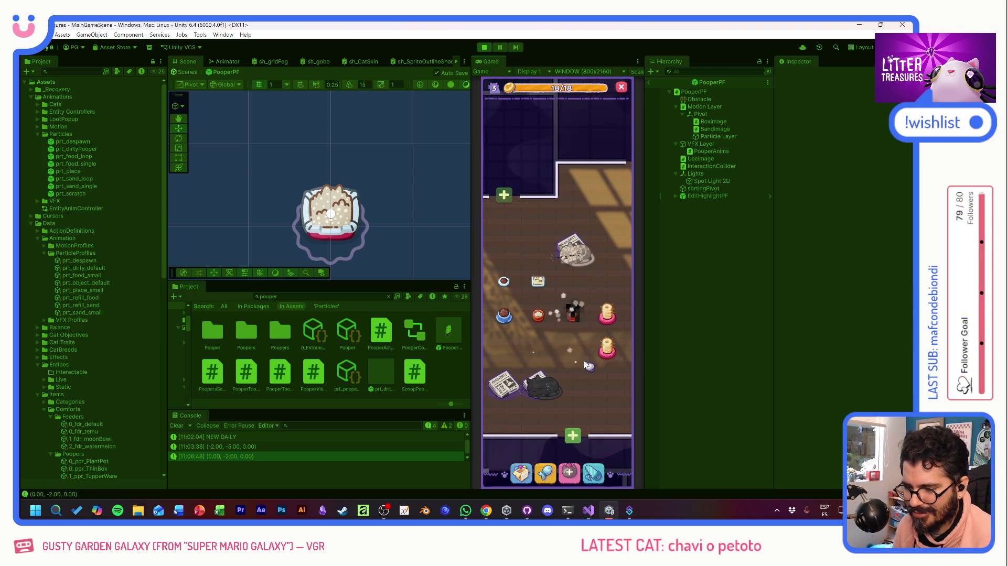
# Step: Adopt a cat for 18 hearts, collect the Charcoal sand reward, and level up
pyautogui.click(570, 474)
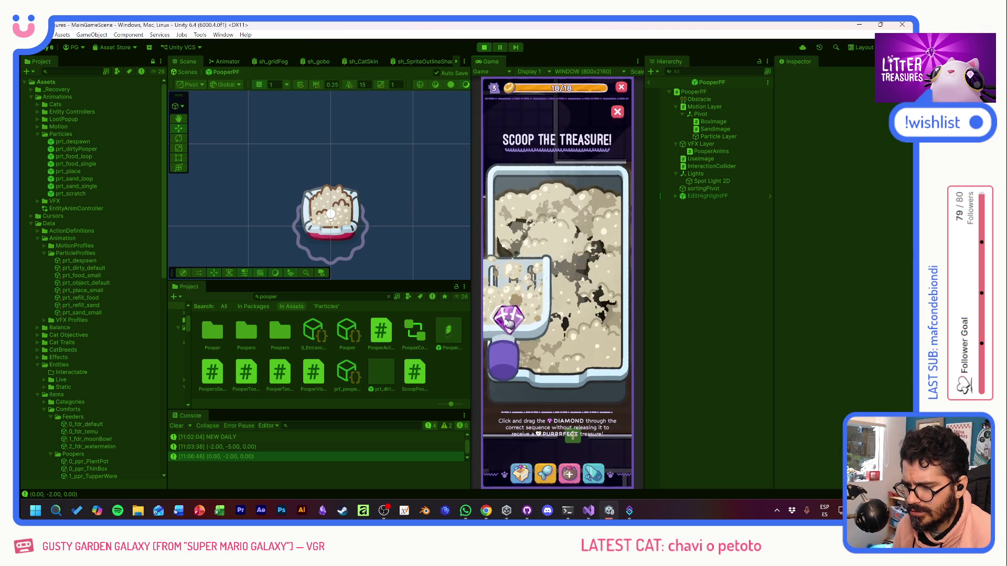
pyautogui.moveTo(573, 266); pyautogui.dragTo(596, 332)
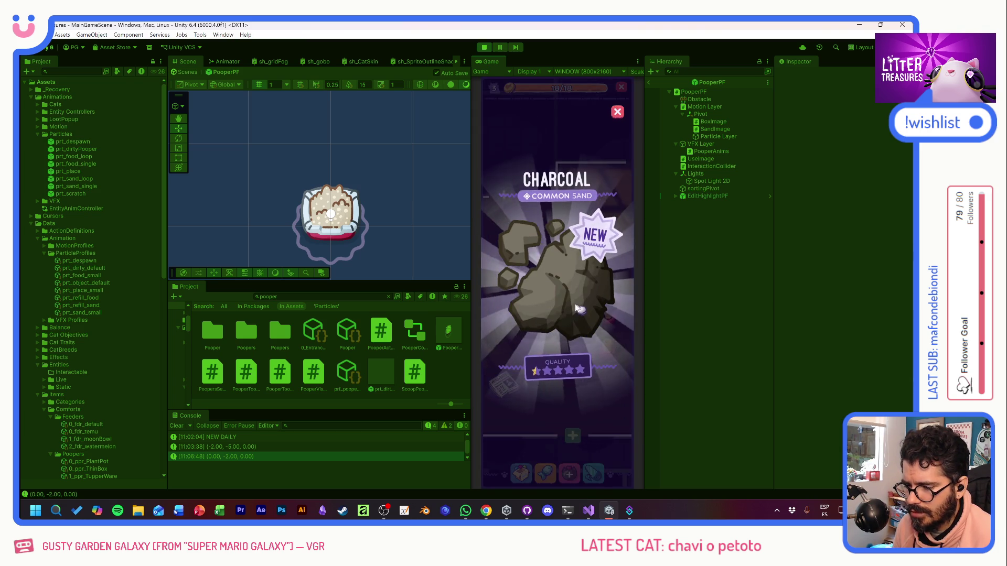
pyautogui.click(577, 308)
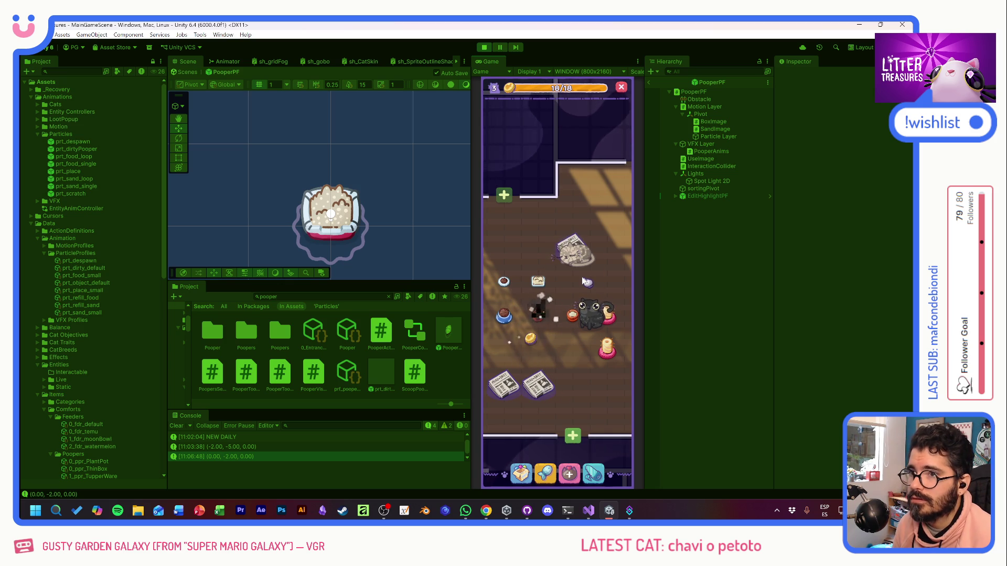
pyautogui.moveTo(539, 283)
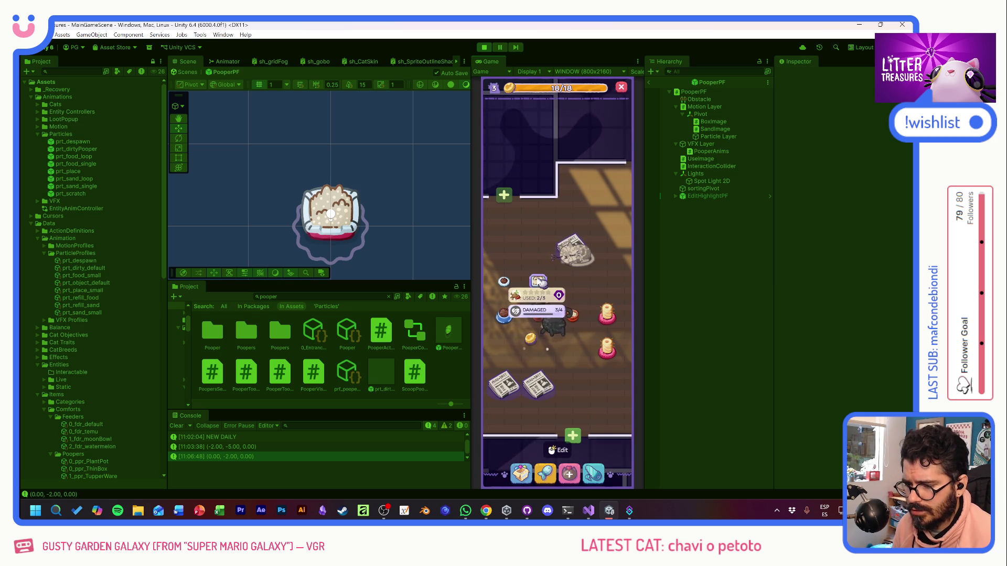
pyautogui.moveTo(574, 320)
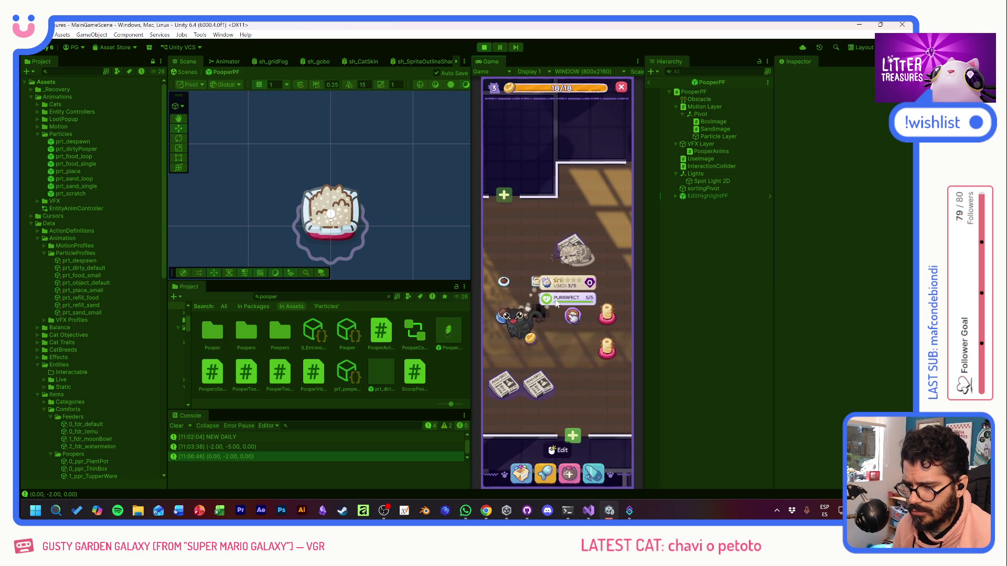
pyautogui.moveTo(544, 313)
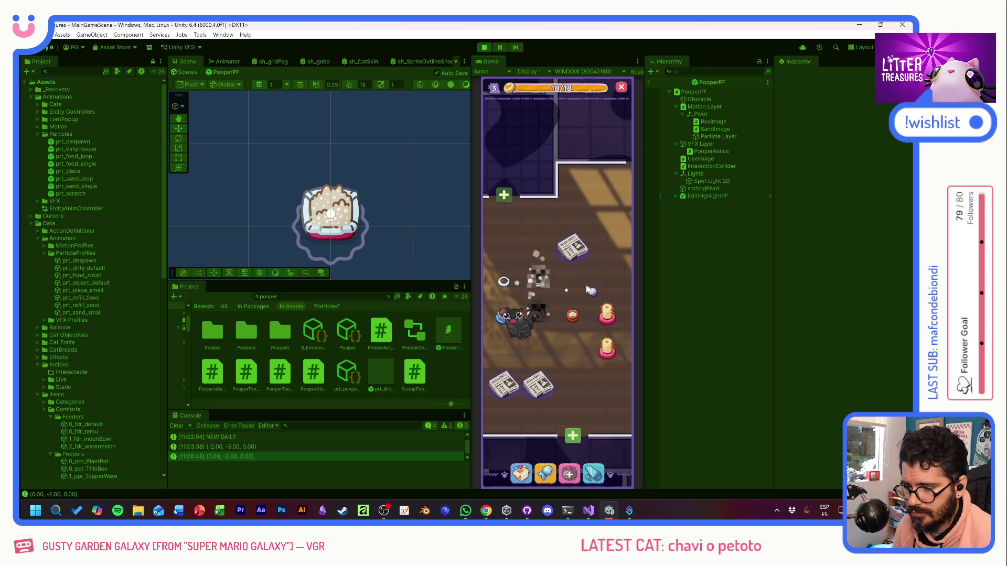
pyautogui.click(570, 471)
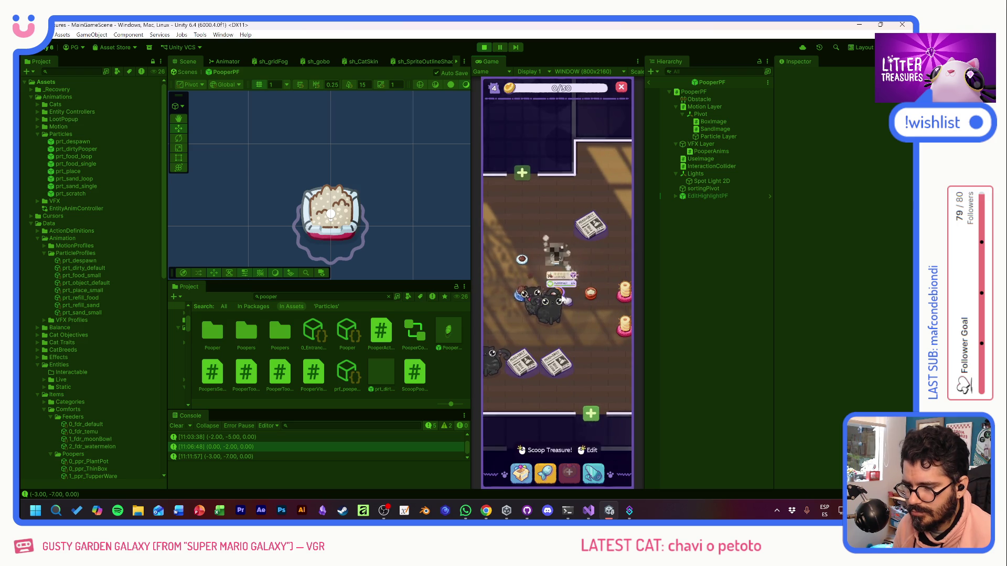
# Step: Scoop two litter boxes, dismissing the PLANTPOT and Old Bread rewards
pyautogui.click(562, 301)
pyautogui.click(560, 294)
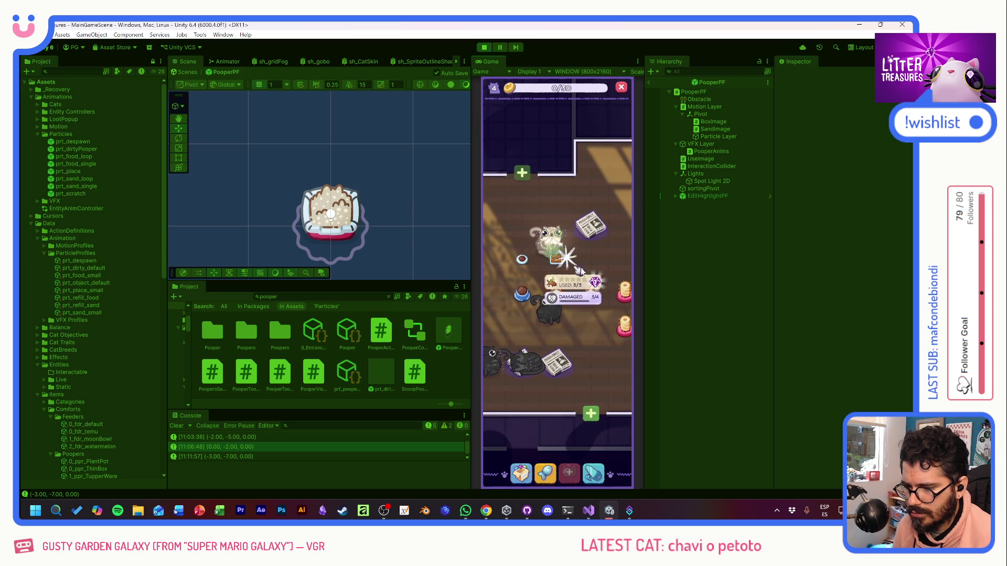
pyautogui.click(550, 295)
pyautogui.click(561, 286)
pyautogui.click(611, 277)
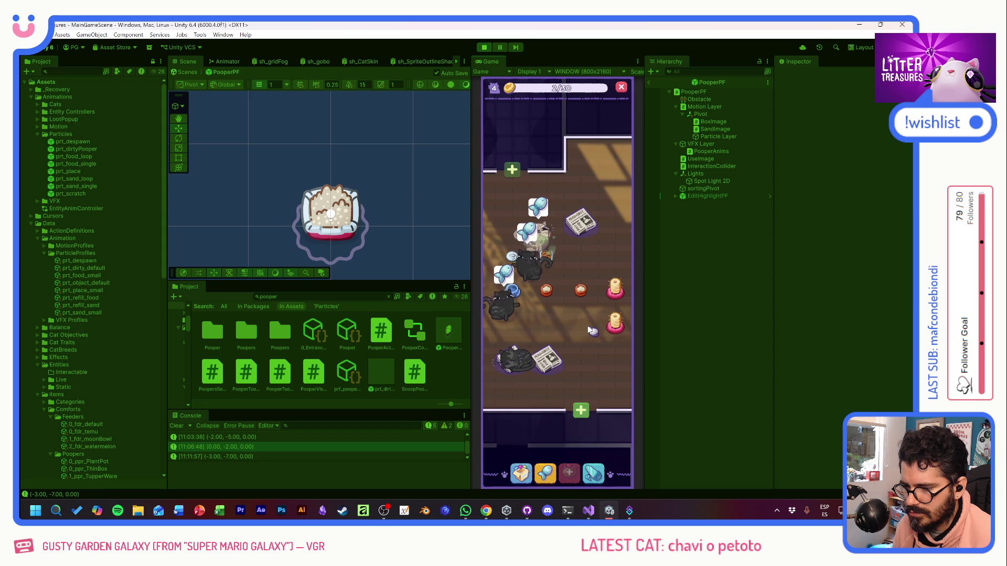
pyautogui.moveTo(513, 259)
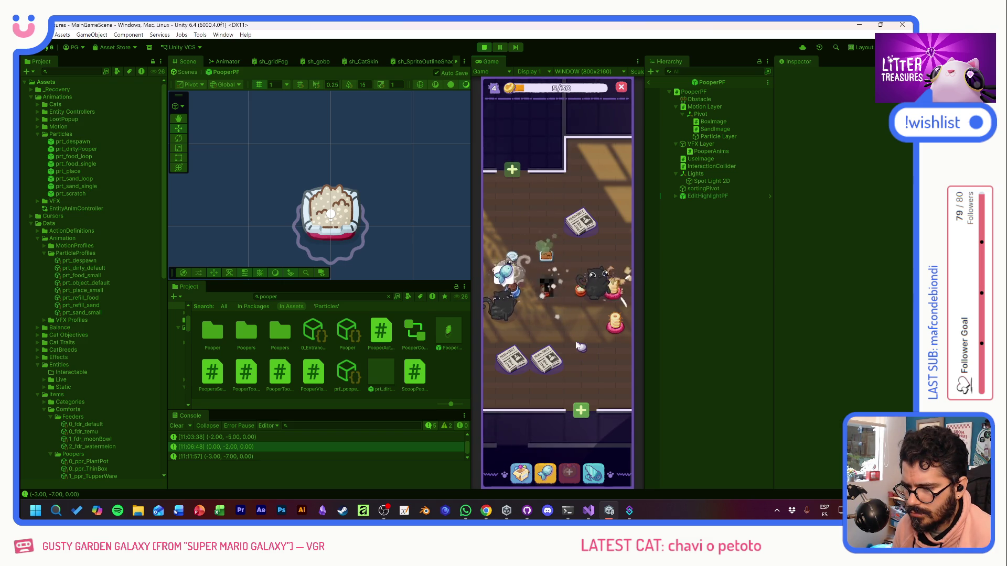
# Step: Scoop a litter box for Beach Sand and inspect the damaged litter box
pyautogui.click(522, 286)
pyautogui.moveTo(521, 236)
pyautogui.mouseDown()
pyautogui.moveTo(589, 258)
pyautogui.moveTo(588, 330)
pyautogui.mouseUp()
pyautogui.click(583, 336)
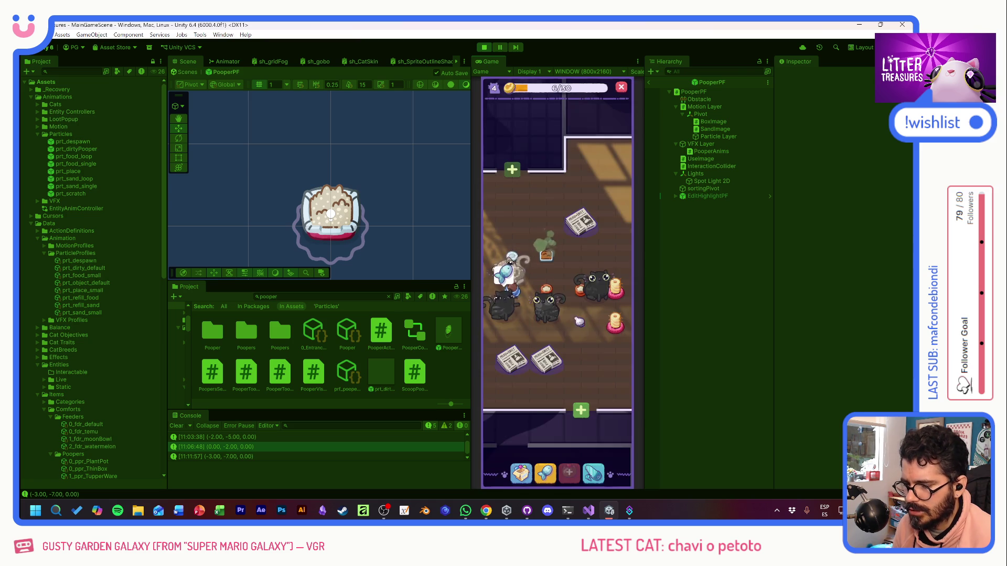
pyautogui.click(548, 259)
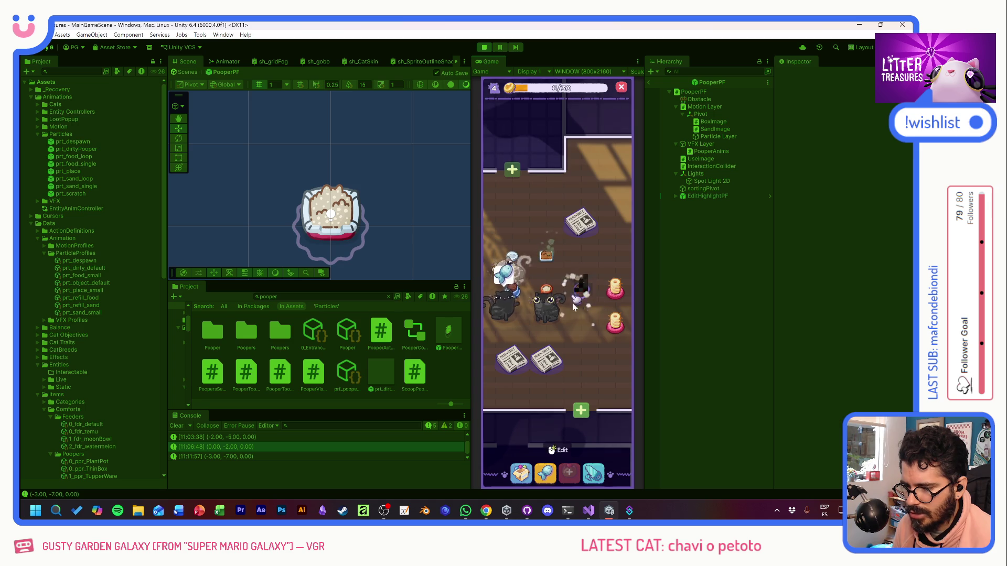
# Step: Place the PlantPot pooper from the inventory into the room
pyautogui.click(521, 472)
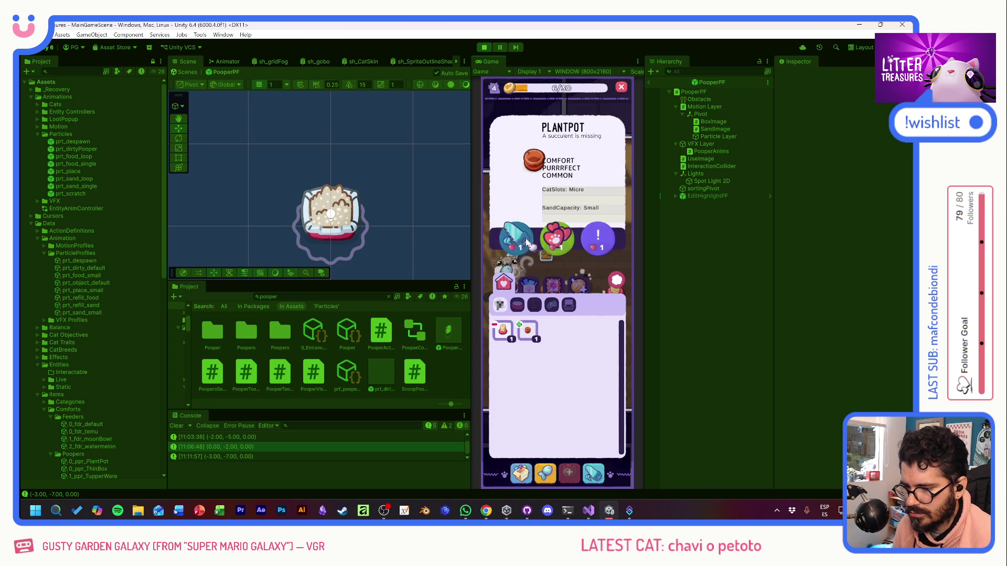
pyautogui.click(527, 331)
pyautogui.click(580, 258)
pyautogui.click(581, 263)
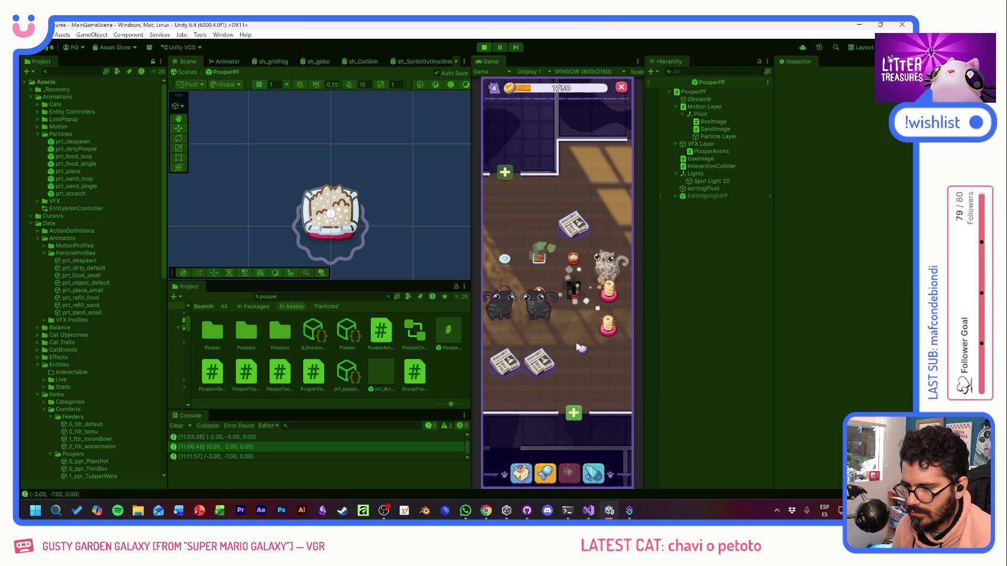
# Step: Scoop a Tupperware reward and place the Tupperware pooper in the room
pyautogui.click(581, 297)
pyautogui.moveTo(519, 234)
pyautogui.mouseDown()
pyautogui.moveTo(529, 232)
pyautogui.moveTo(600, 335)
pyautogui.mouseUp()
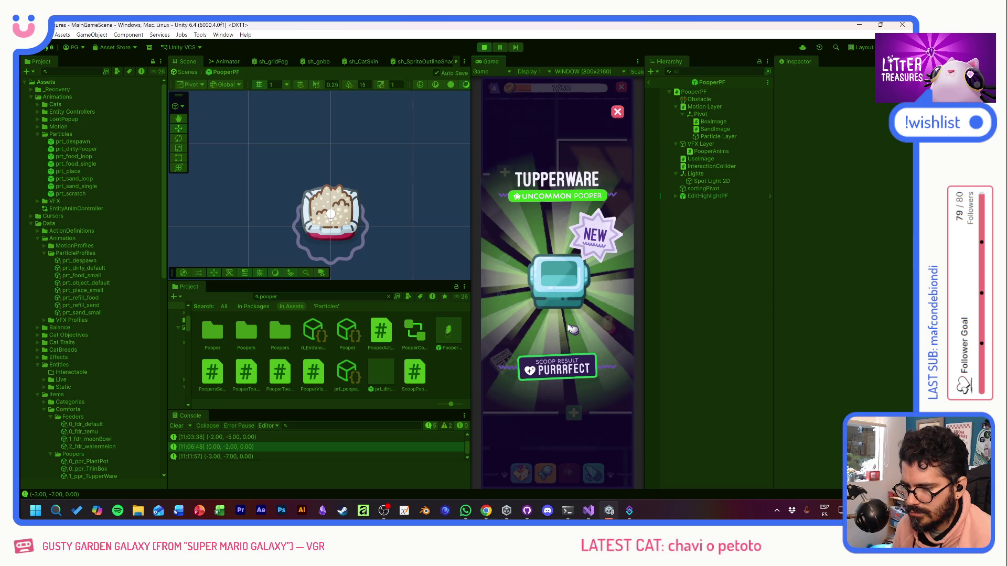
pyautogui.click(569, 327)
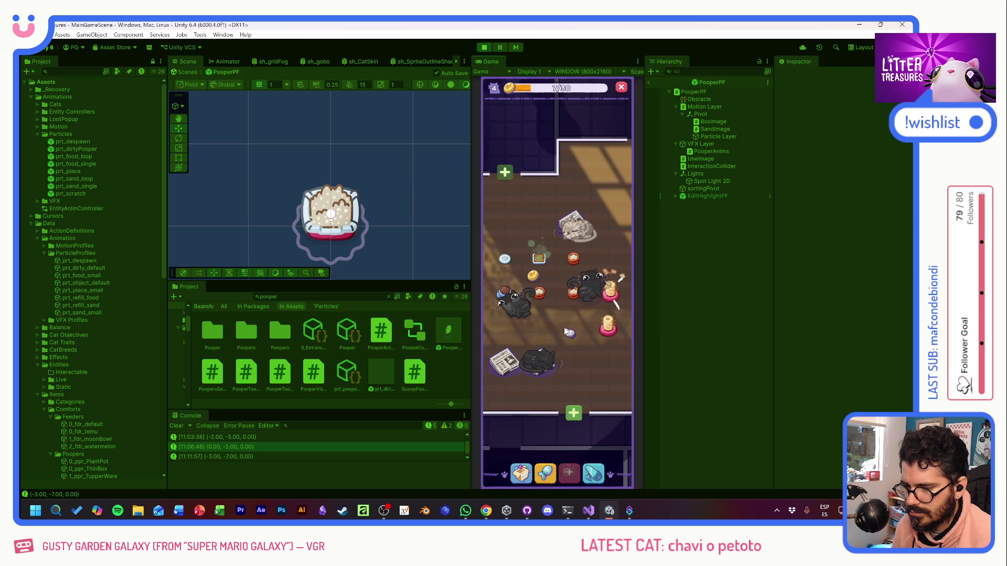
pyautogui.click(521, 473)
pyautogui.click(530, 330)
pyautogui.click(540, 244)
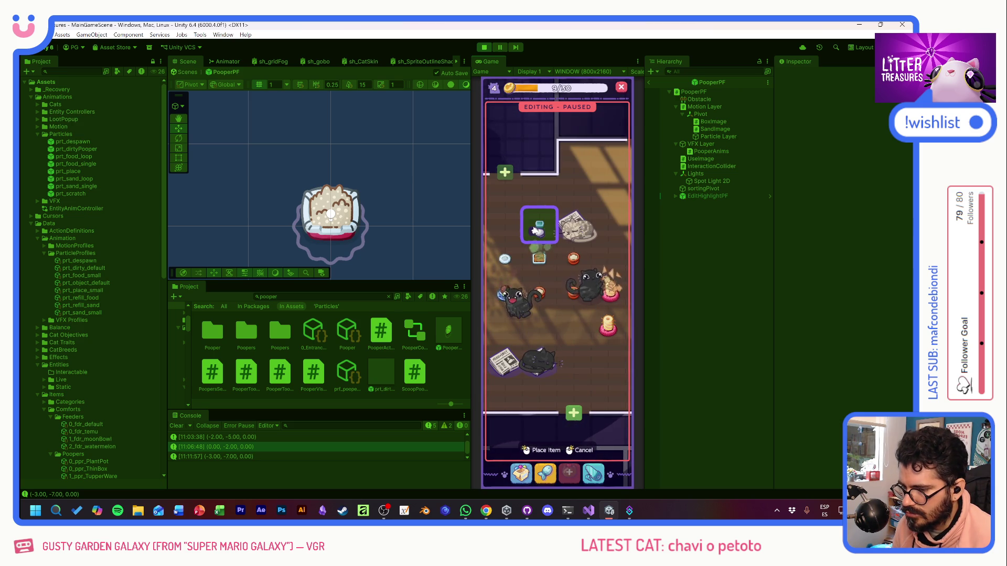
pyautogui.click(535, 231)
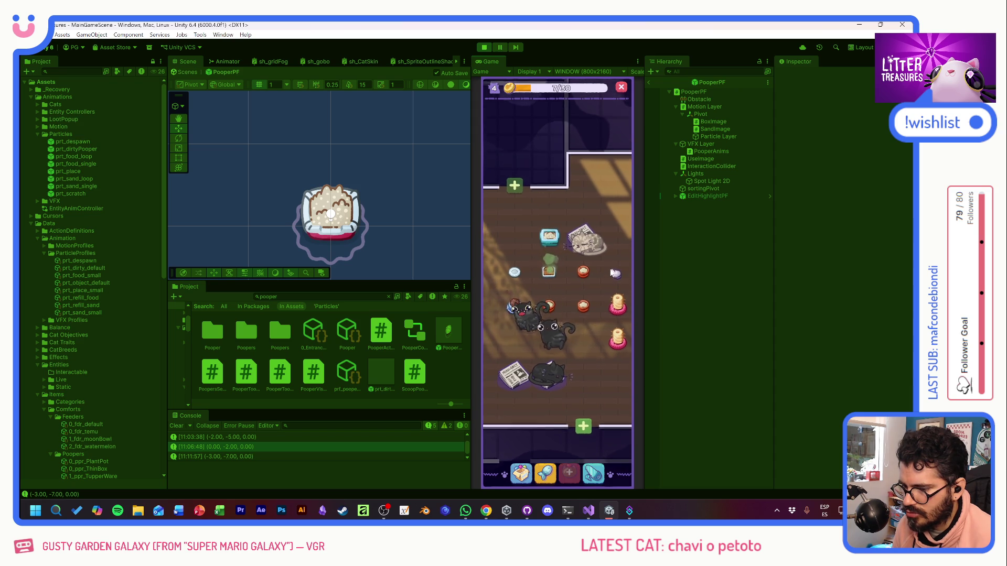
# Step: Buy toast from the Supply Shop and fill the food bowls with it
pyautogui.moveTo(598, 276)
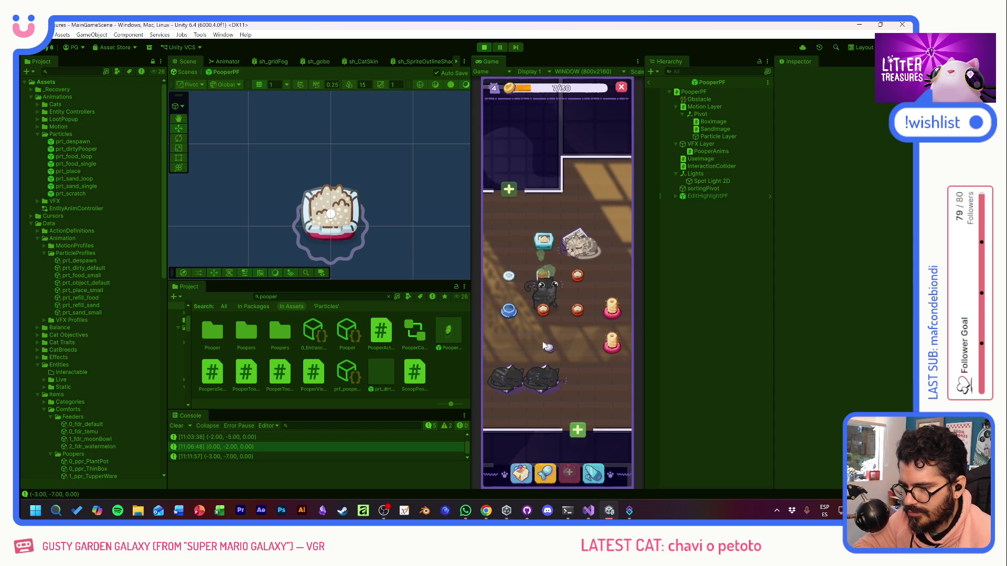
pyautogui.click(510, 315)
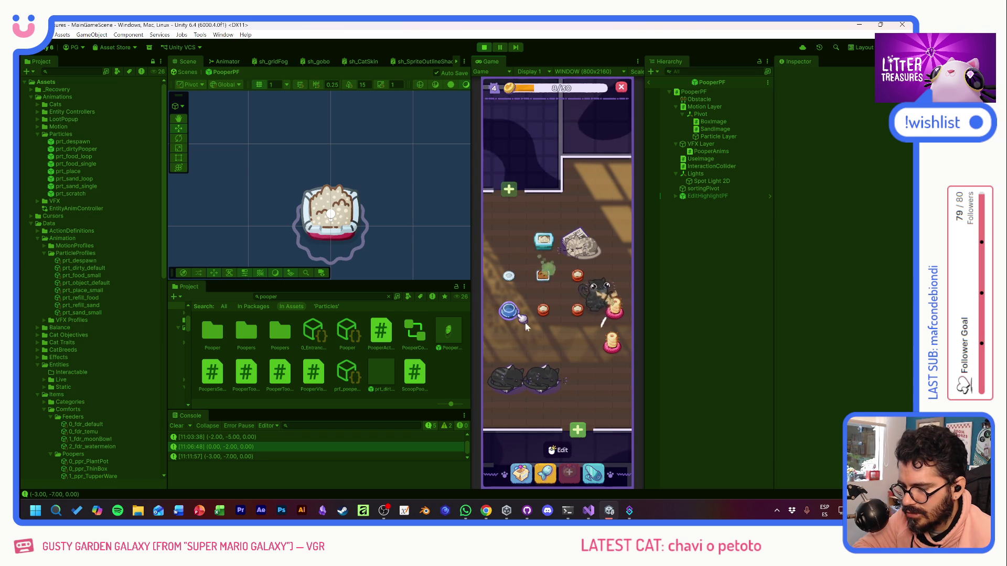
pyautogui.click(559, 342)
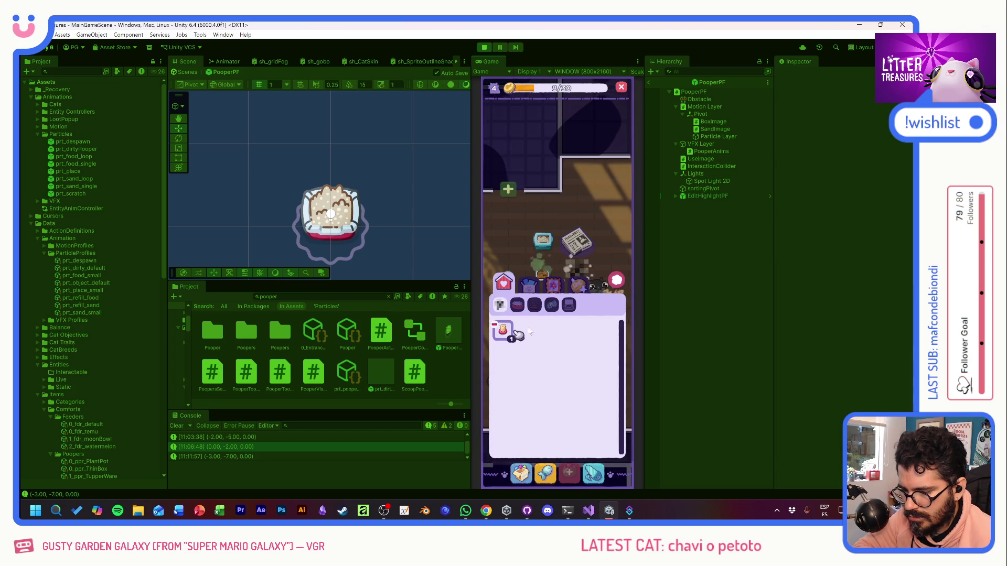
pyautogui.click(617, 283)
pyautogui.click(545, 472)
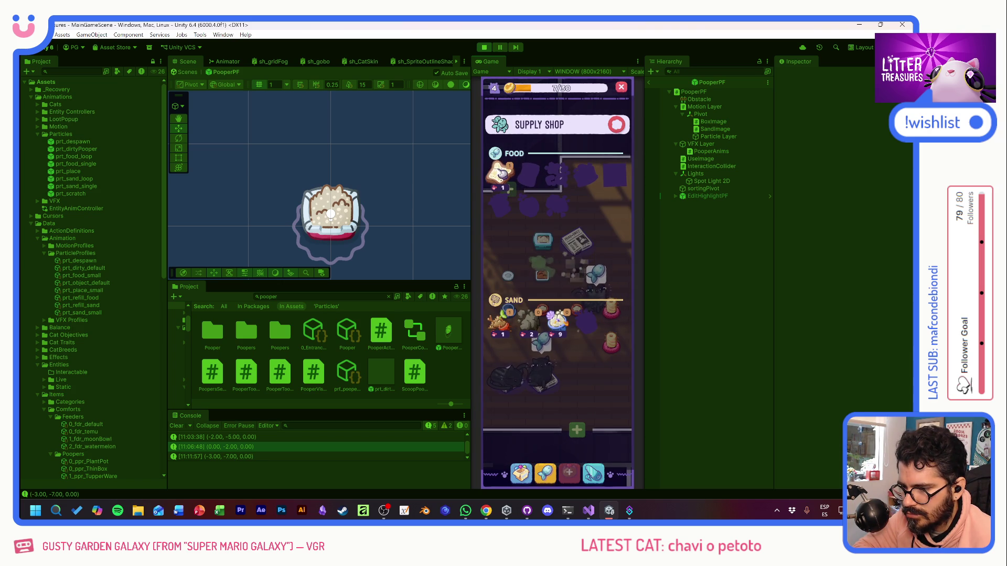
pyautogui.click(501, 173)
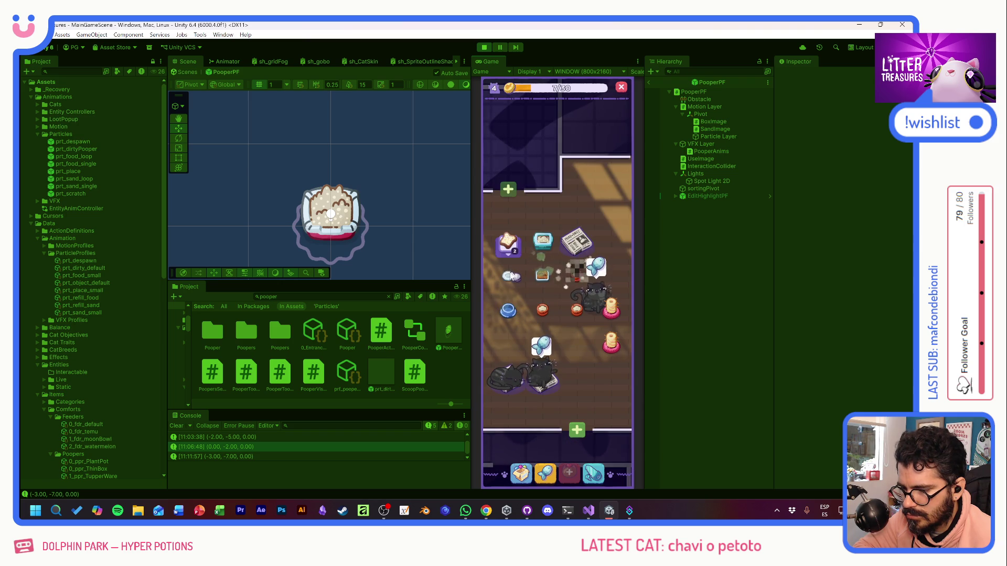
pyautogui.click(508, 244)
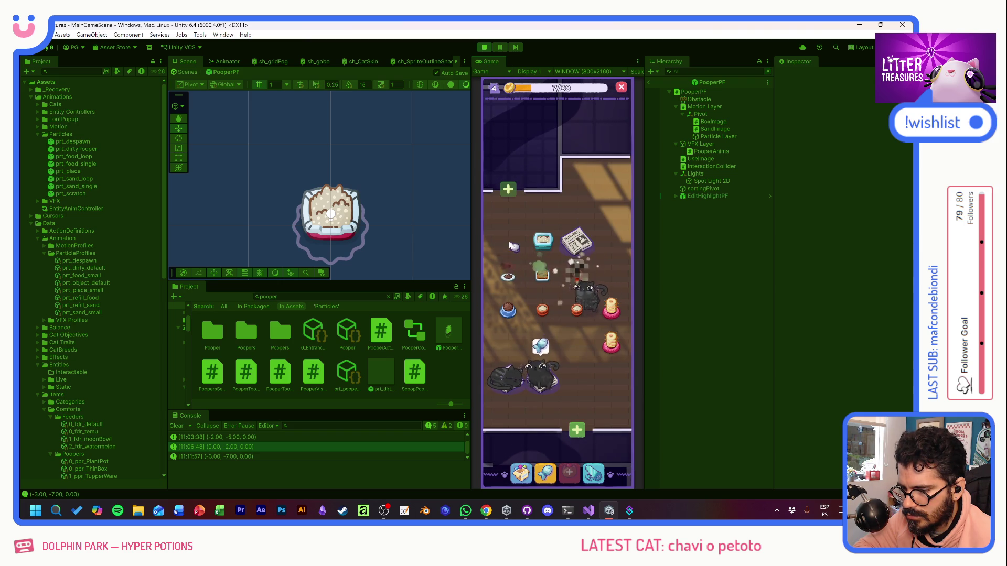
# Step: Scoop a Yellow Jello reward, run another scoop, and toggle edit mode on the damaged litter box
pyautogui.click(572, 355)
pyautogui.click(604, 343)
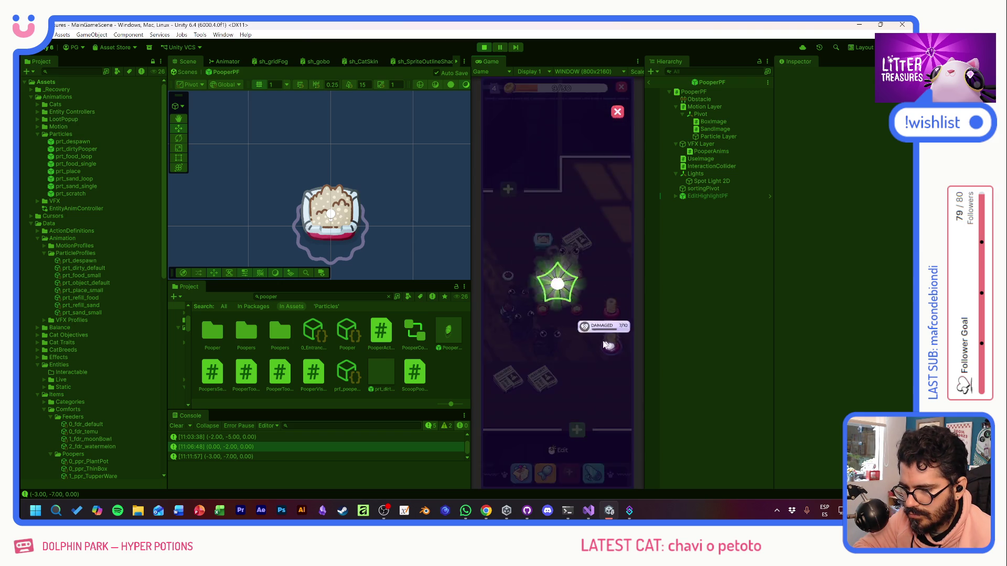
pyautogui.click(573, 314)
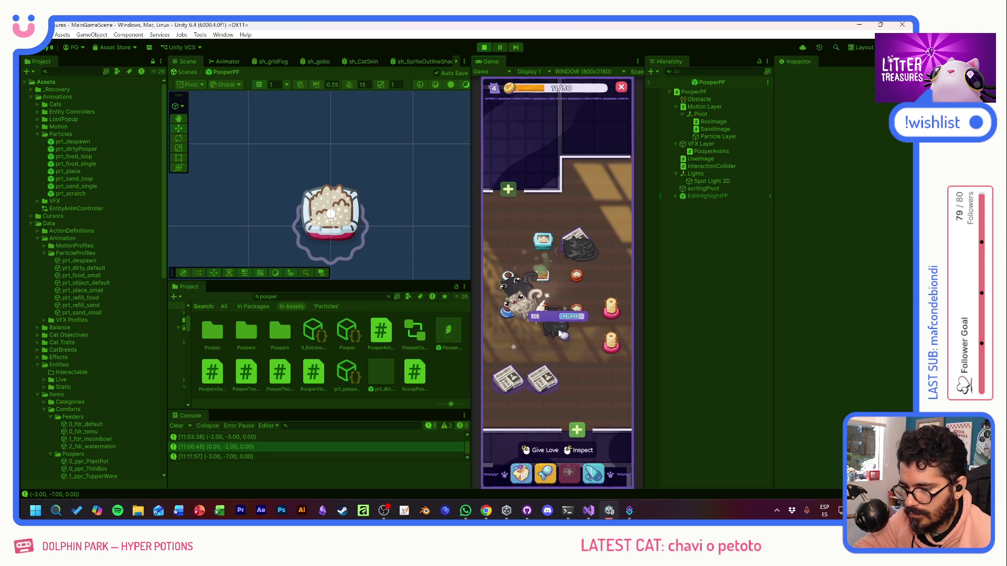
pyautogui.click(516, 323)
pyautogui.moveTo(516, 323); pyautogui.dragTo(569, 319)
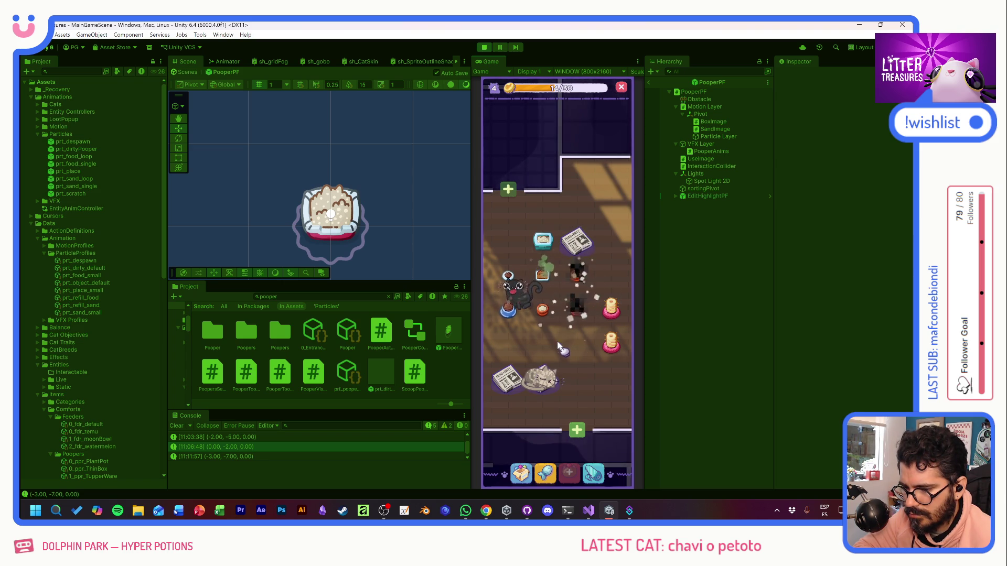
pyautogui.moveTo(545, 280)
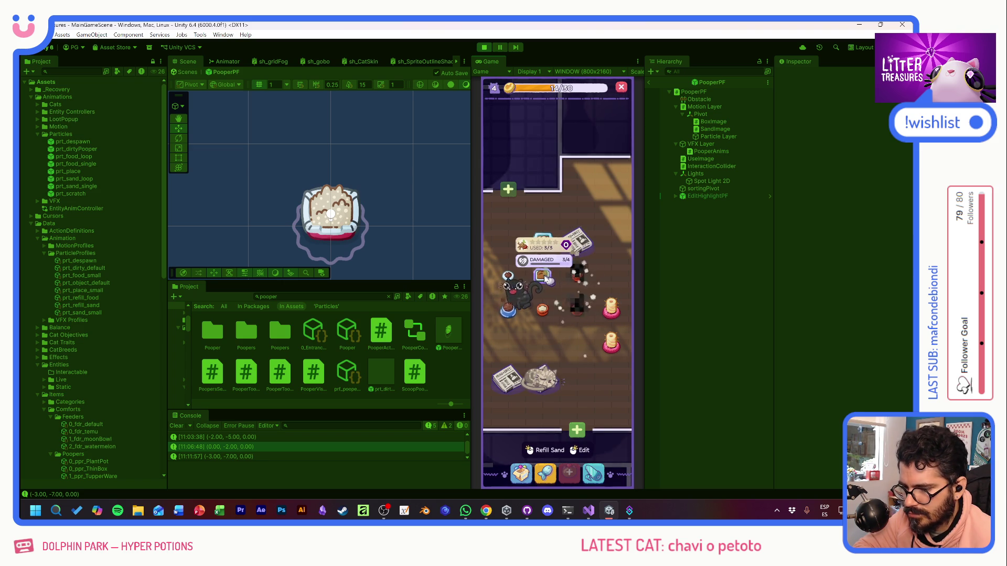
pyautogui.rightClick(545, 280)
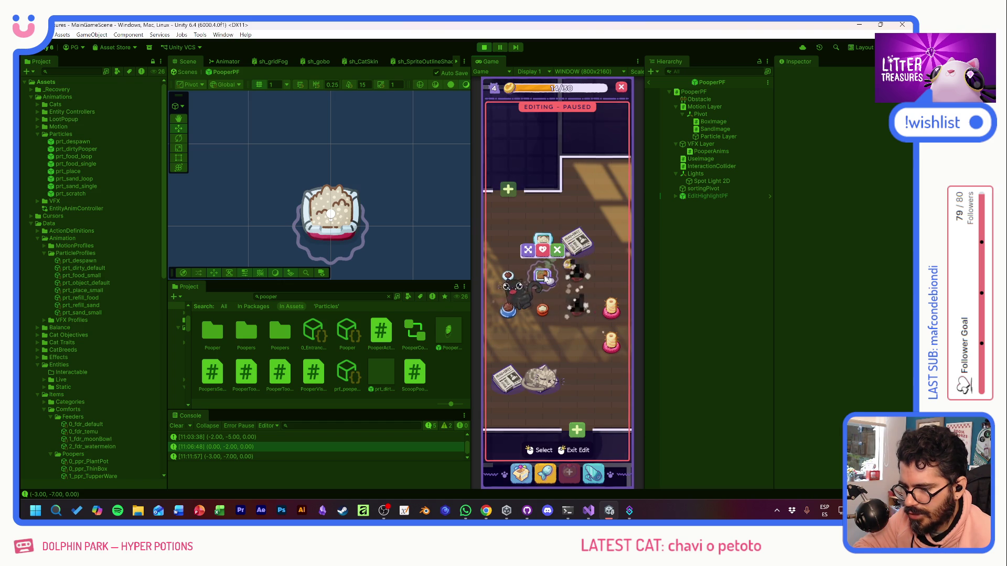
pyautogui.click(555, 251)
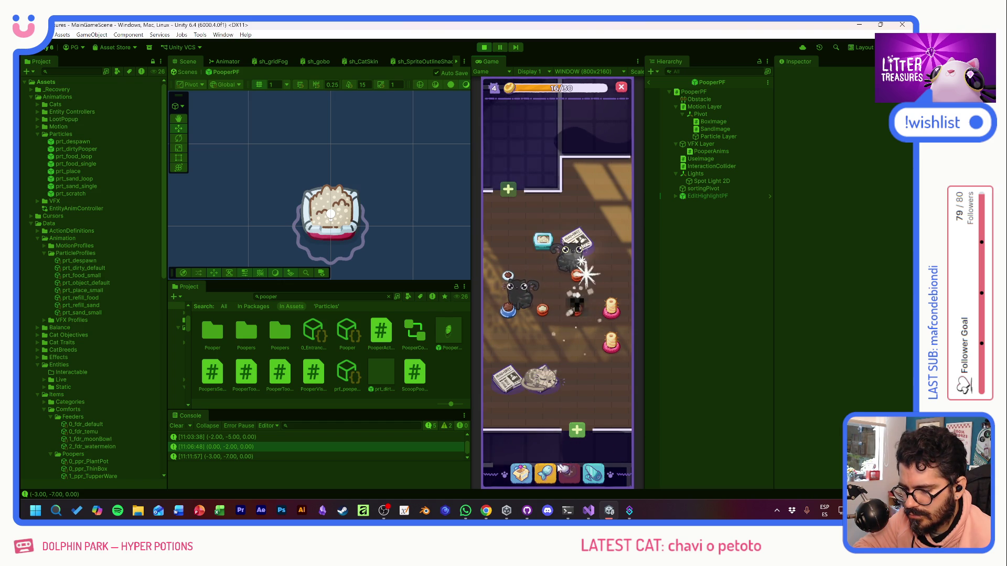
# Step: Run two Scoop the Treasure minigames, guiding the diamond through the litter
pyautogui.click(544, 473)
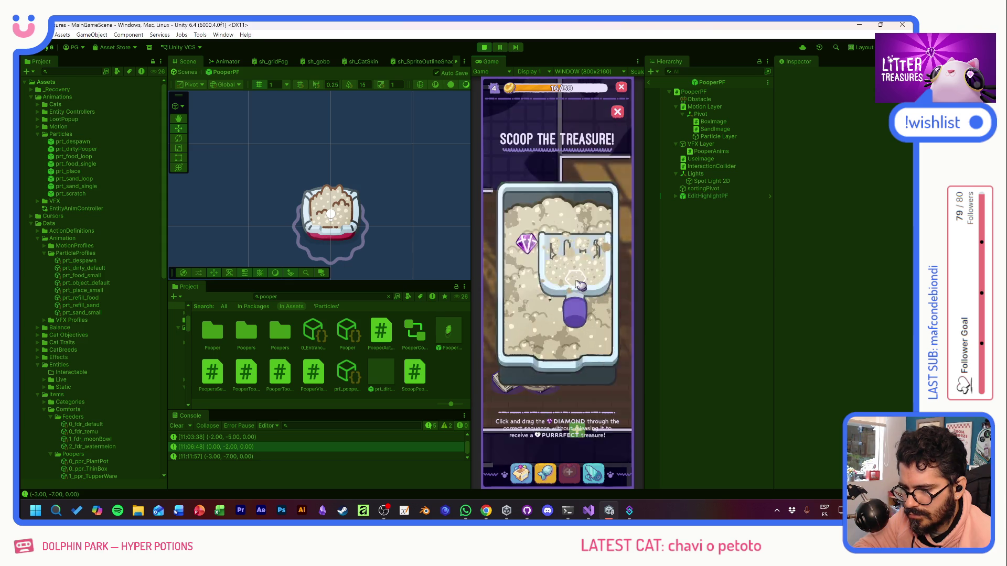
pyautogui.moveTo(603, 263); pyautogui.dragTo(603, 337)
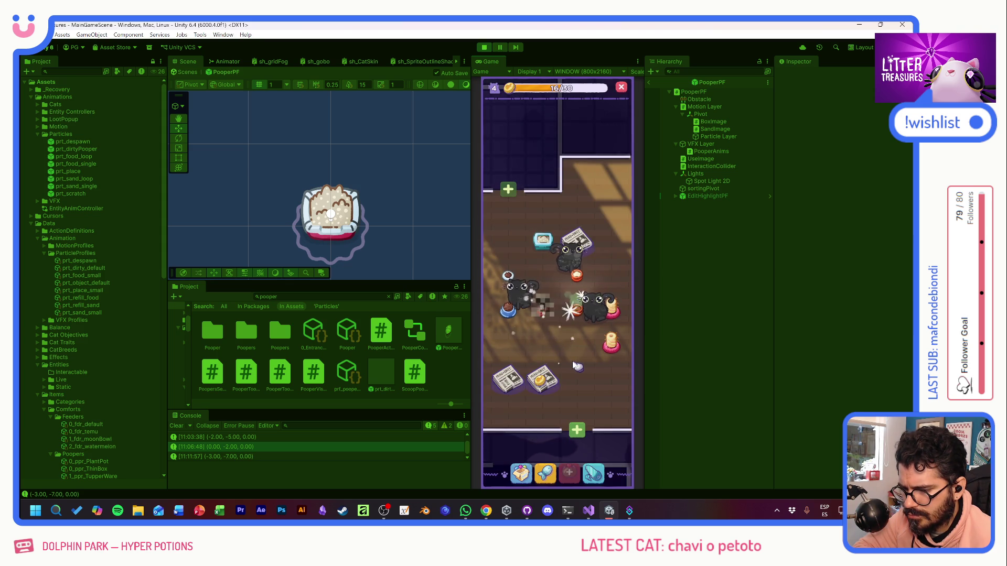
pyautogui.moveTo(545, 316)
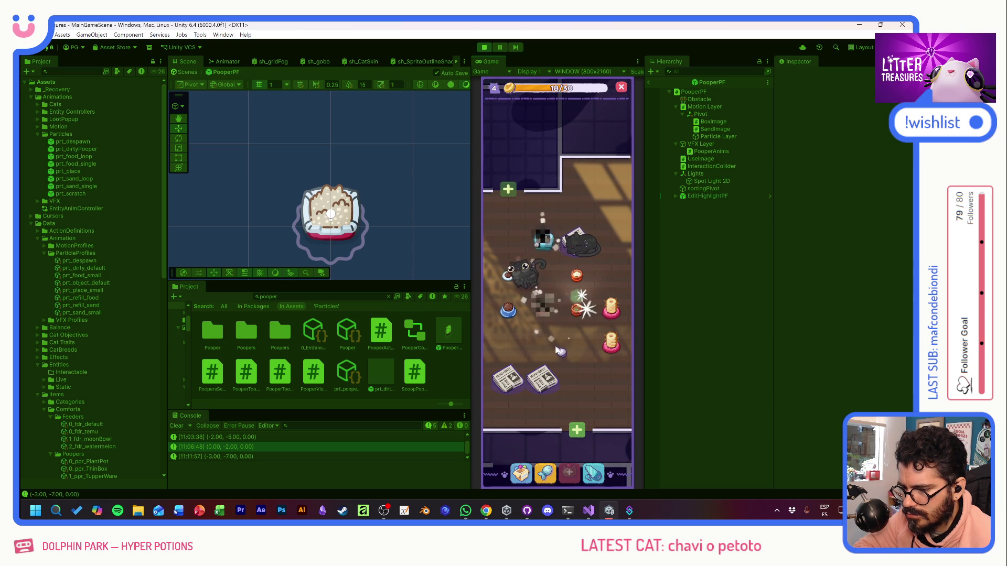
pyautogui.click(545, 310)
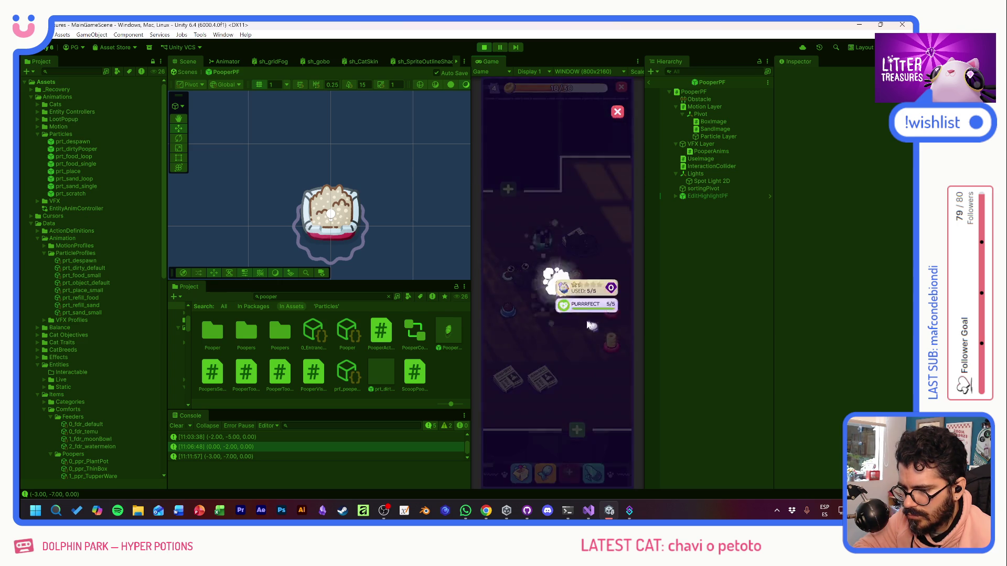
pyautogui.click(551, 314)
pyautogui.moveTo(506, 320)
pyautogui.mouseDown()
pyautogui.moveTo(535, 274)
pyautogui.moveTo(582, 314)
pyautogui.mouseUp()
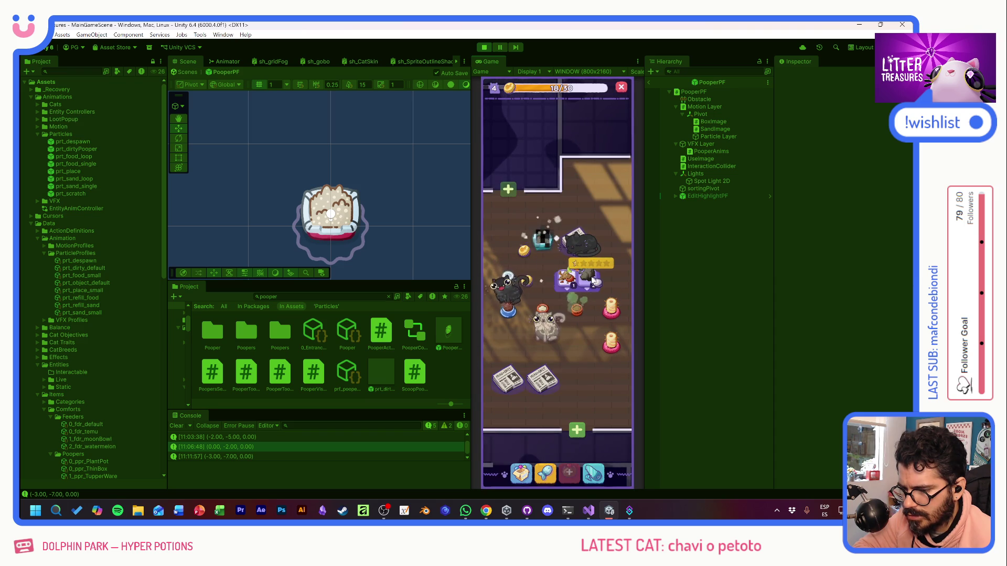
# Step: Scoop again for the Kitty Kibbles reward, close it, and open the item inventory
pyautogui.moveTo(578, 313)
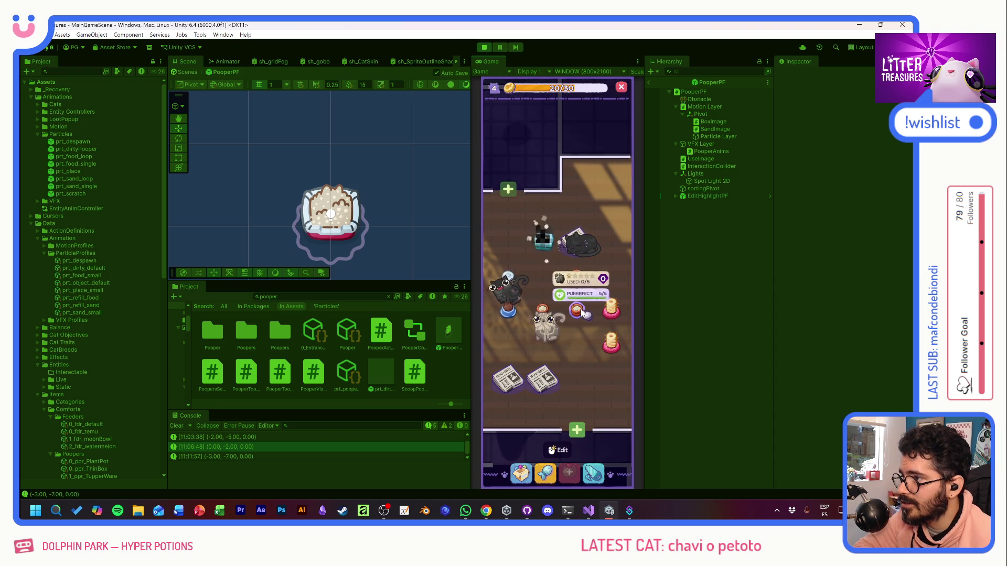
pyautogui.click(581, 314)
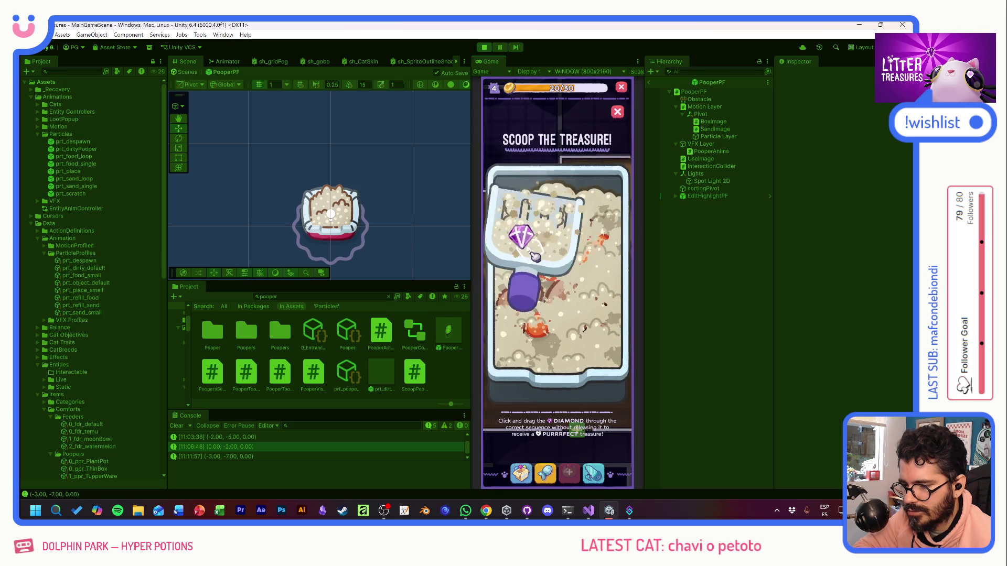
pyautogui.moveTo(607, 253)
pyautogui.mouseDown()
pyautogui.moveTo(532, 324)
pyautogui.moveTo(592, 337)
pyautogui.mouseUp()
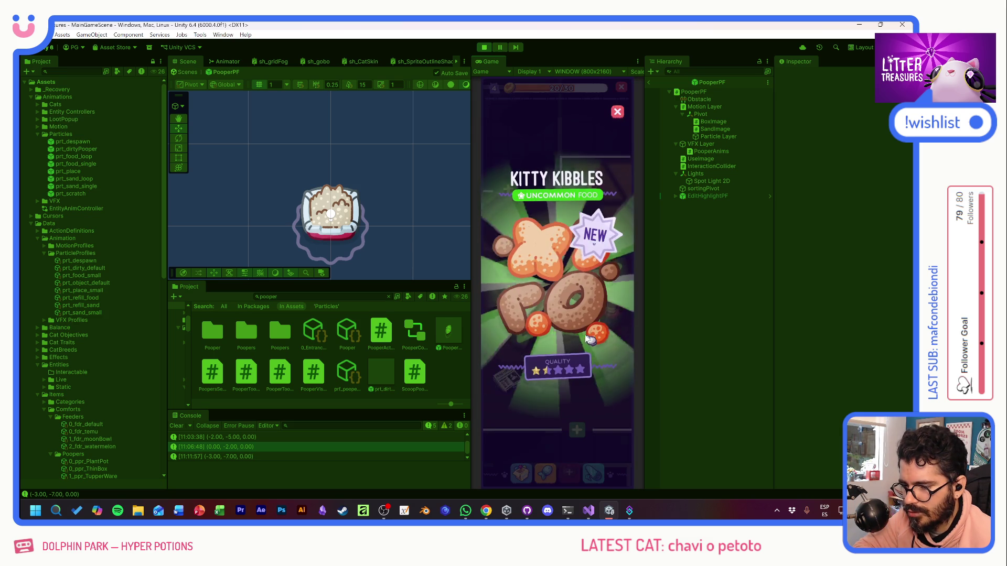
pyautogui.click(584, 335)
pyautogui.moveTo(512, 281)
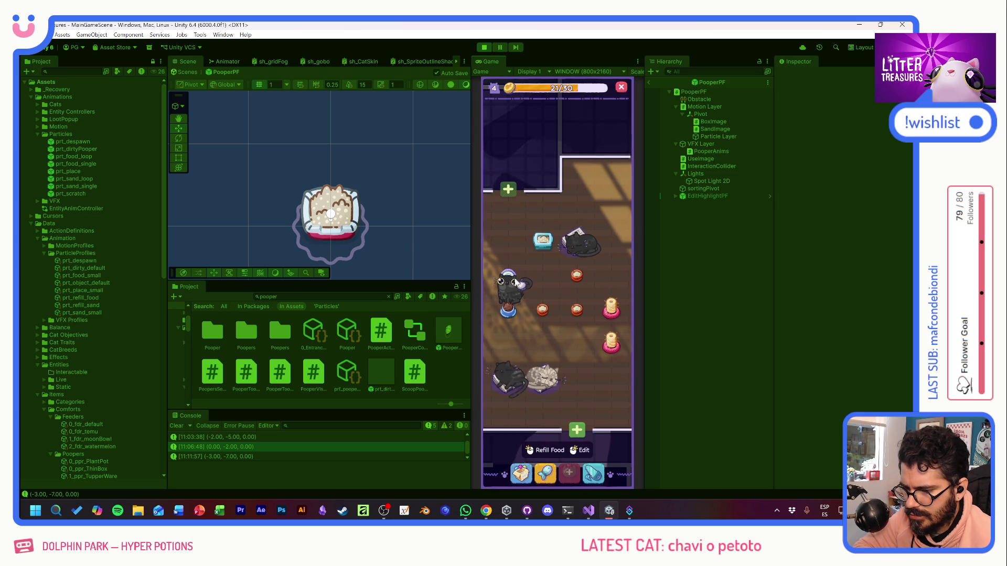
pyautogui.moveTo(508, 316)
pyautogui.click(520, 473)
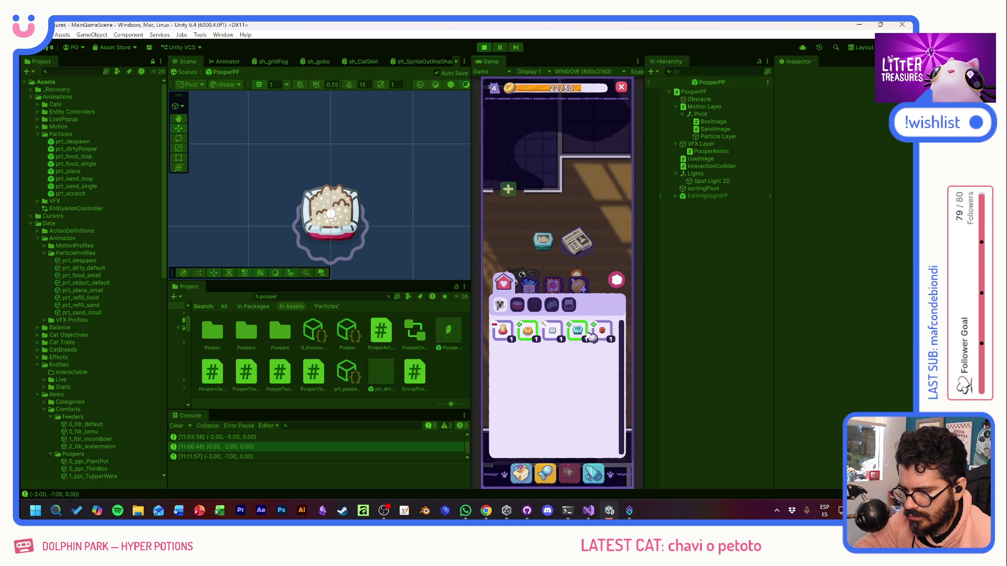
# Step: Place the tupperware on the floor, fill the bowl with food, and dismiss the newspaper reward
pyautogui.moveTo(577, 330)
pyautogui.click(523, 240)
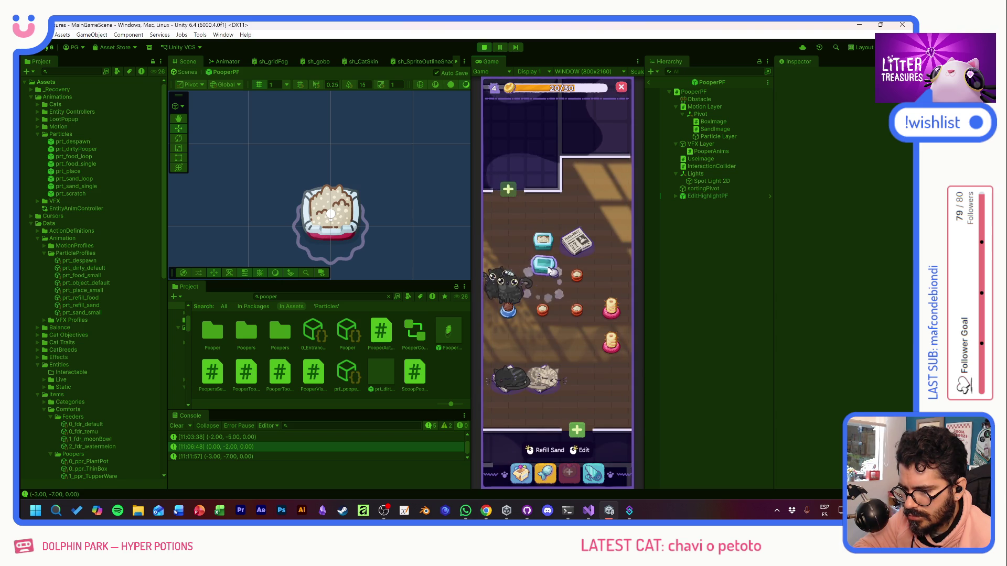
pyautogui.click(555, 246)
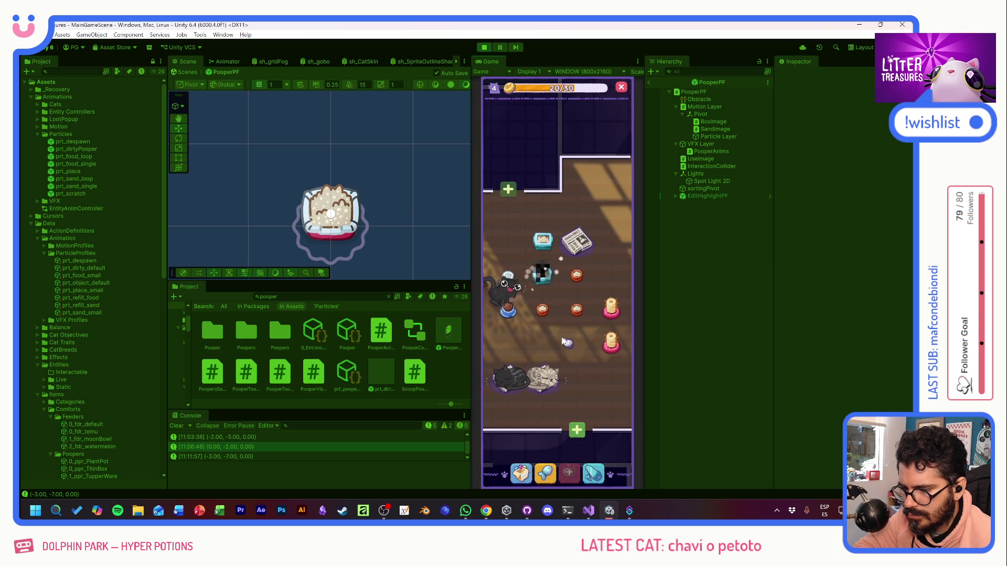
pyautogui.moveTo(513, 315)
pyautogui.click(510, 283)
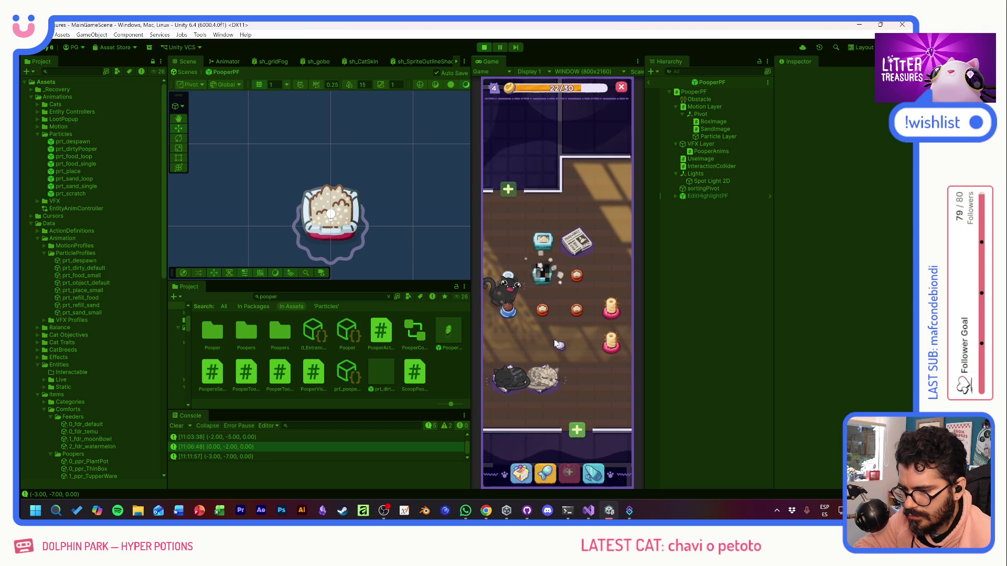
pyautogui.moveTo(557, 344); pyautogui.dragTo(562, 345)
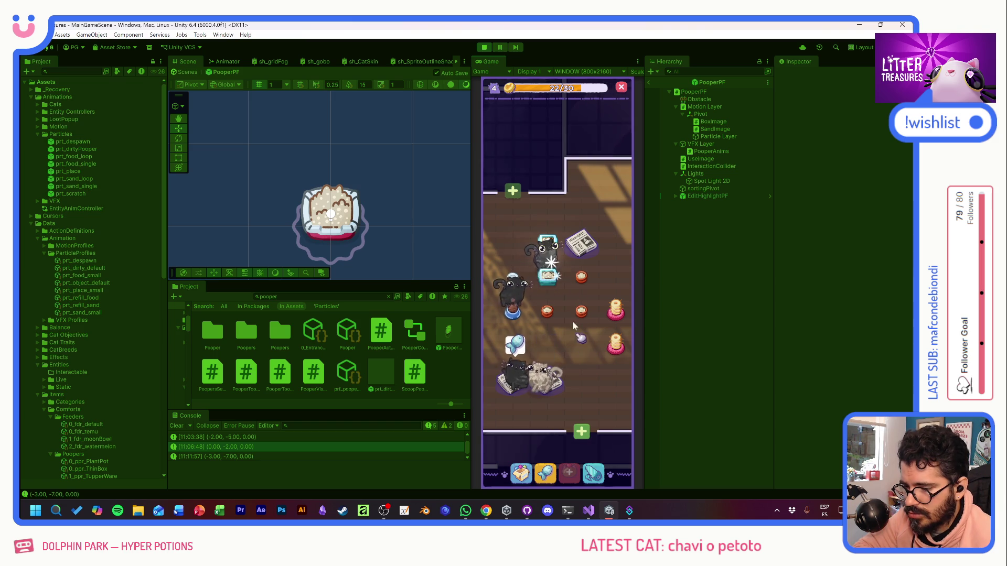
pyautogui.click(576, 335)
# Step: Inspect the feeder, food bowl and litter box ratings
pyautogui.click(548, 242)
pyautogui.click(560, 341)
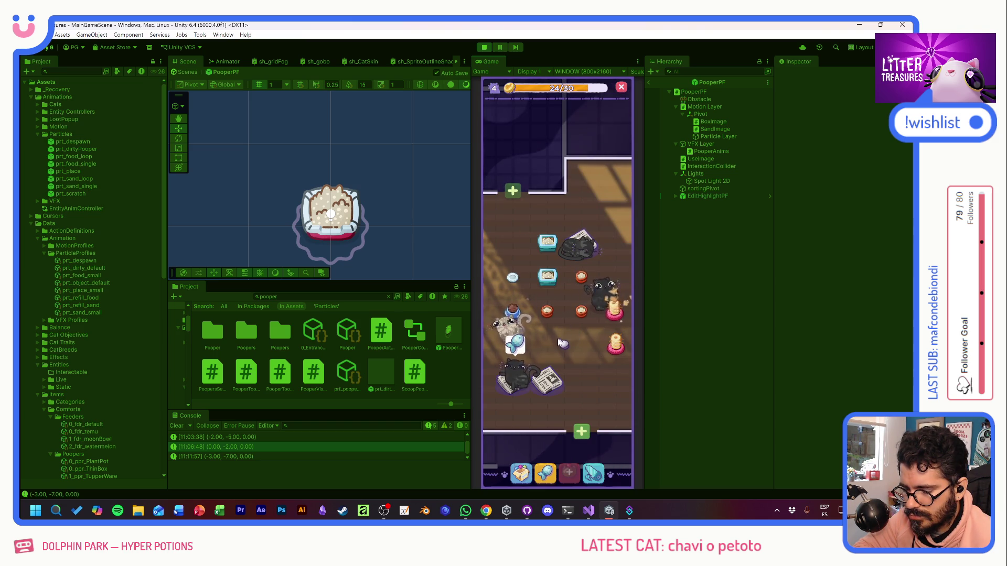
pyautogui.click(582, 284)
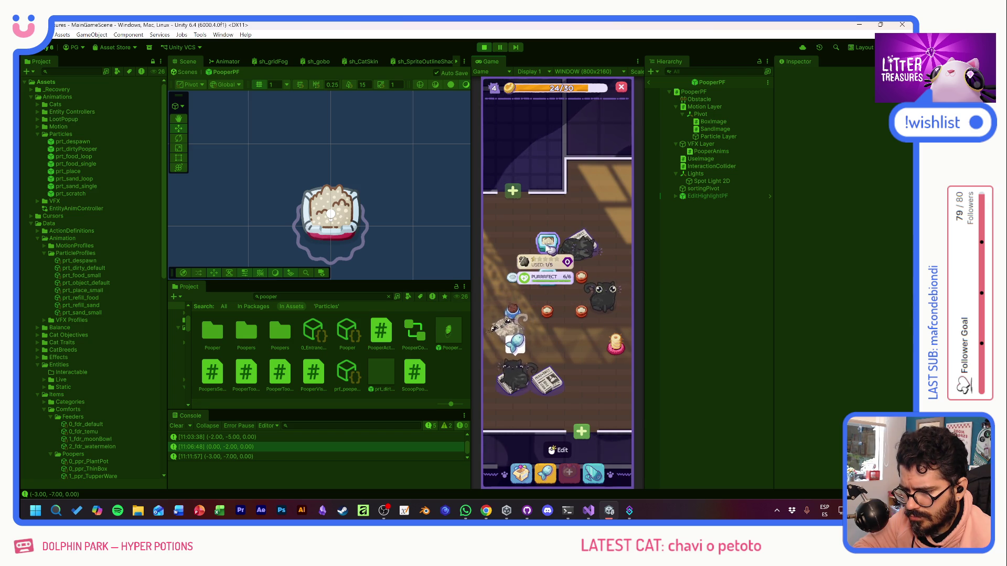
pyautogui.click(577, 353)
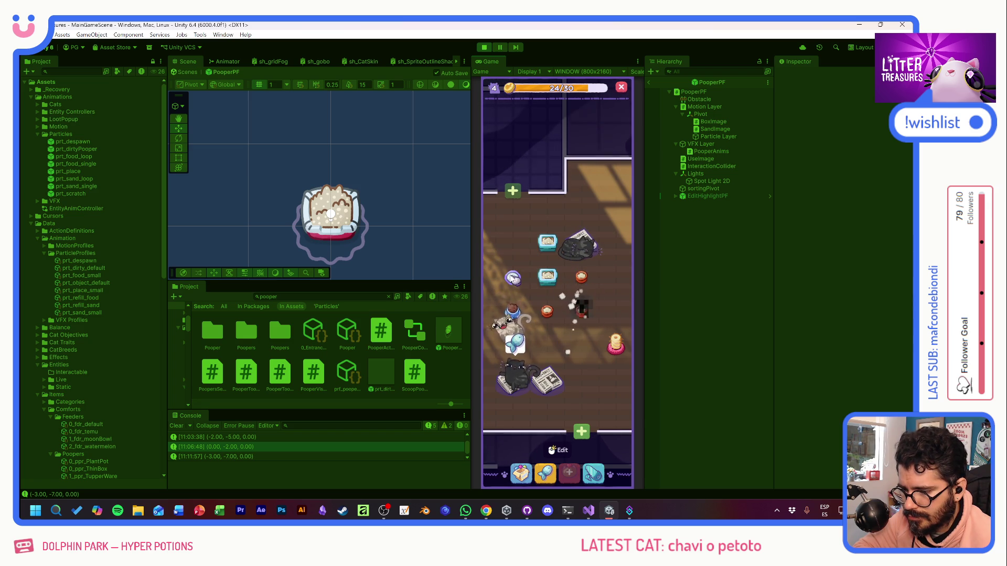
pyautogui.click(532, 464)
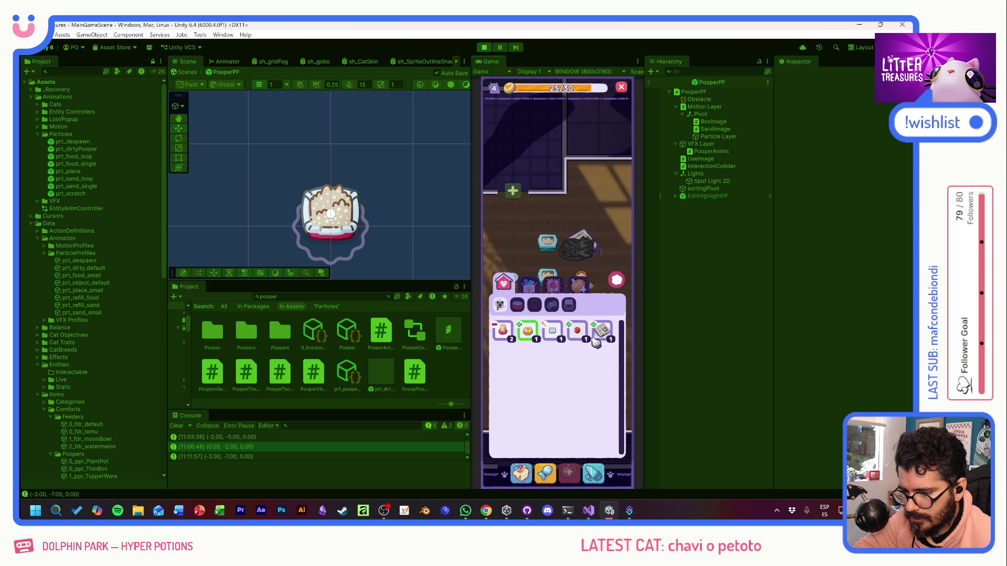
pyautogui.click(616, 281)
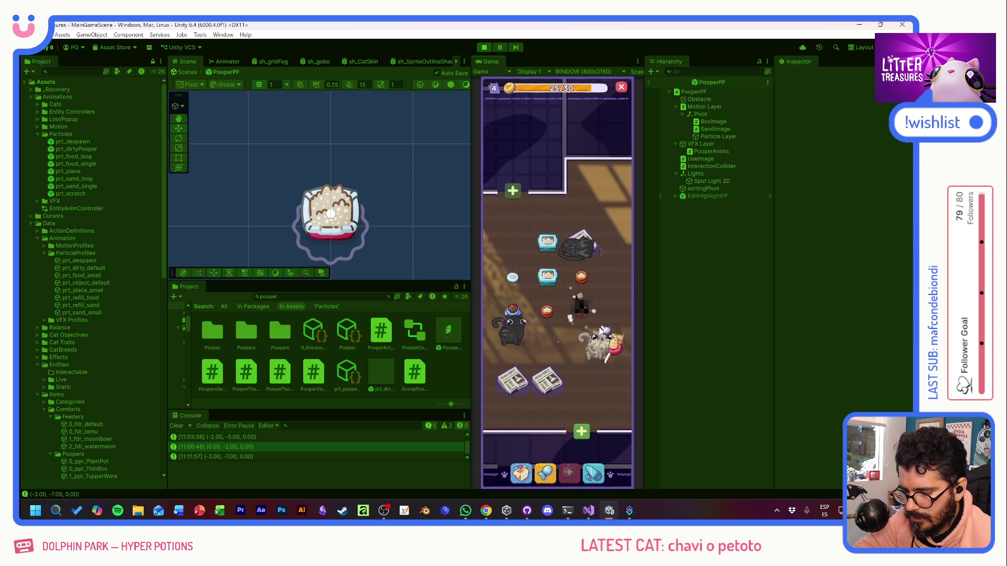
pyautogui.click(517, 315)
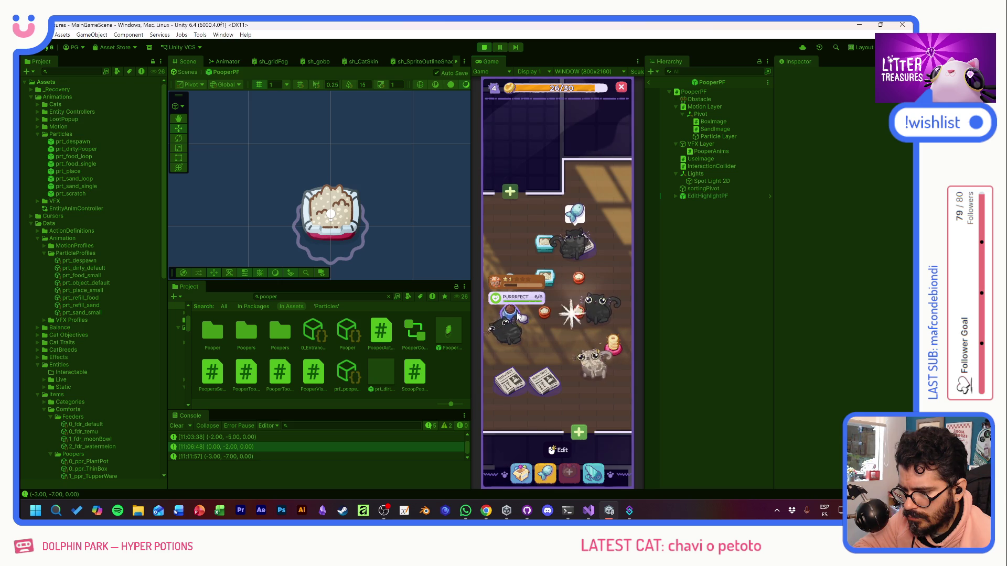
# Step: Scoop the second litter box for treasure and check its usage stats
pyautogui.click(545, 281)
pyautogui.click(542, 292)
pyautogui.moveTo(543, 294); pyautogui.dragTo(596, 337)
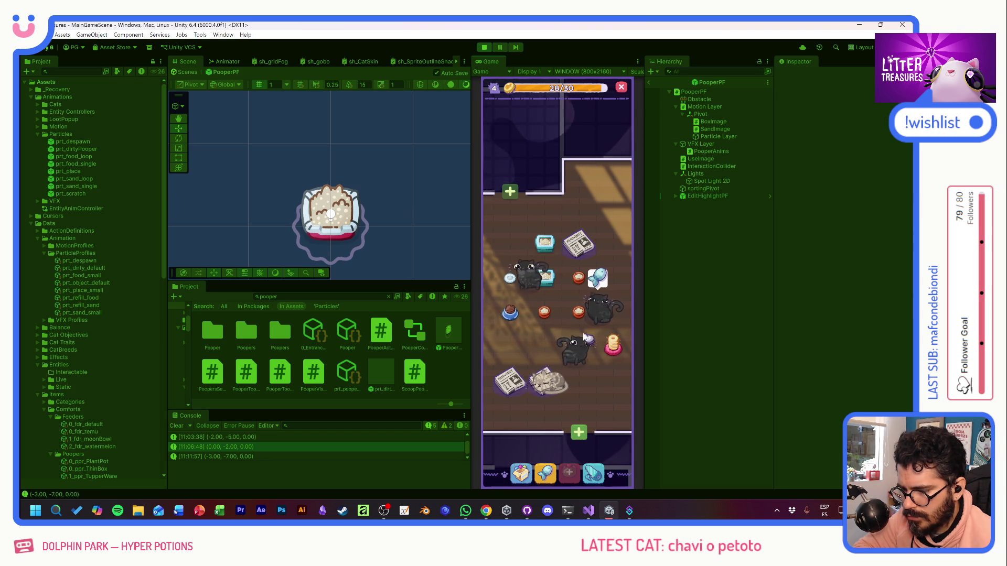
pyautogui.click(552, 286)
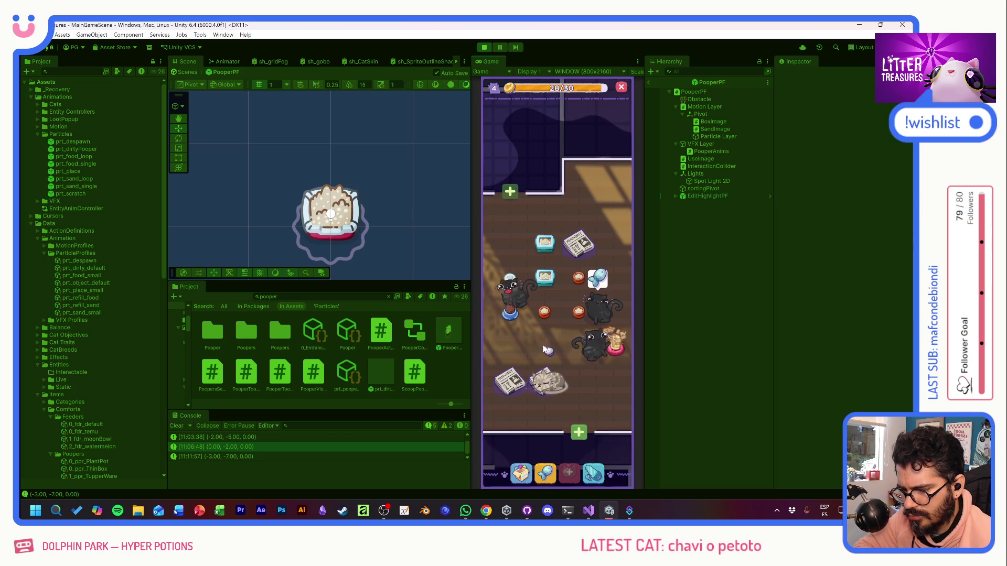
# Step: Place the Yellow Jello on the floor from the inventory and open the Supply Shop
pyautogui.click(521, 473)
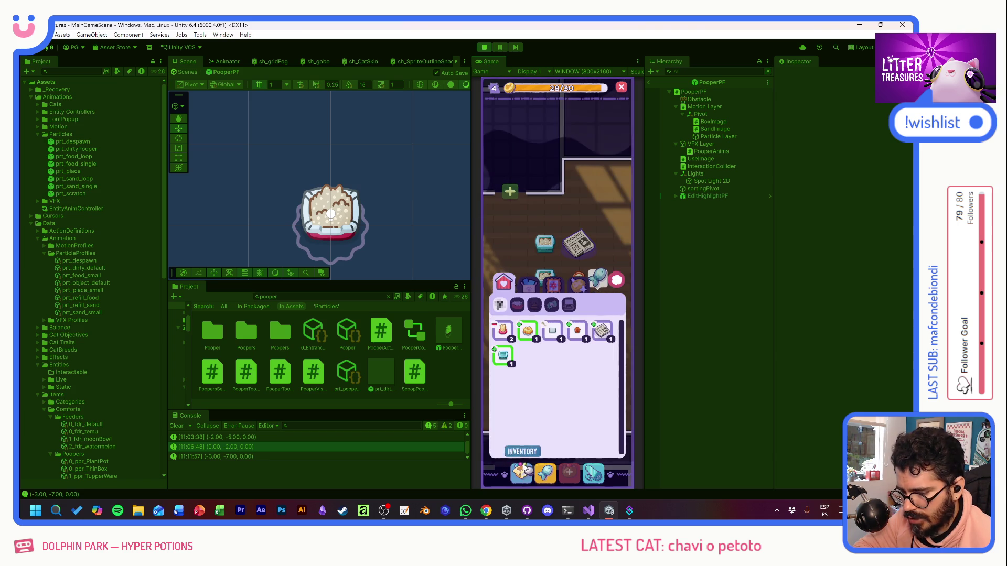
pyautogui.moveTo(532, 335); pyautogui.dragTo(613, 382)
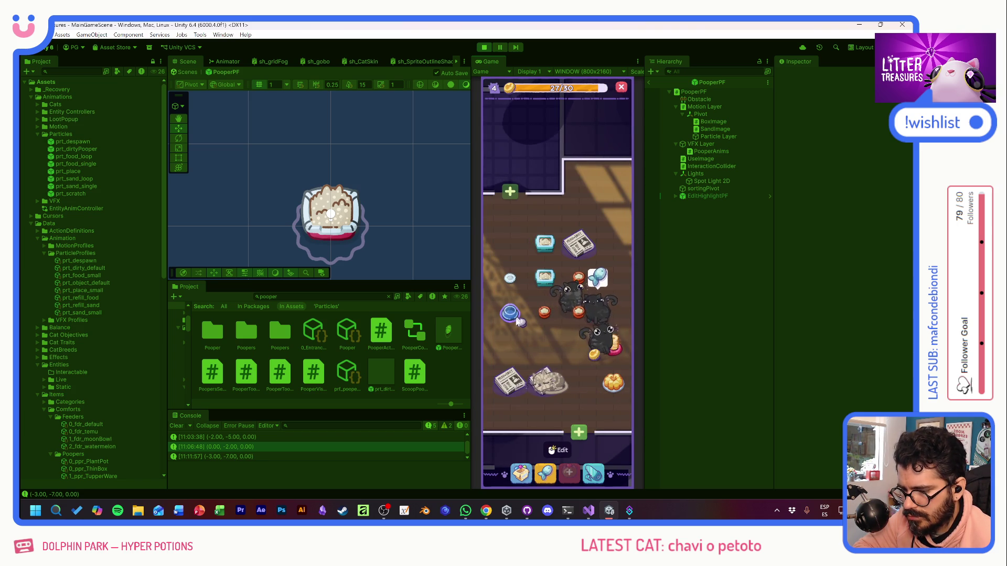
pyautogui.click(545, 473)
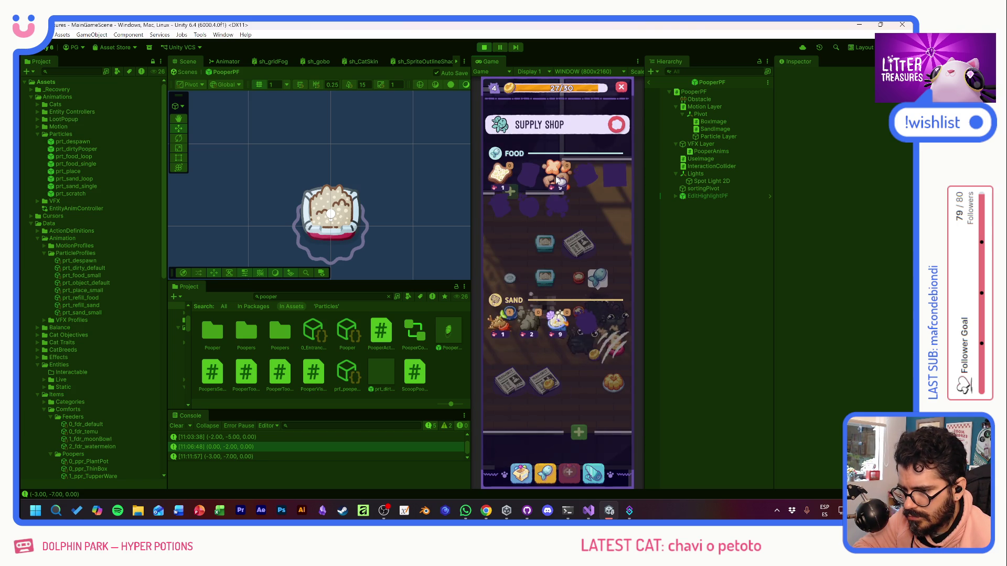
# Step: Bring a shop food bowl into the room, collect the coin, and scoop for Charcoal and a Plantpot
pyautogui.moveTo(559, 173); pyautogui.dragTo(517, 252)
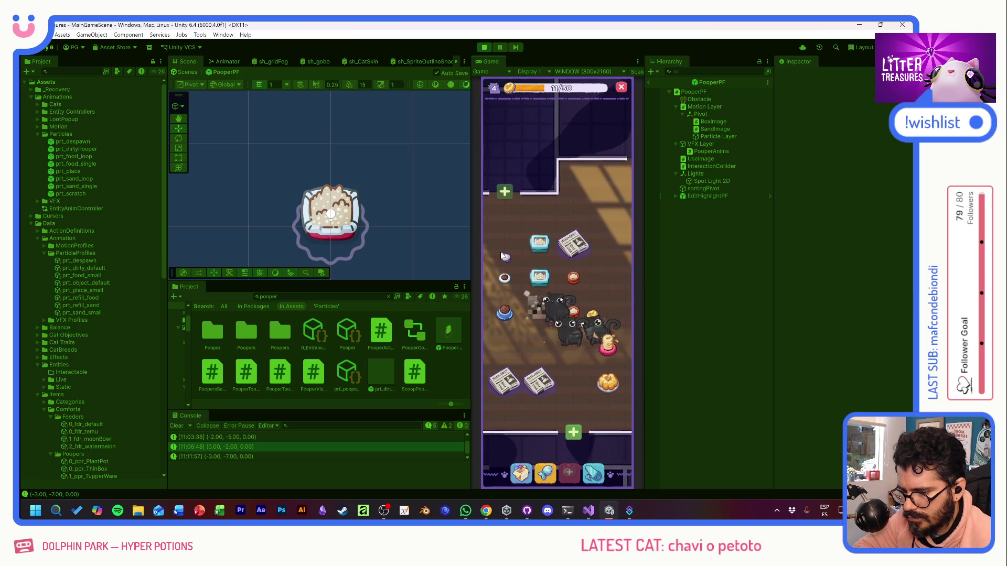
pyautogui.click(598, 319)
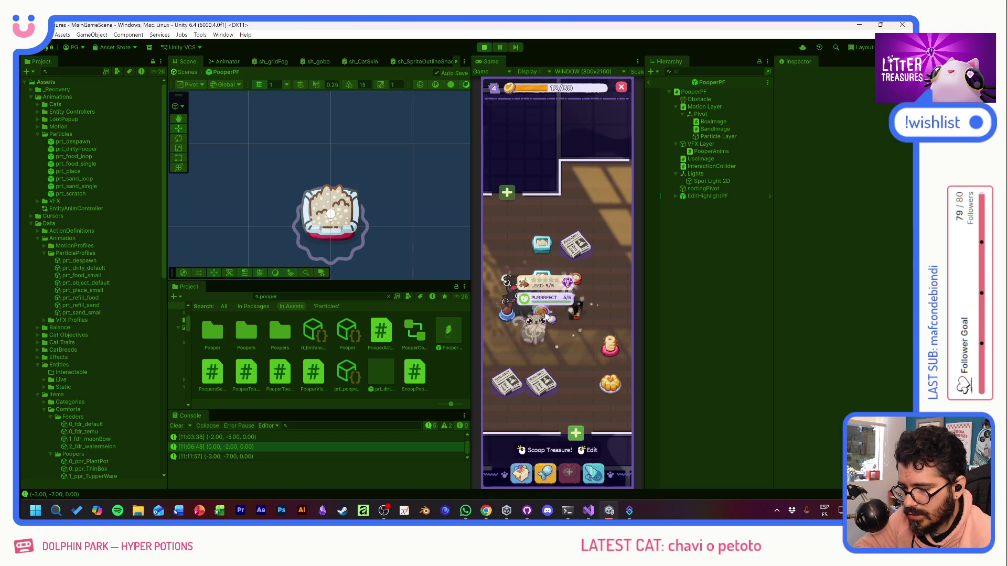
pyautogui.click(576, 312)
pyautogui.click(589, 294)
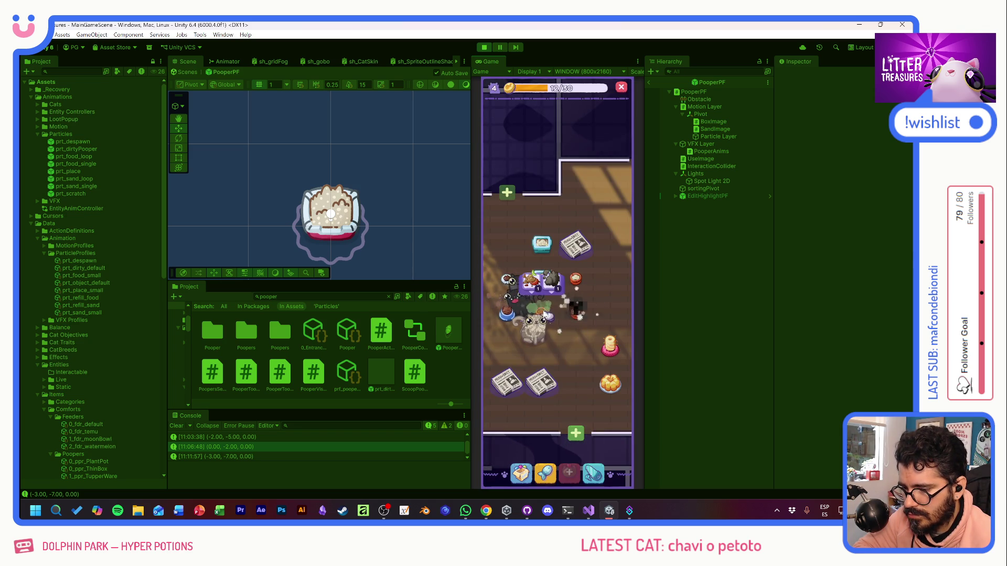
pyautogui.moveTo(580, 313)
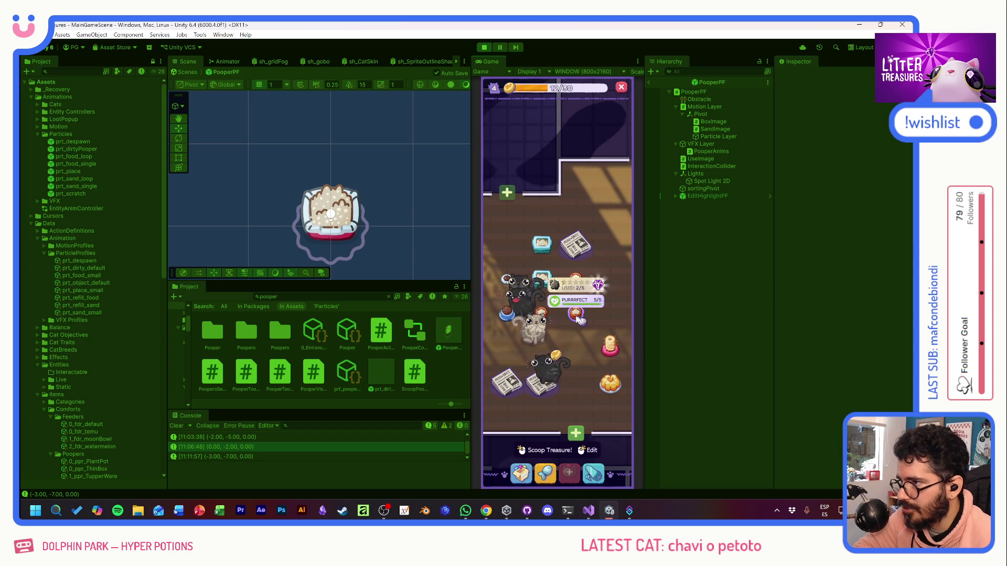
pyautogui.click(577, 317)
pyautogui.moveTo(553, 247); pyautogui.dragTo(595, 320)
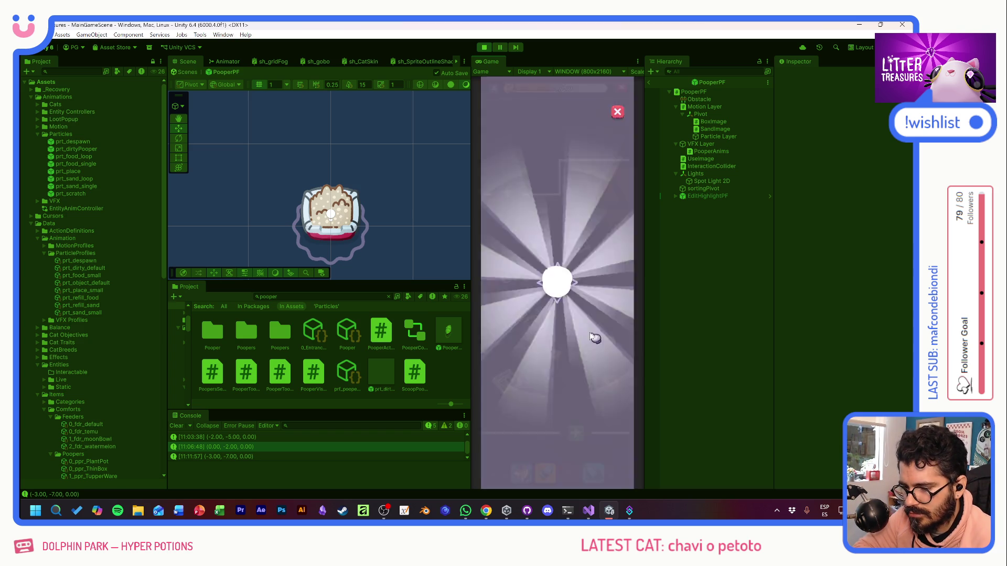
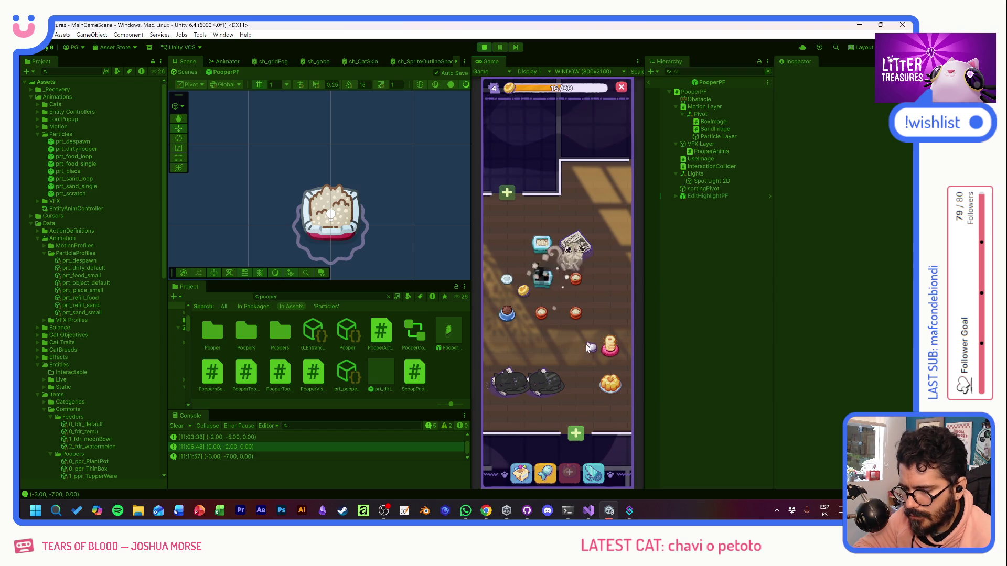
# Step: Scoop the sparkling litter box for coins, then inspect the 1_ppr_TupperWare item data
pyautogui.moveTo(548, 286)
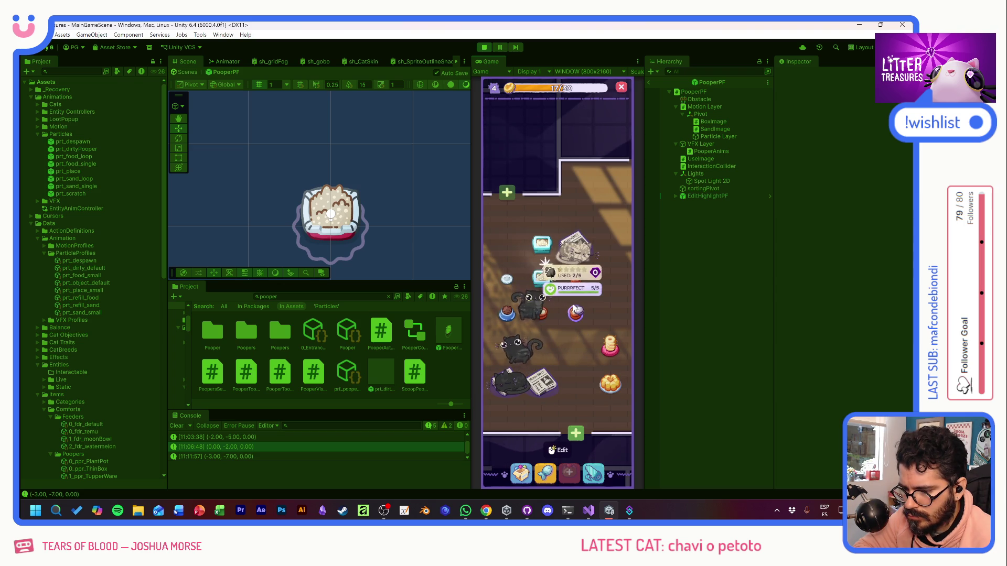
pyautogui.click(548, 285)
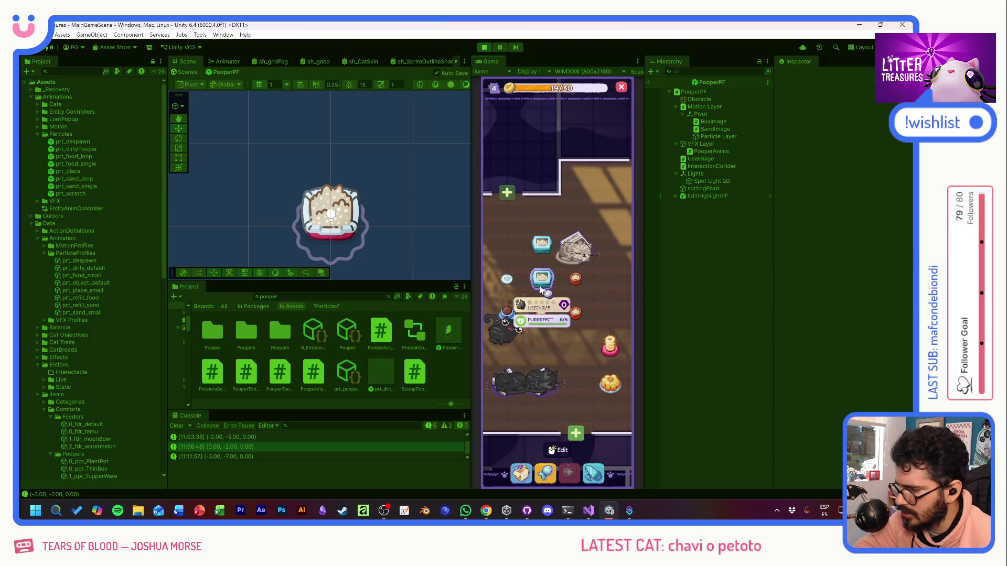
pyautogui.scroll(-3, 121, 349)
pyautogui.scroll(-3, 122, 348)
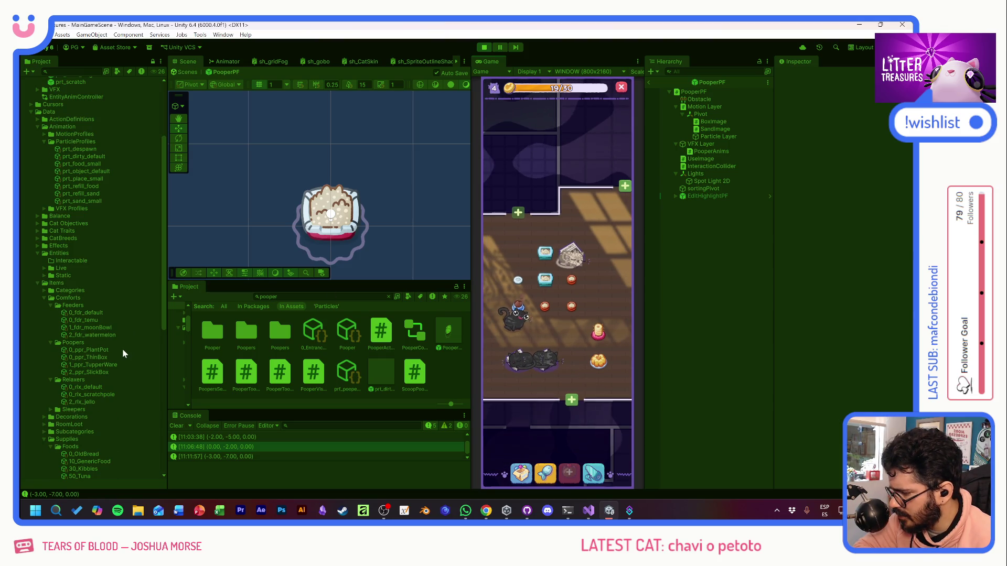
pyautogui.click(87, 364)
pyautogui.scroll(-3, 798, 341)
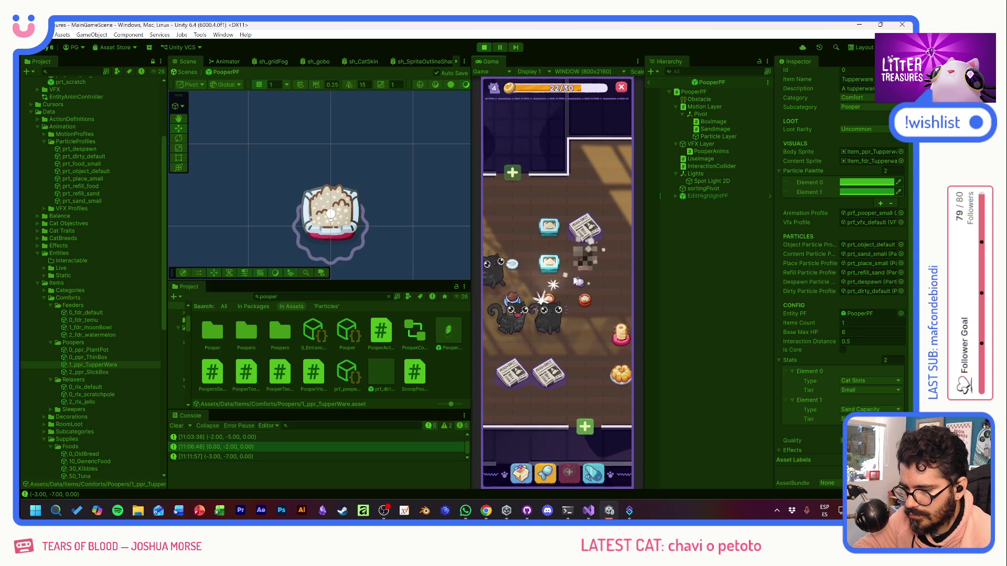
# Step: Finish the bowl's scoop minigame and place the blue bowl from inventory into the room
pyautogui.click(557, 306)
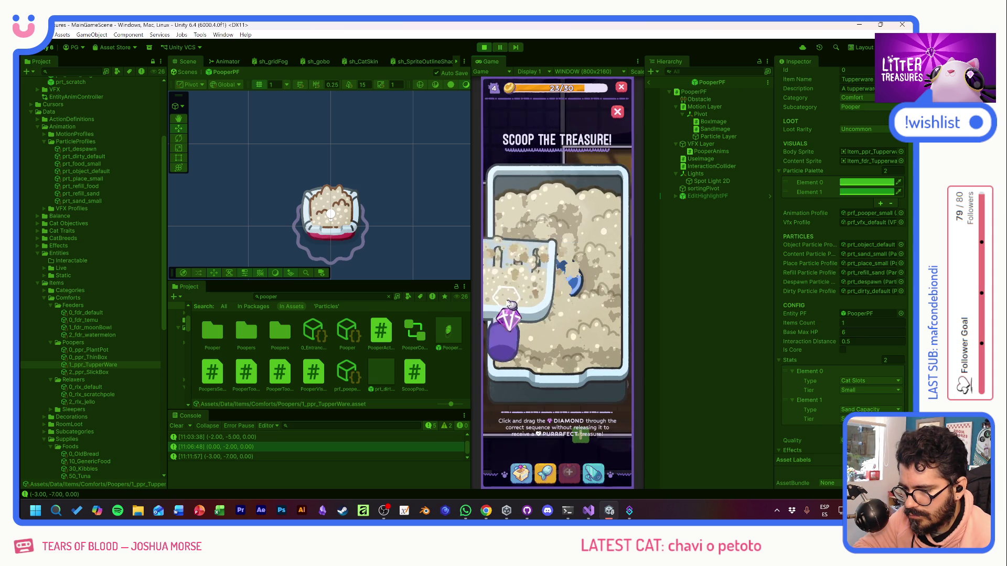
pyautogui.moveTo(575, 307); pyautogui.dragTo(580, 326)
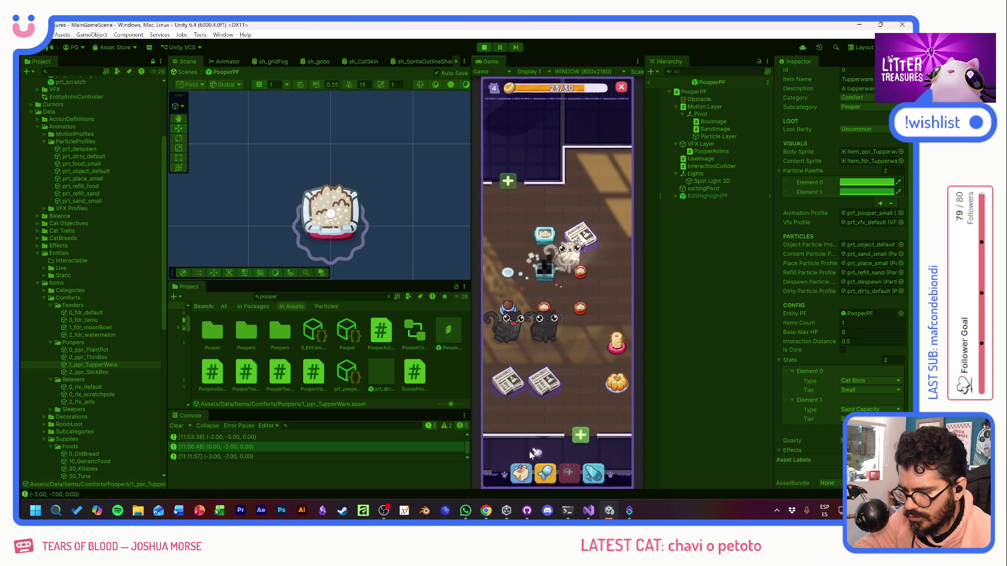
pyautogui.click(520, 472)
pyautogui.moveTo(503, 365); pyautogui.dragTo(509, 238)
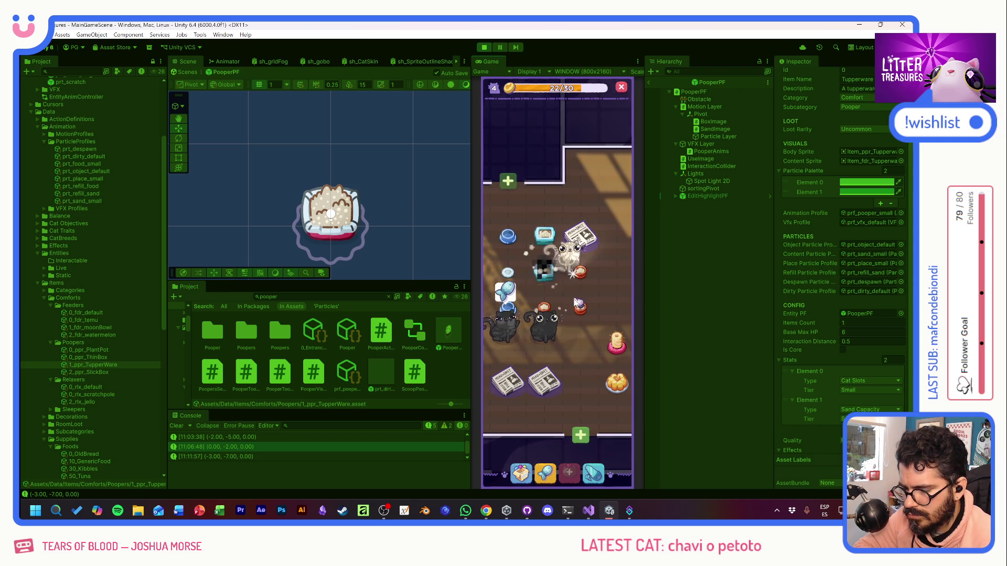
# Step: Complete two more tupperware scoops, collect the Pot Soil reward, and open the Supply Shop
pyautogui.click(547, 271)
pyautogui.moveTo(577, 279); pyautogui.dragTo(595, 318)
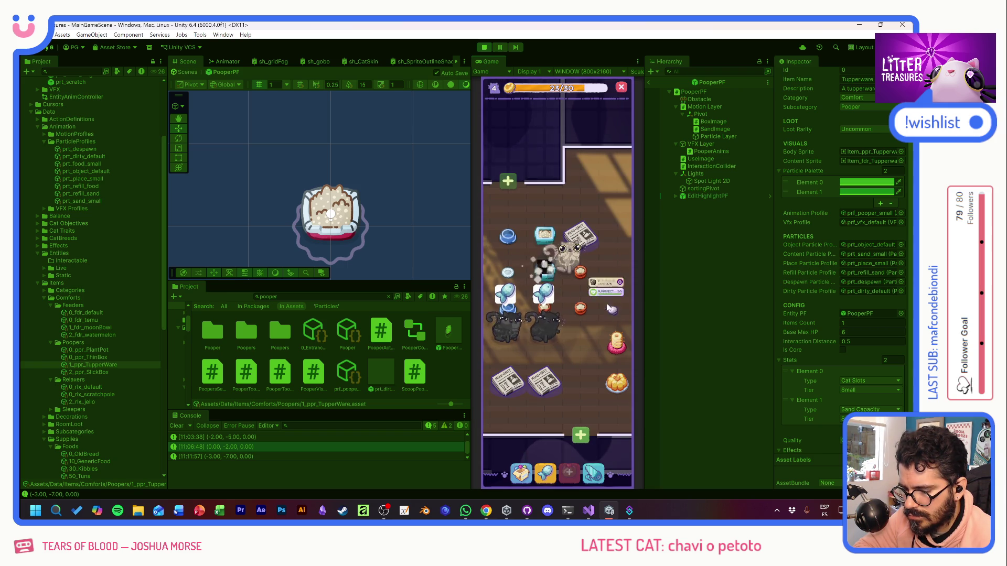
pyautogui.click(544, 272)
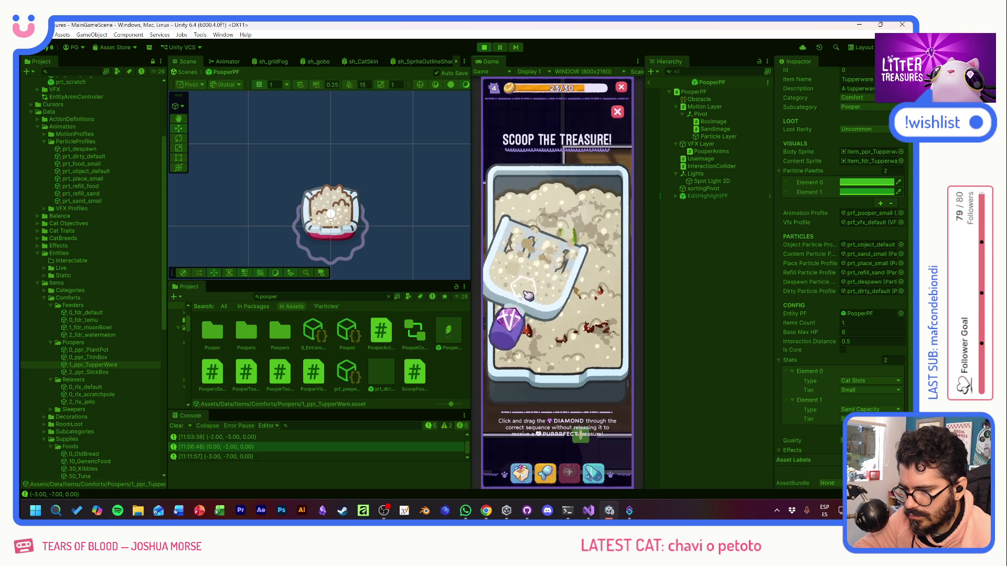
pyautogui.moveTo(577, 279); pyautogui.dragTo(590, 332)
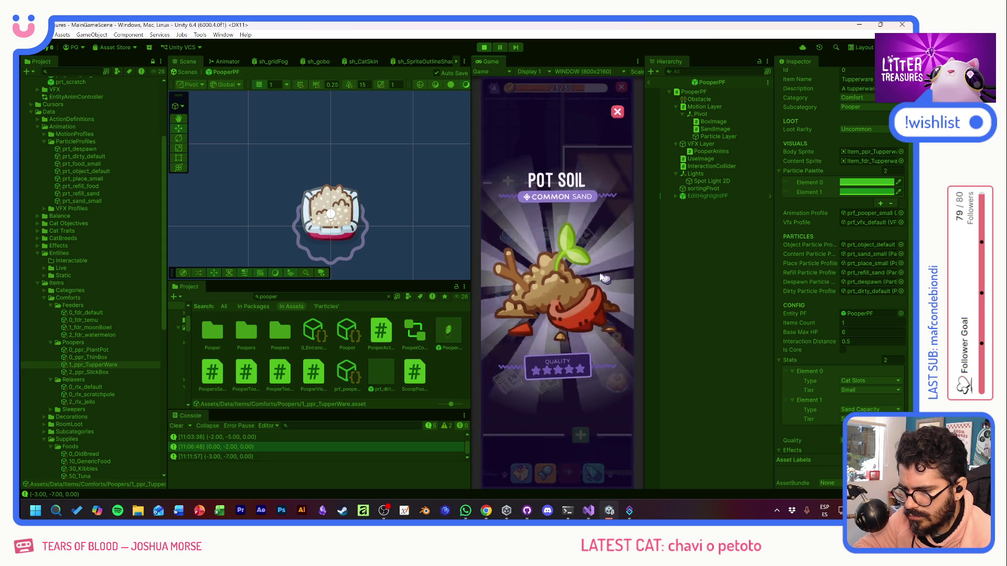
pyautogui.click(602, 281)
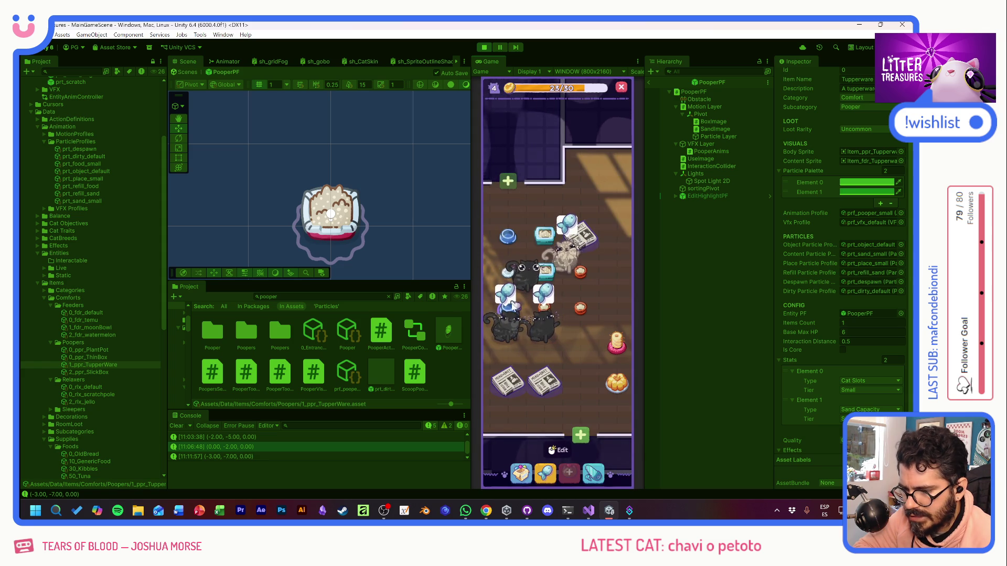
pyautogui.click(546, 473)
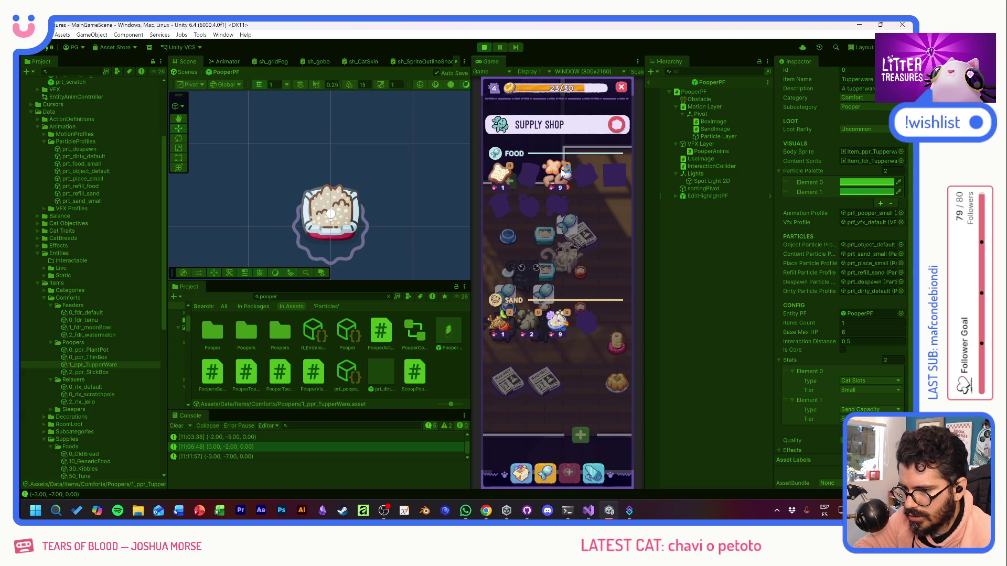
# Step: Close the Supply Shop, refill the top food bowl, review the Console, and dismiss Beige Tile
pyautogui.click(615, 126)
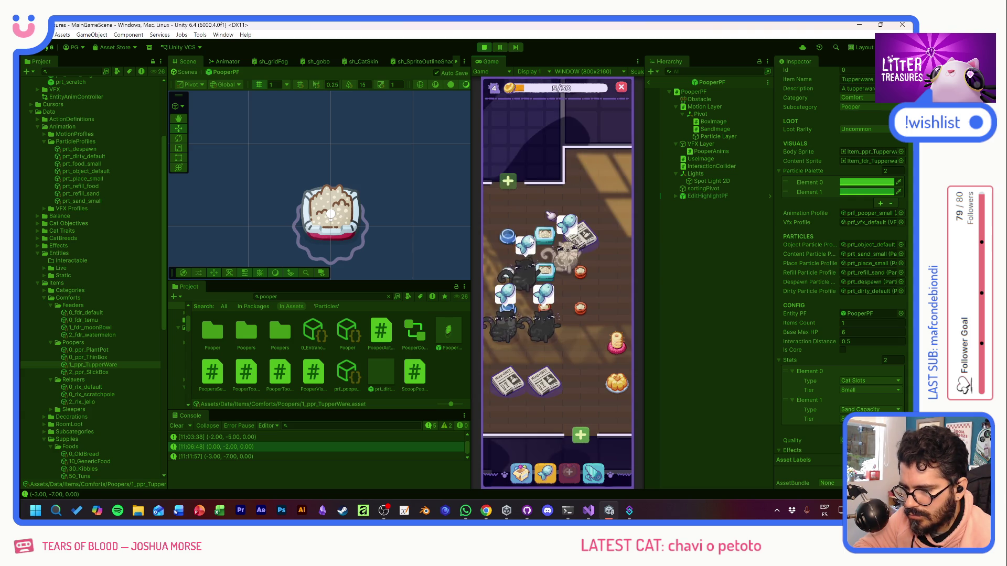
pyautogui.click(511, 238)
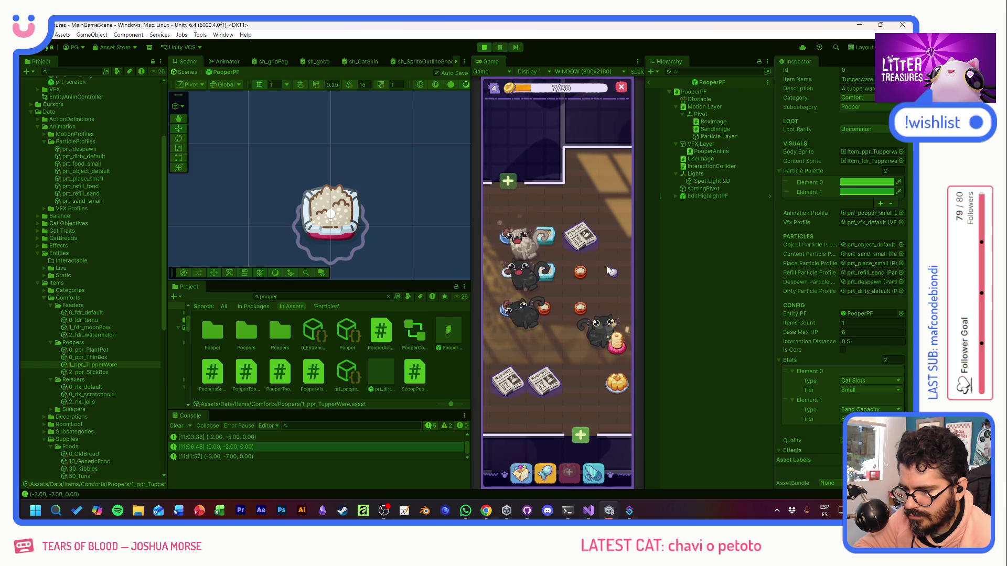
pyautogui.moveTo(580, 312)
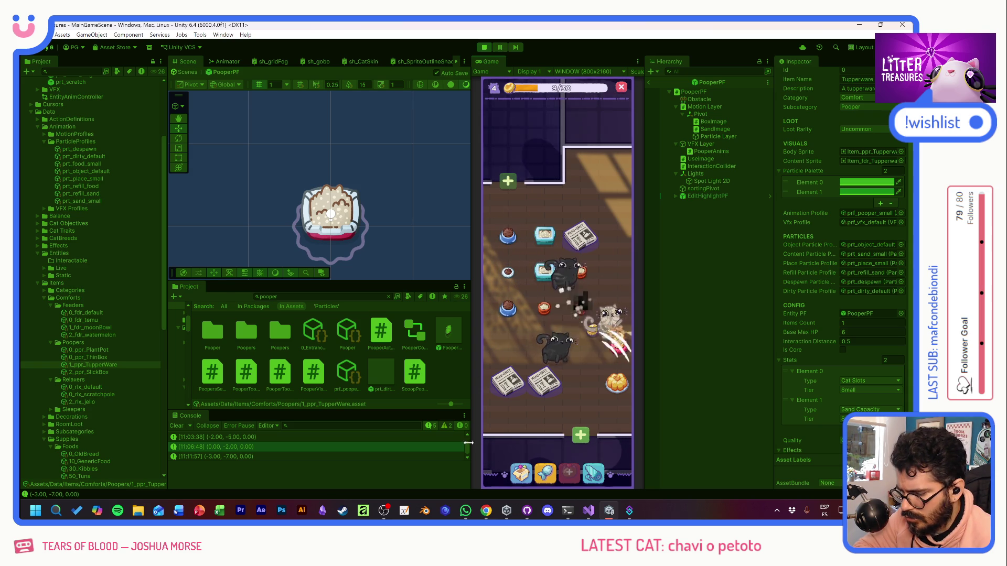
pyautogui.scroll(1, 469, 438)
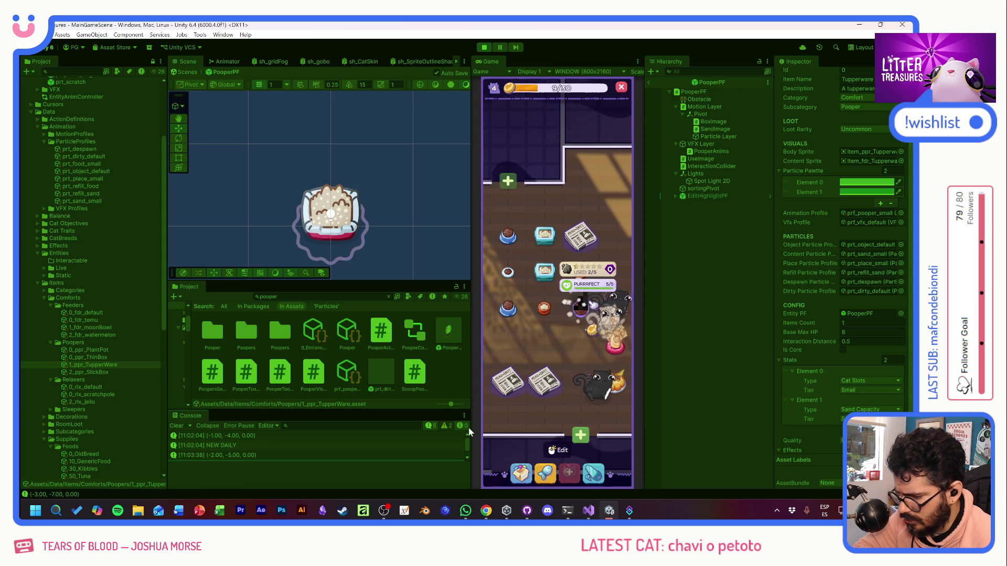
pyautogui.scroll(-2, 467, 443)
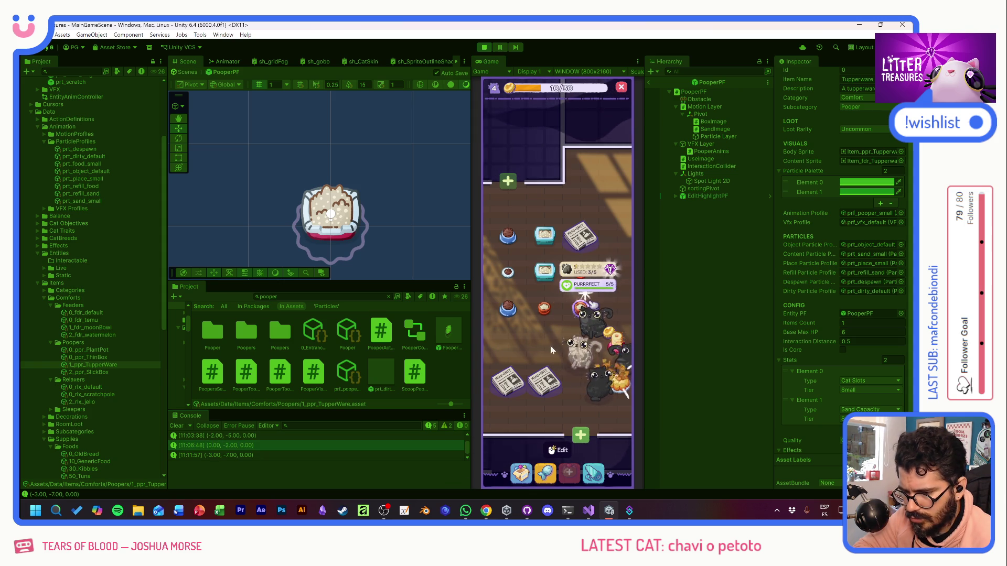
pyautogui.click(589, 328)
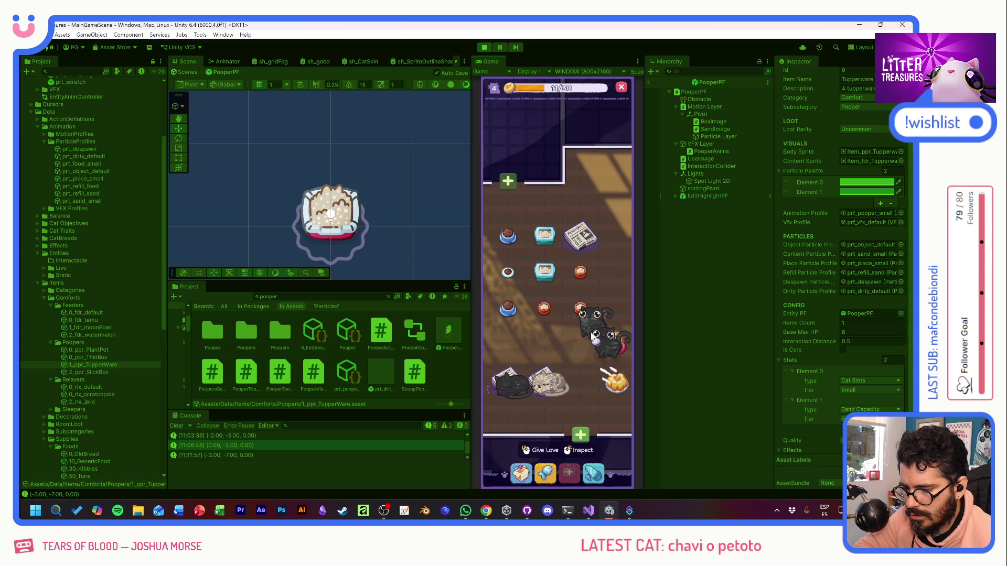
# Step: Claim the black cat's Runner mission gift and check its Punching Bag mission progress
pyautogui.click(591, 338)
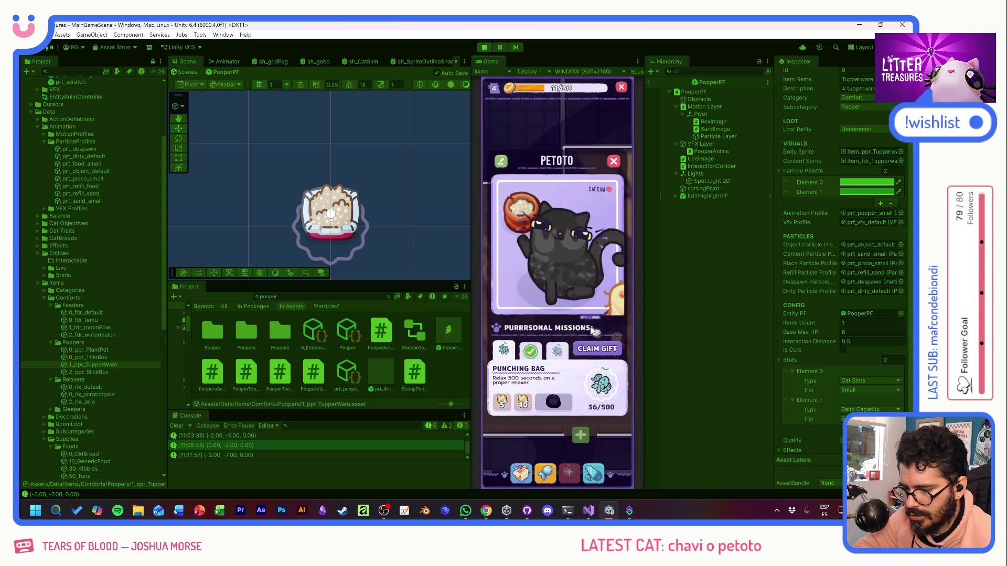
pyautogui.click(530, 350)
pyautogui.click(502, 402)
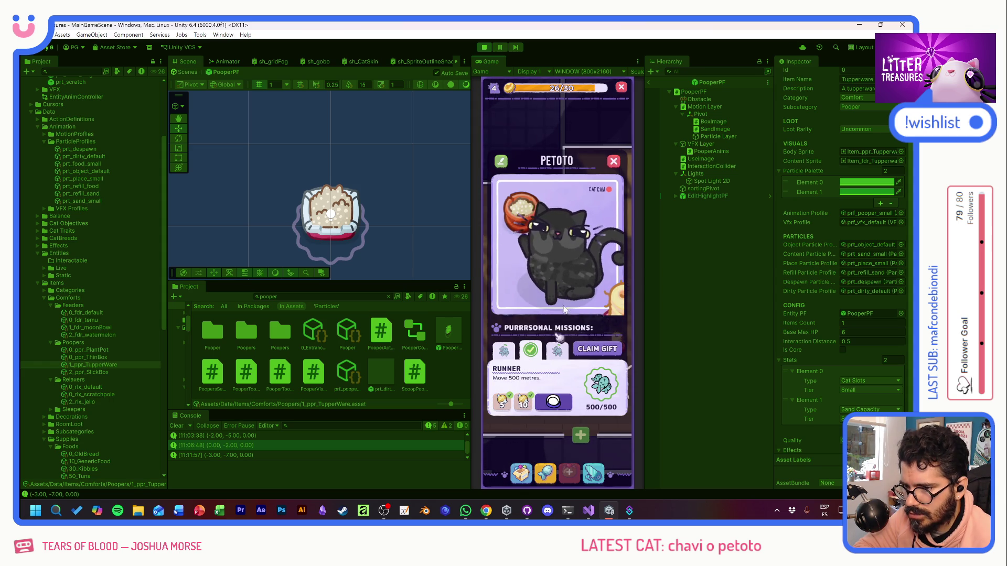
pyautogui.click(513, 359)
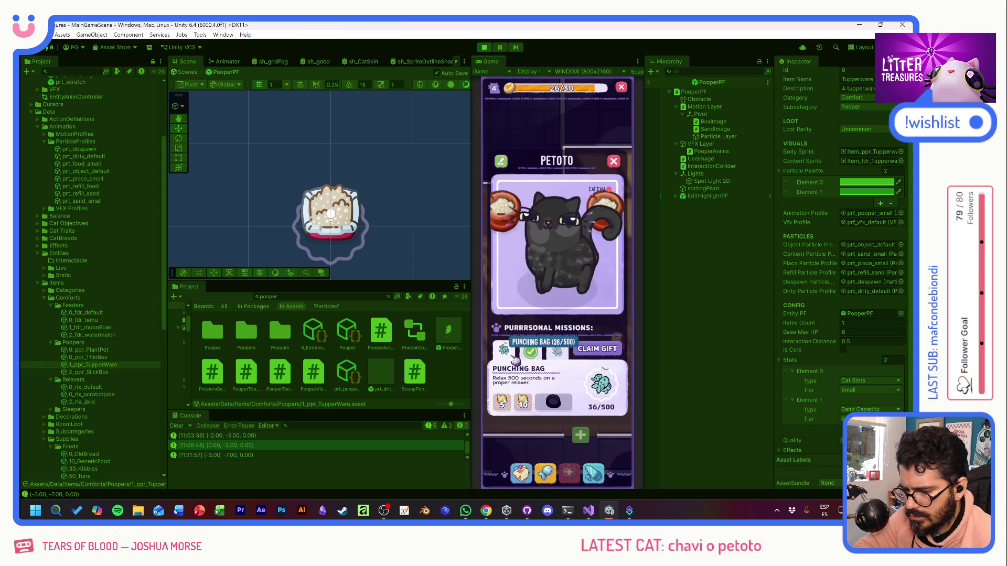
pyautogui.click(613, 162)
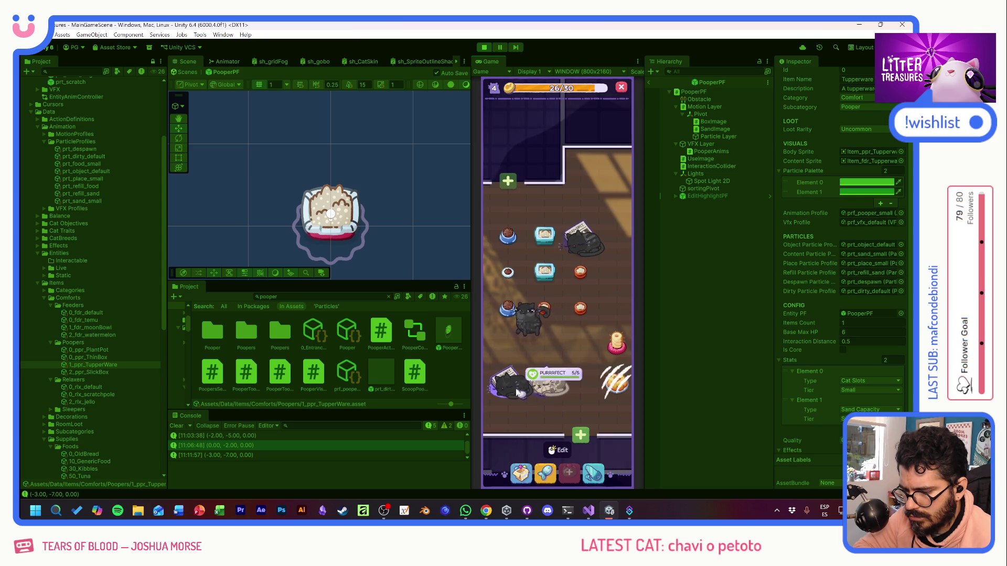
# Step: Look at the sleeping black cat's info, then give love to a cat for a heart
pyautogui.click(596, 229)
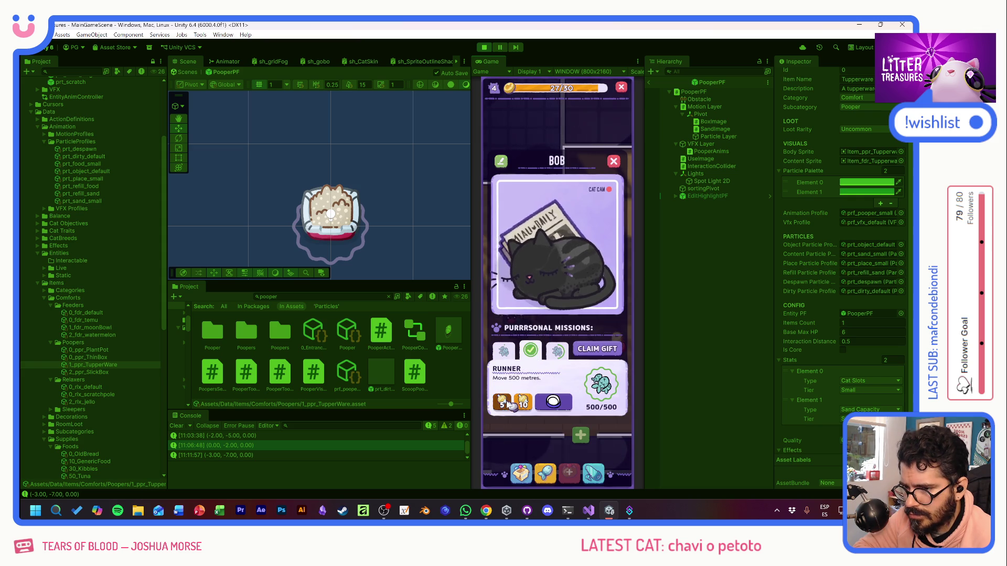
pyautogui.click(615, 162)
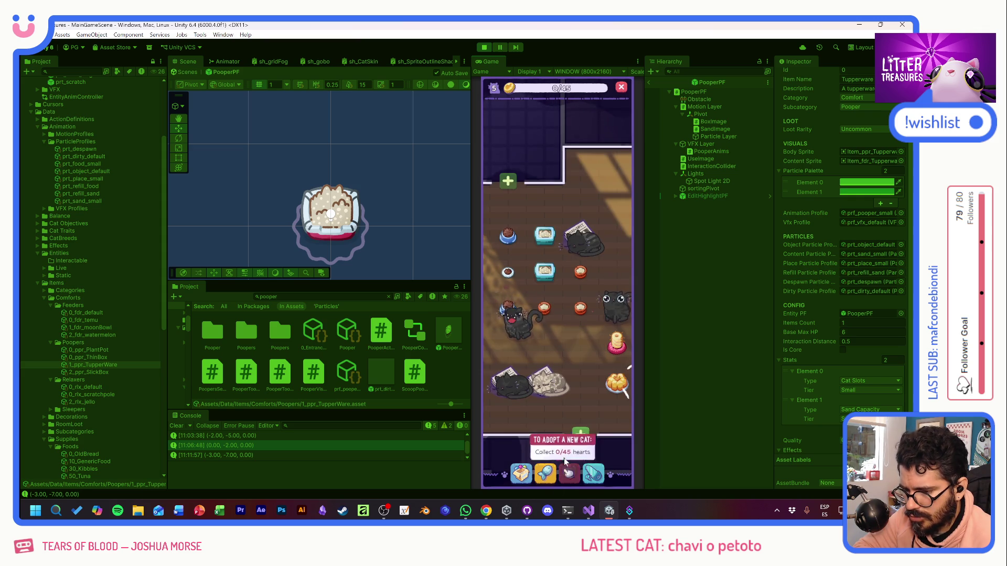
pyautogui.click(613, 303)
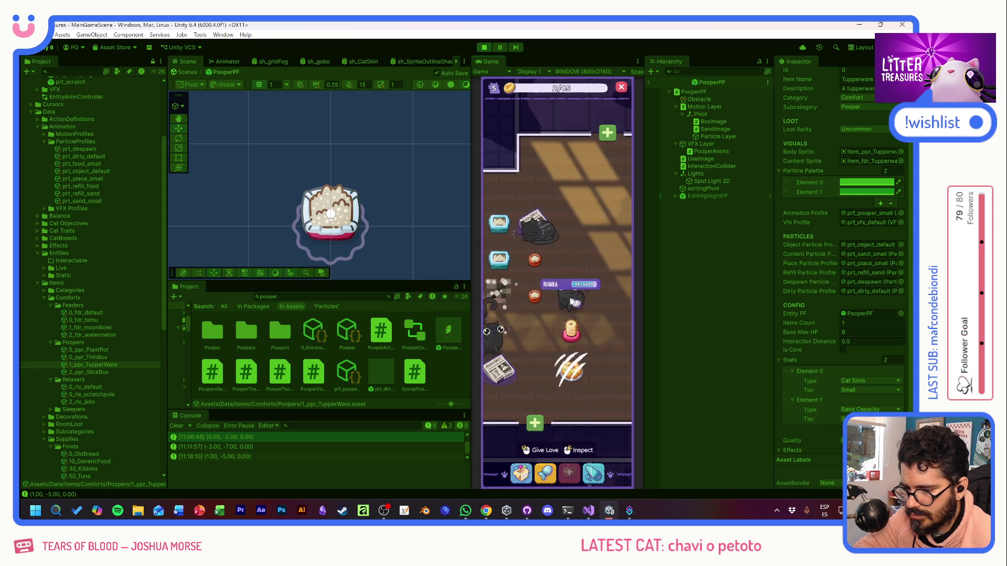
# Step: Check the Rumba cat's info card, then scoop the tupperware pooper's treasure
pyautogui.rightClick(573, 303)
pyautogui.press('Escape')
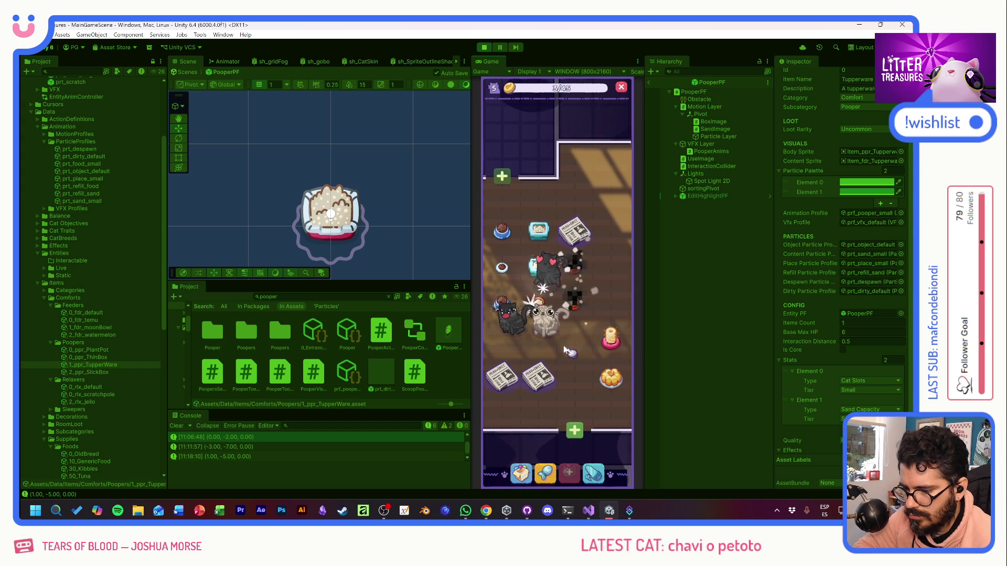
pyautogui.click(537, 265)
pyautogui.moveTo(528, 244)
pyautogui.mouseDown()
pyautogui.moveTo(595, 269)
pyautogui.moveTo(595, 338)
pyautogui.mouseUp()
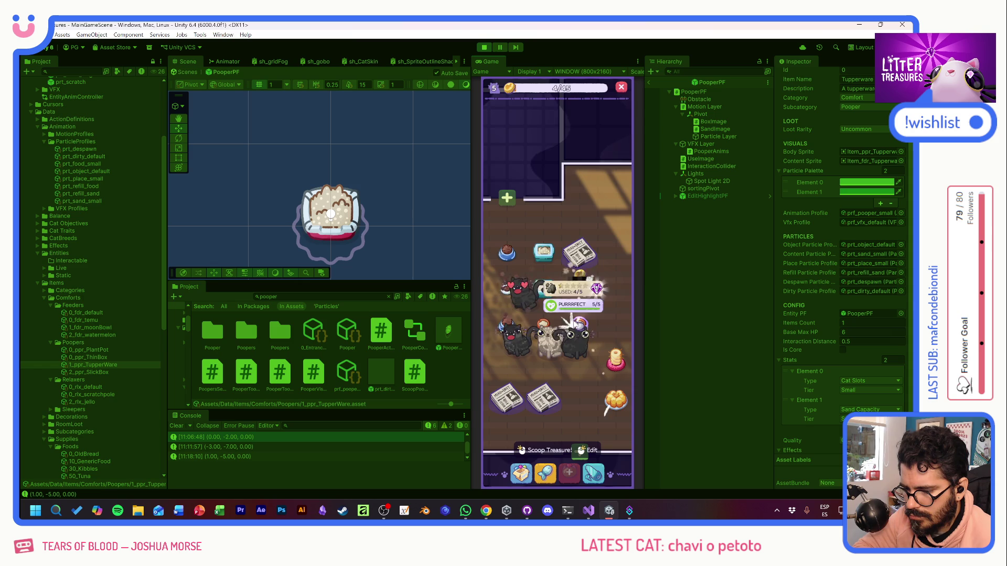
# Step: Scoop two more poopers, collecting the Kitty Kibbles and Checkered Tiles rewards
pyautogui.click(582, 326)
pyautogui.moveTo(526, 236)
pyautogui.mouseDown()
pyautogui.moveTo(521, 304)
pyautogui.moveTo(596, 332)
pyautogui.mouseUp()
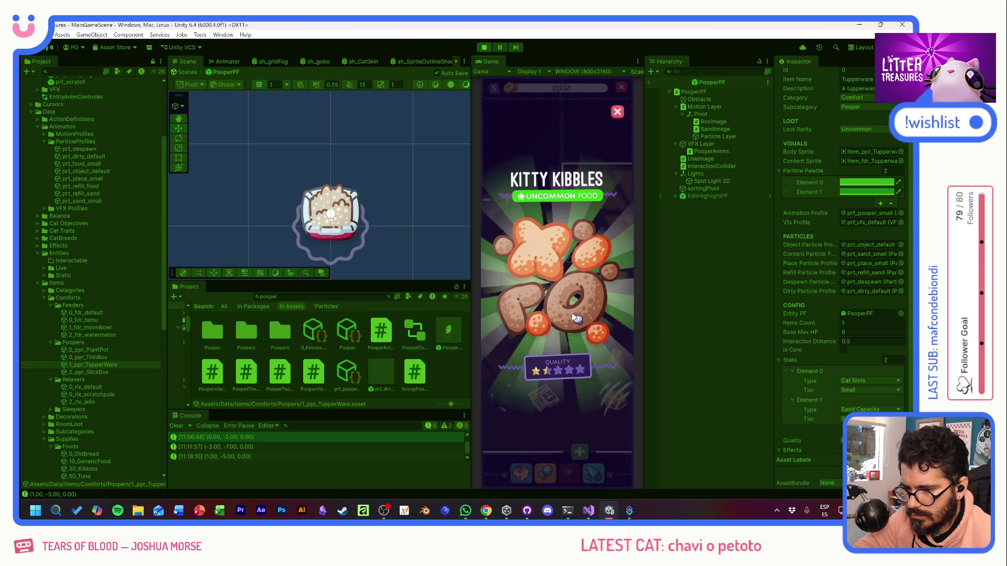
pyautogui.click(582, 310)
pyautogui.click(580, 320)
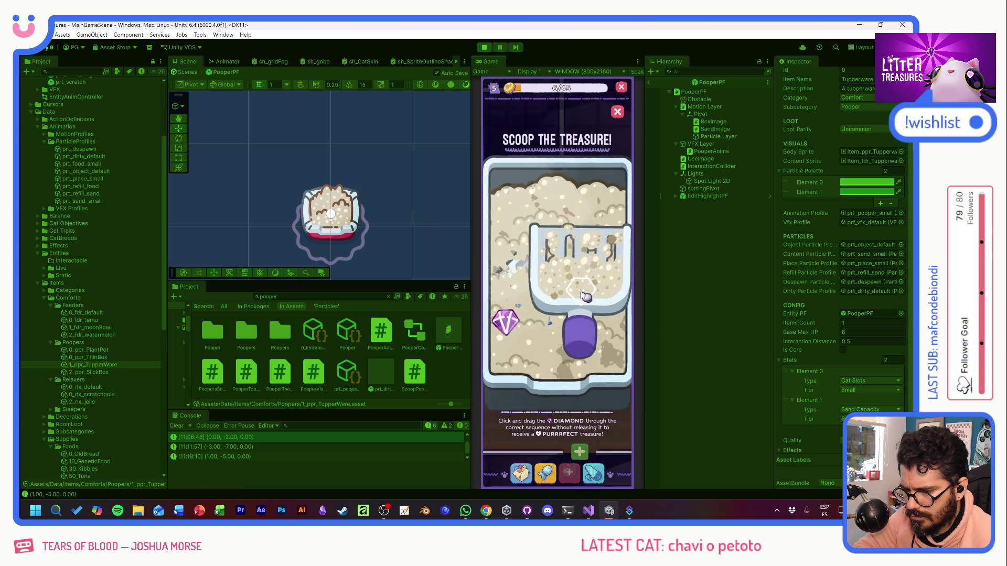
pyautogui.moveTo(509, 326); pyautogui.dragTo(599, 314)
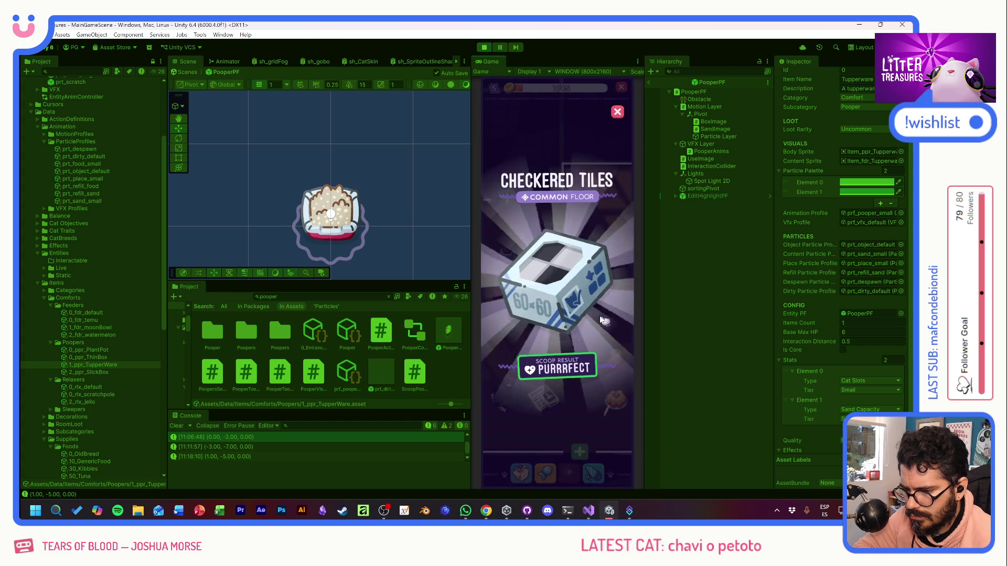
pyautogui.click(604, 321)
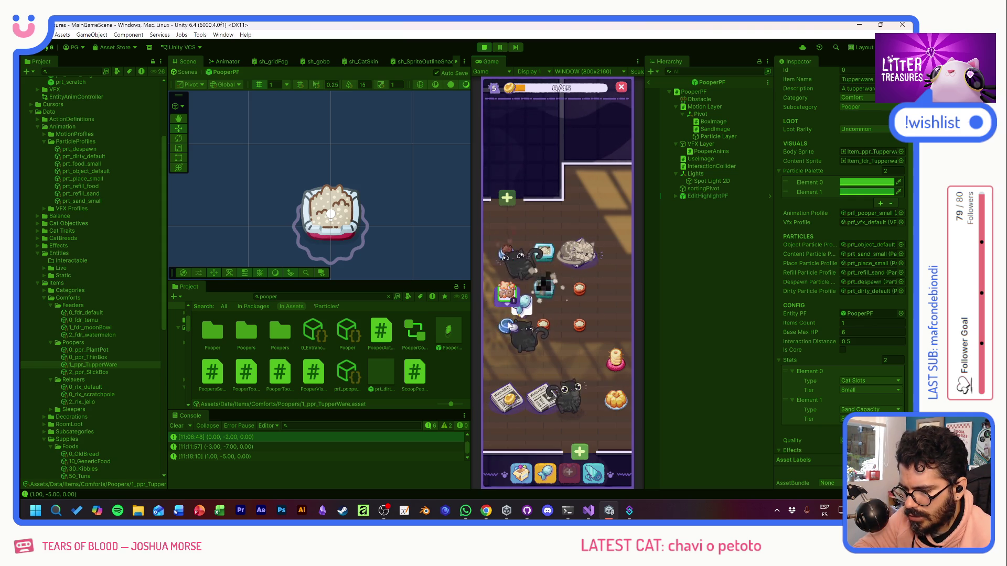
# Step: Use the held fish treat in the room and start a new treasure scoop
pyautogui.click(506, 291)
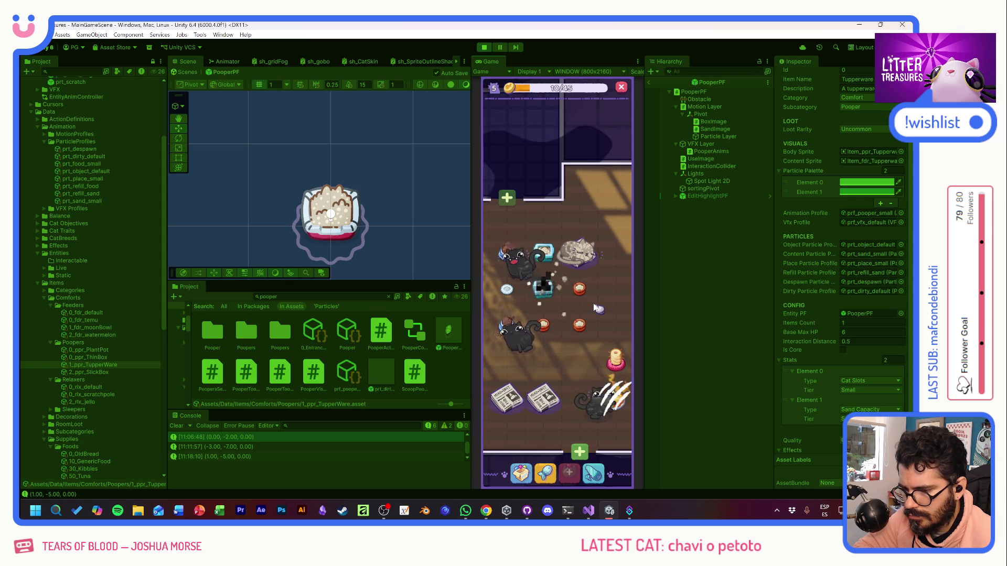
pyautogui.moveTo(582, 290)
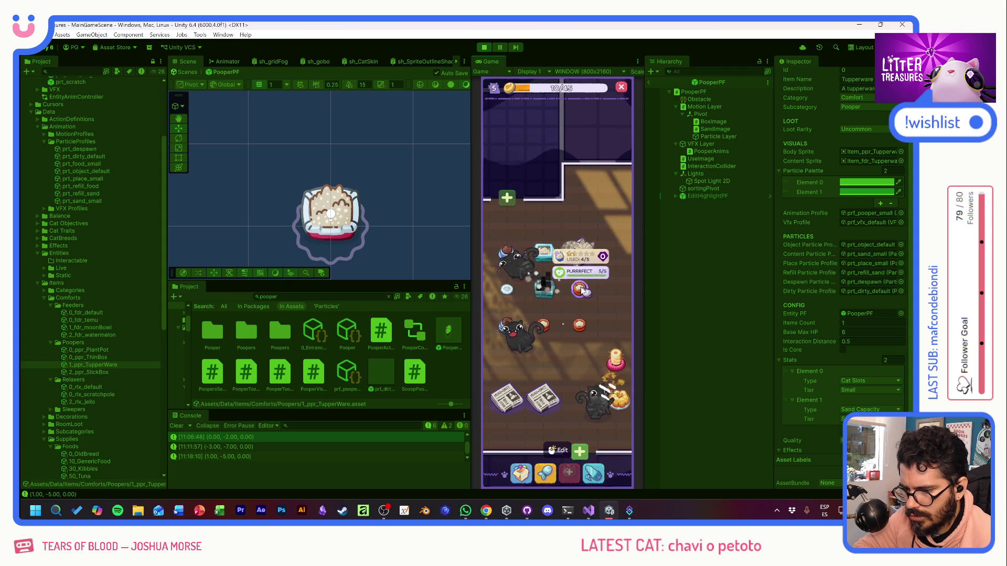
pyautogui.click(552, 329)
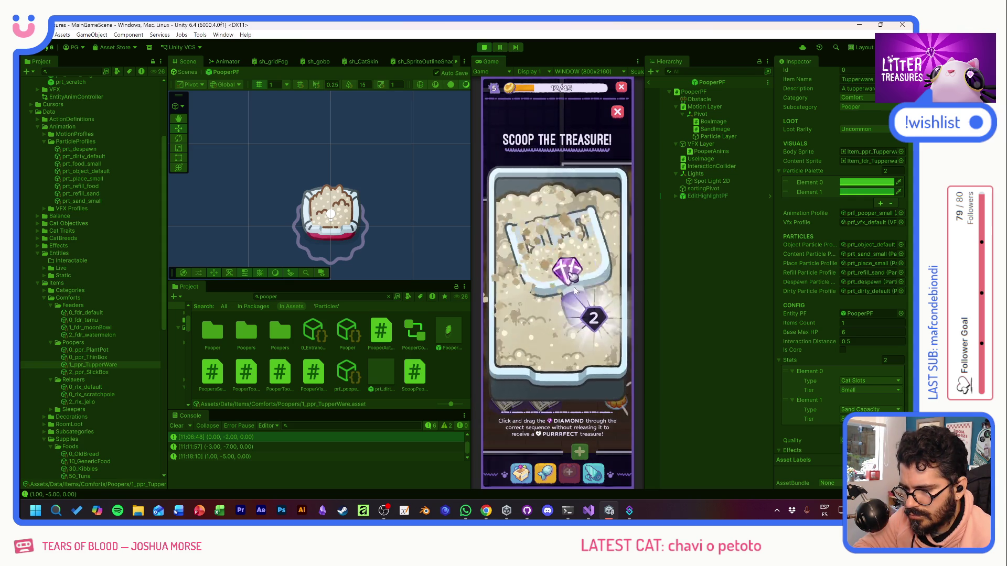
# Step: Dismiss the Temu Bowl reward, place the new blue bowl on the floor, and complete a scoop
pyautogui.click(572, 308)
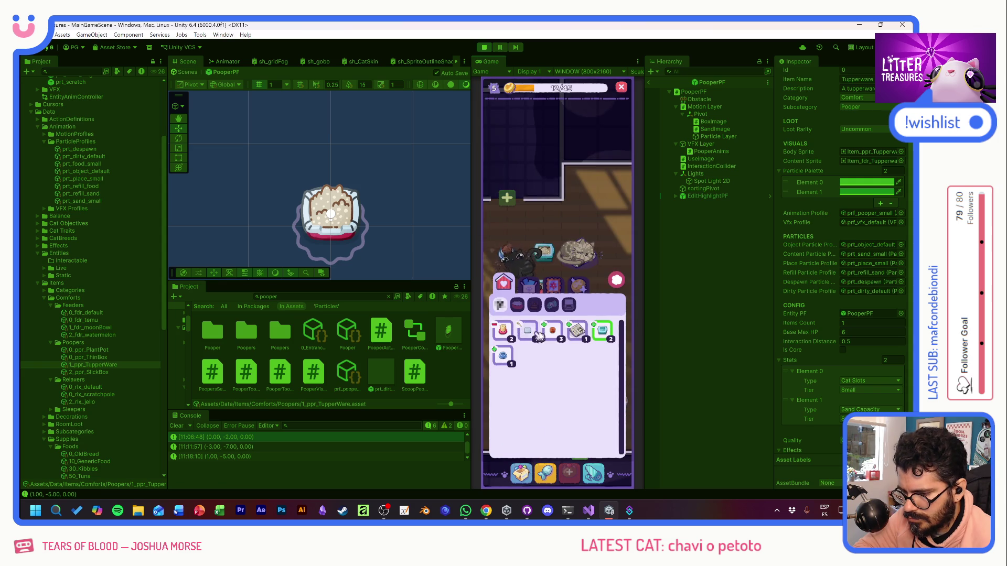
pyautogui.click(506, 359)
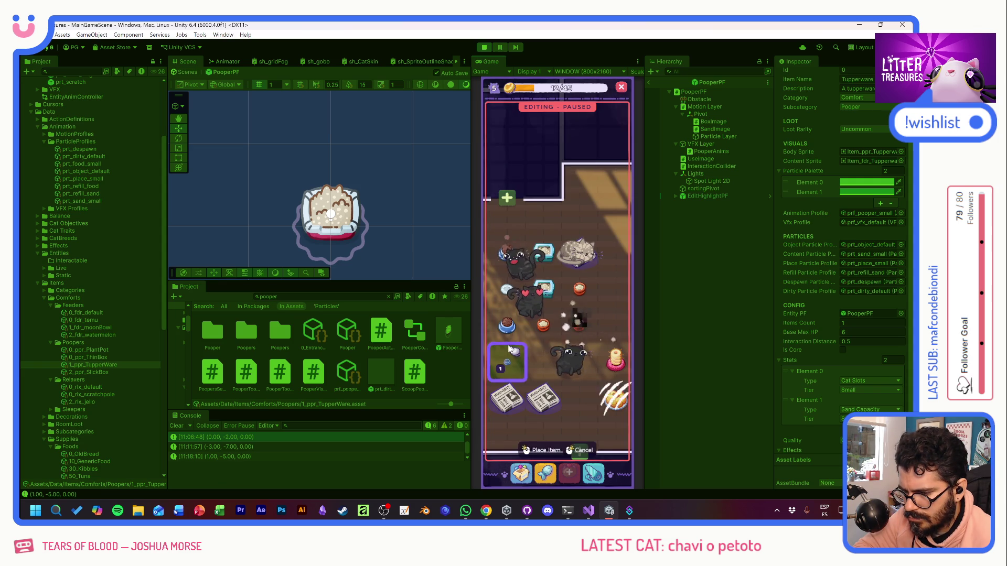
pyautogui.click(508, 347)
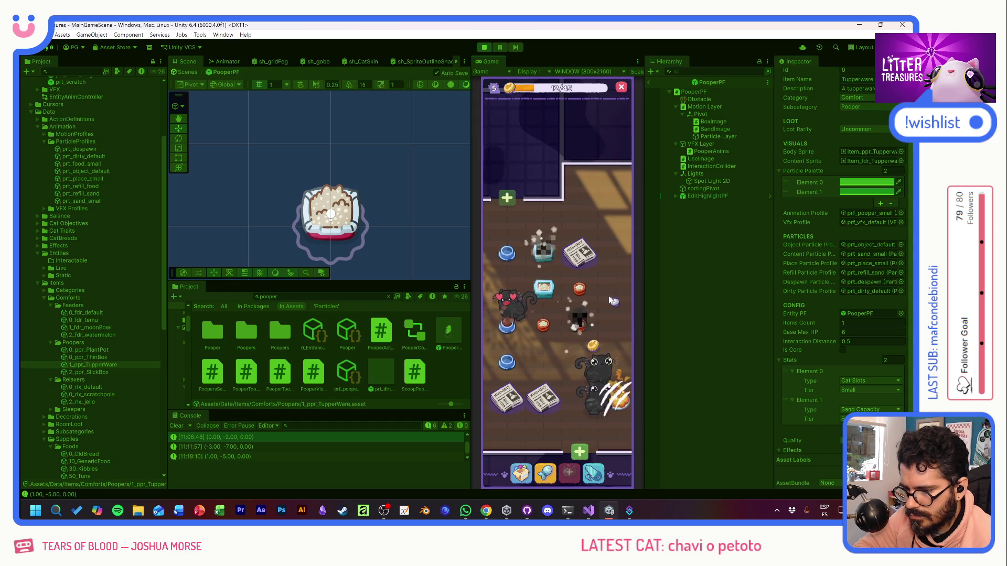
pyautogui.click(543, 248)
pyautogui.moveTo(508, 322); pyautogui.dragTo(594, 315)
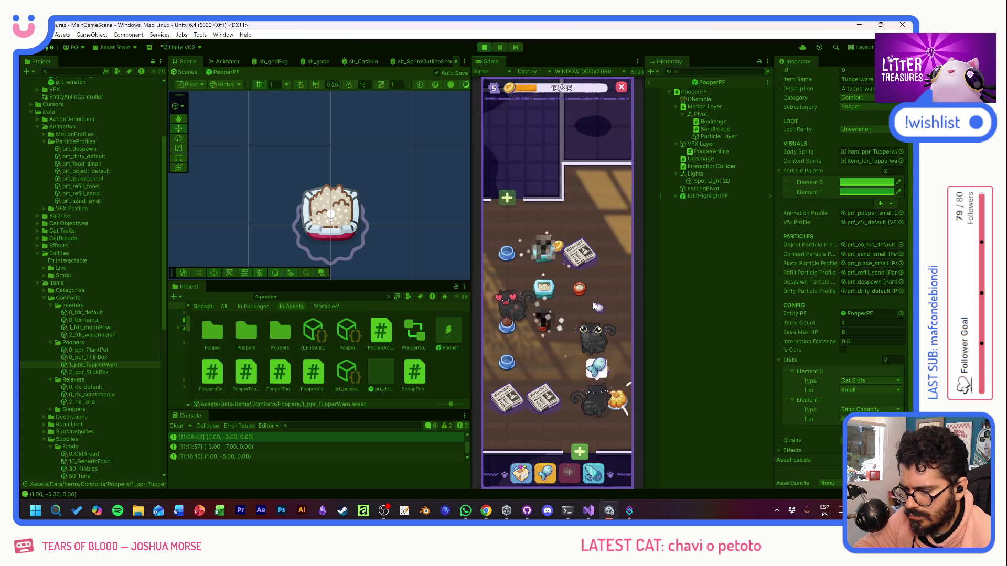
# Step: Scoop the tupperware pooper and collect the Purrfect Plantpot reward
pyautogui.click(544, 253)
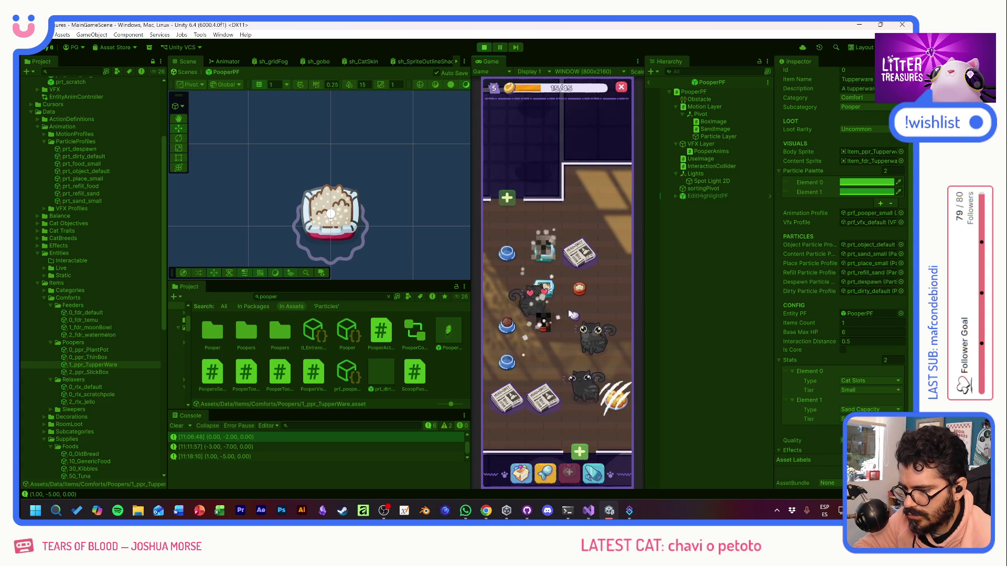
pyautogui.click(543, 257)
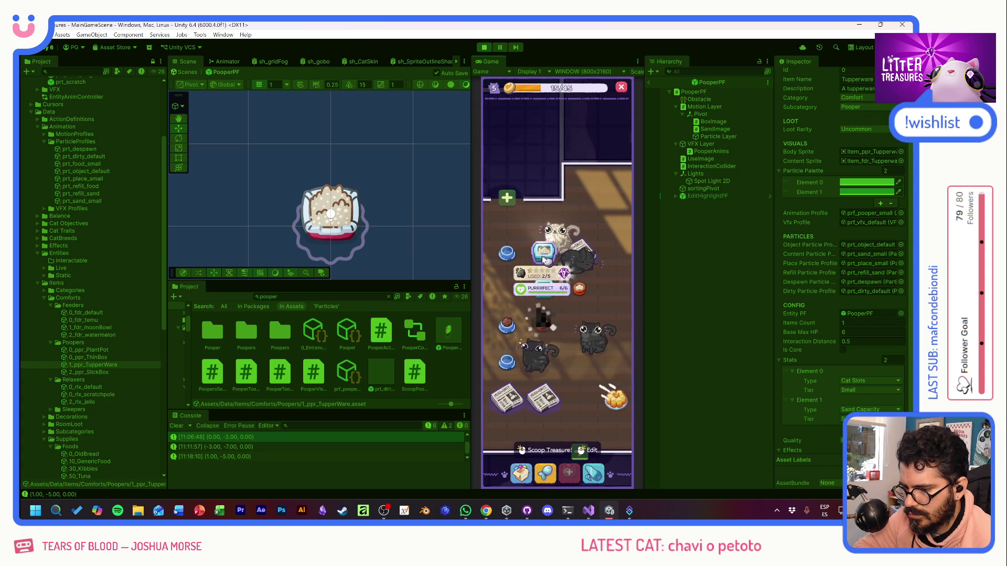
pyautogui.click(545, 258)
pyautogui.click(569, 310)
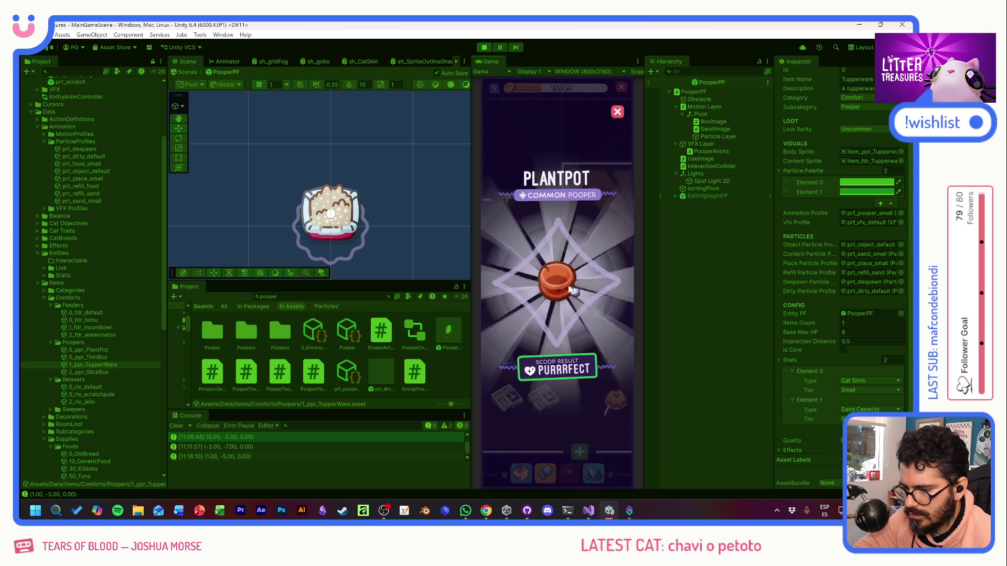
pyautogui.click(556, 320)
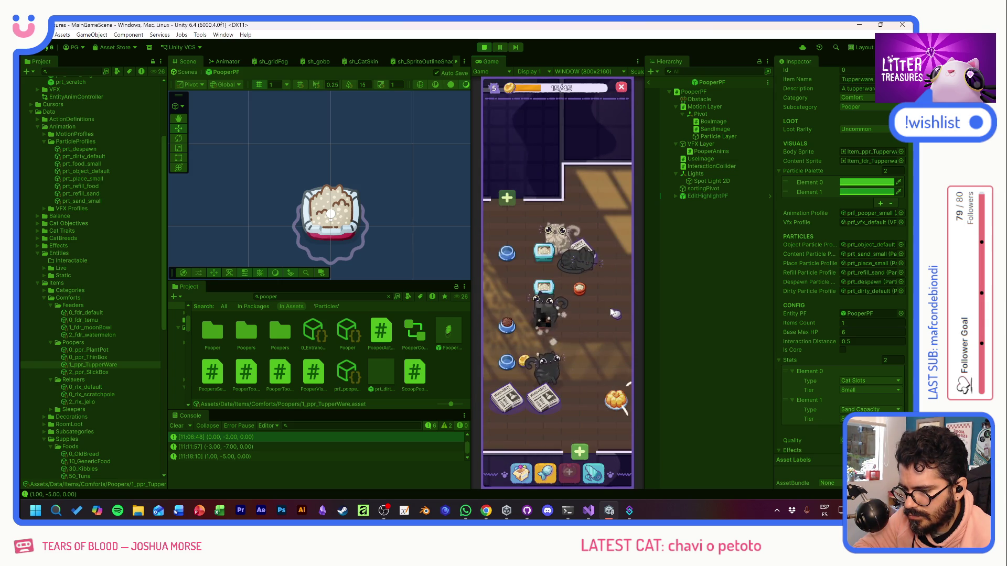
# Step: Scoop the tupperware again, collect the Beige Tile reward, and open the Supply Shop
pyautogui.click(543, 287)
pyautogui.click(543, 288)
pyautogui.moveTo(505, 321)
pyautogui.mouseDown()
pyautogui.moveTo(546, 283)
pyautogui.moveTo(587, 315)
pyautogui.mouseUp()
pyautogui.click(576, 304)
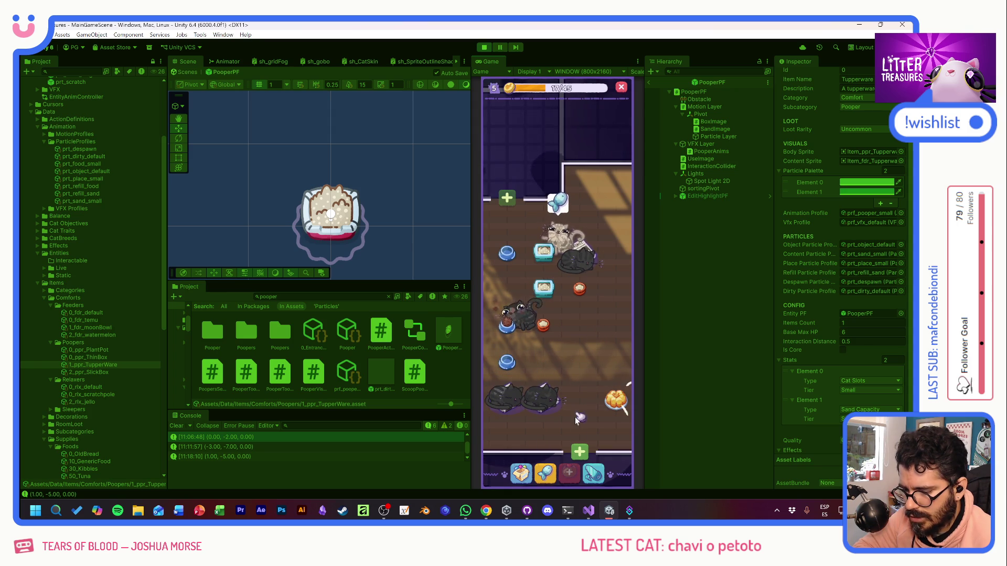
pyautogui.click(548, 475)
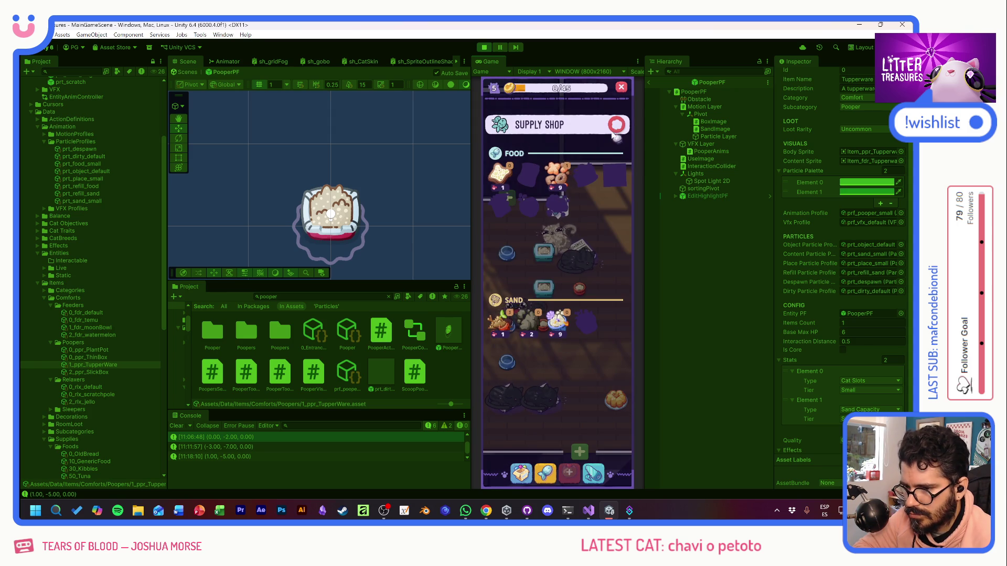
# Step: Close the shop, fill the lower blue bowl with food, and buy a new food bowl
pyautogui.click(615, 127)
pyautogui.click(517, 357)
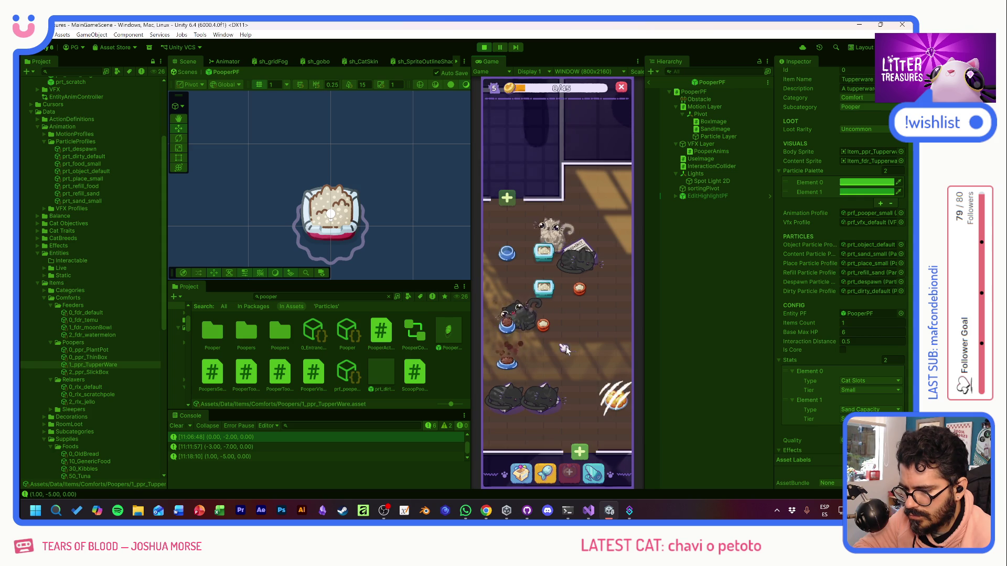
pyautogui.moveTo(513, 333)
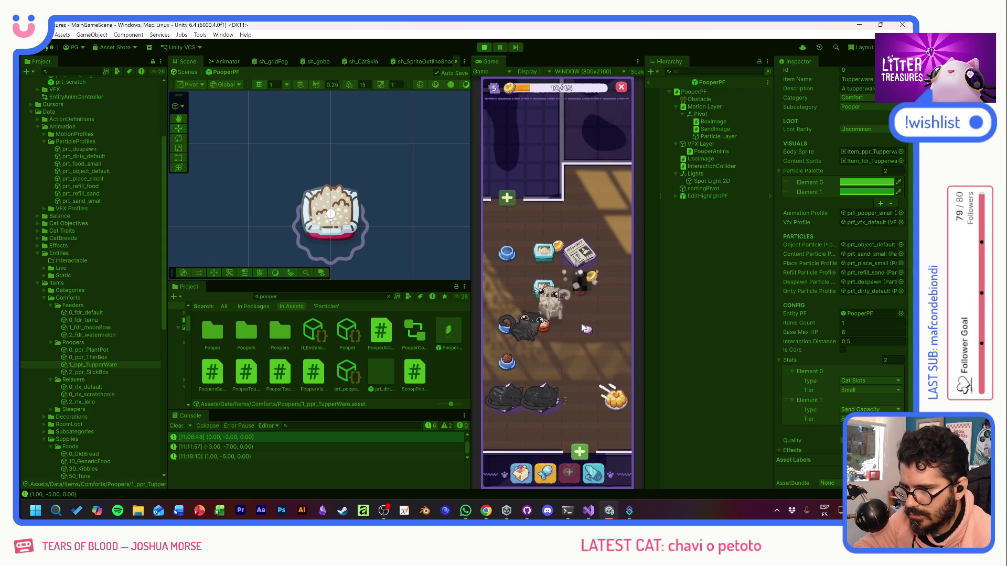
pyautogui.click(546, 474)
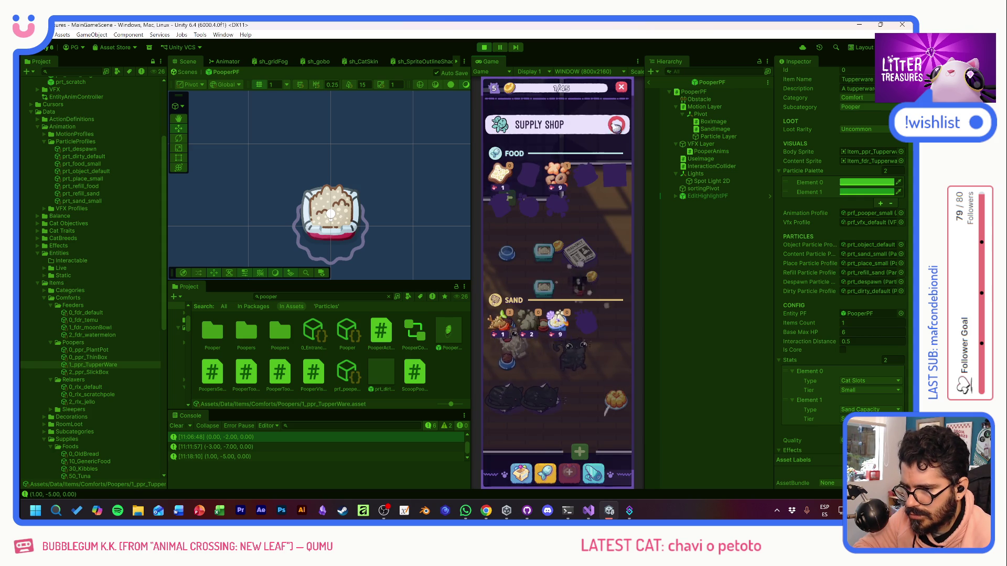
pyautogui.click(559, 178)
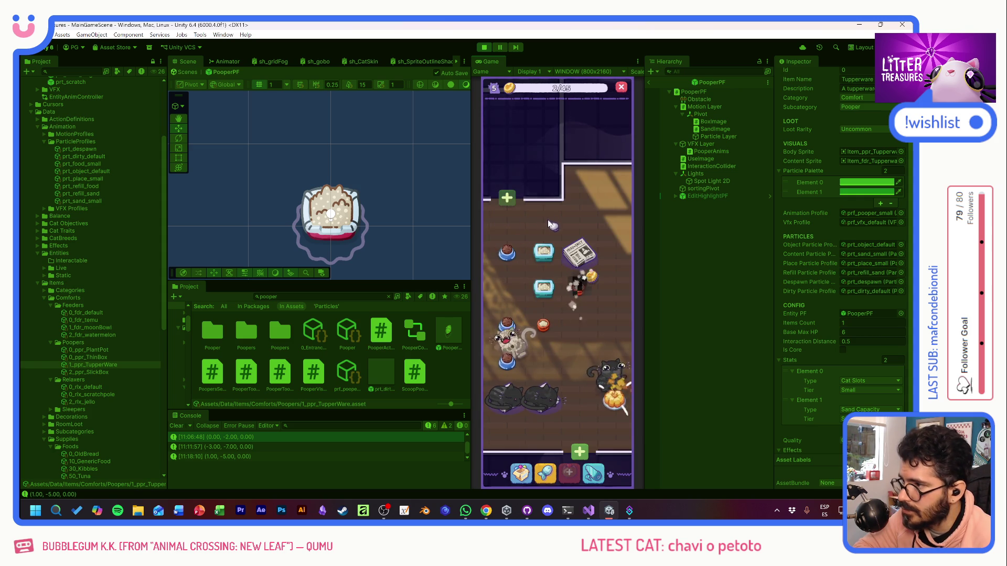
# Step: Scoop the tupperware for the Ceramic Watermelon feeder and view it in the inventory
pyautogui.moveTo(571, 299)
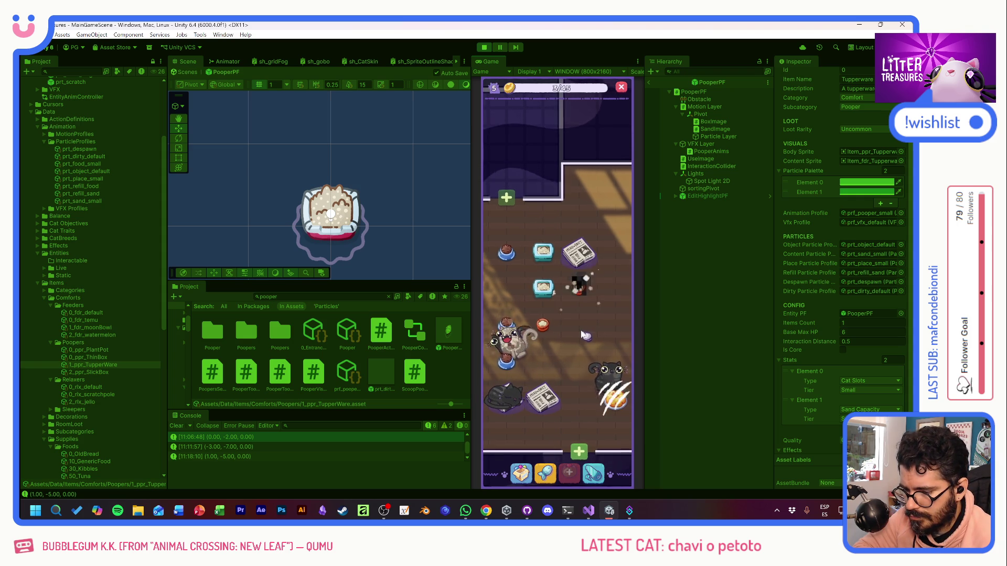
pyautogui.click(543, 251)
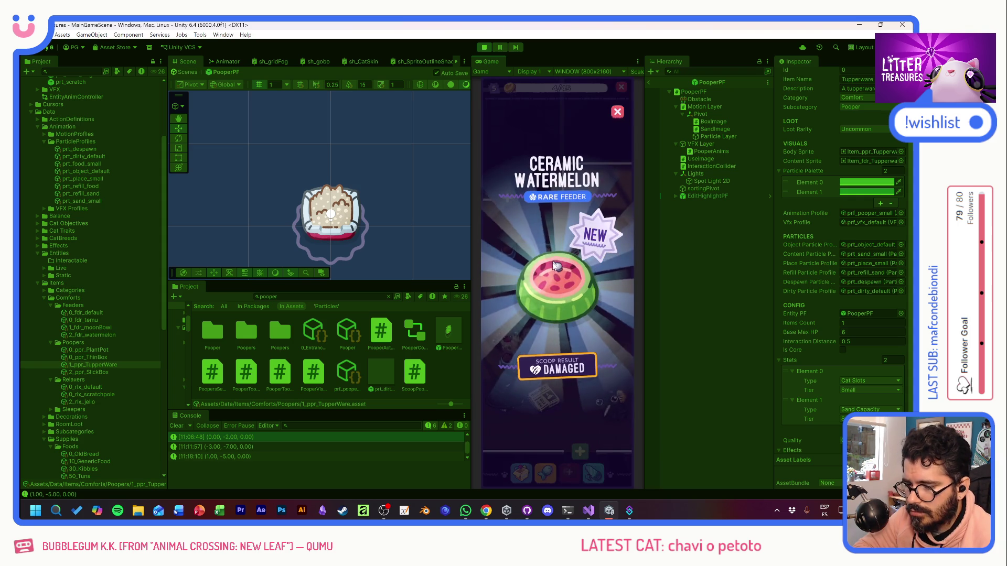
pyautogui.click(571, 305)
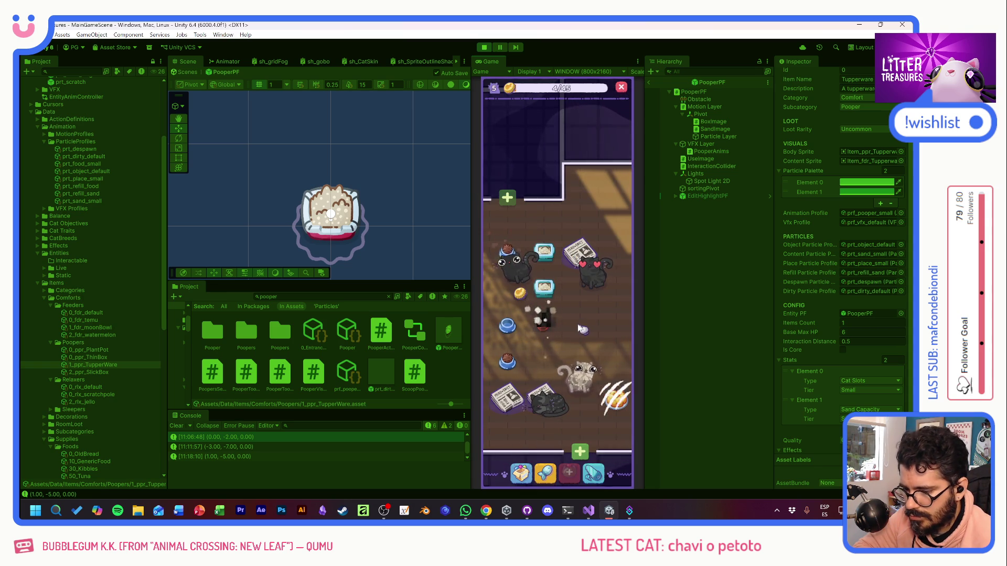
pyautogui.click(519, 474)
# Step: Place the Ceramic Watermelon bowl from the inventory onto the room's floor
pyautogui.click(539, 359)
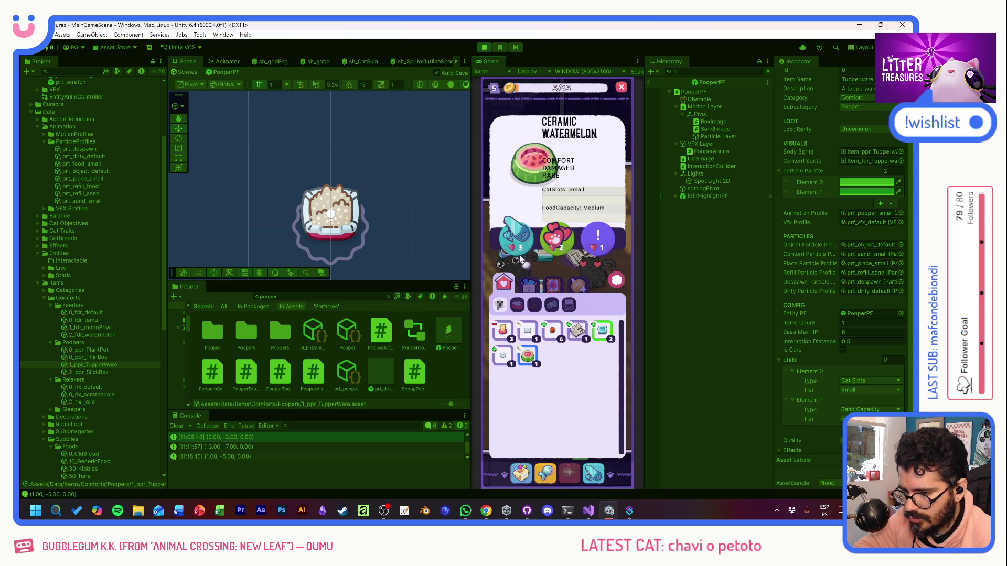
pyautogui.click(519, 248)
pyautogui.click(543, 361)
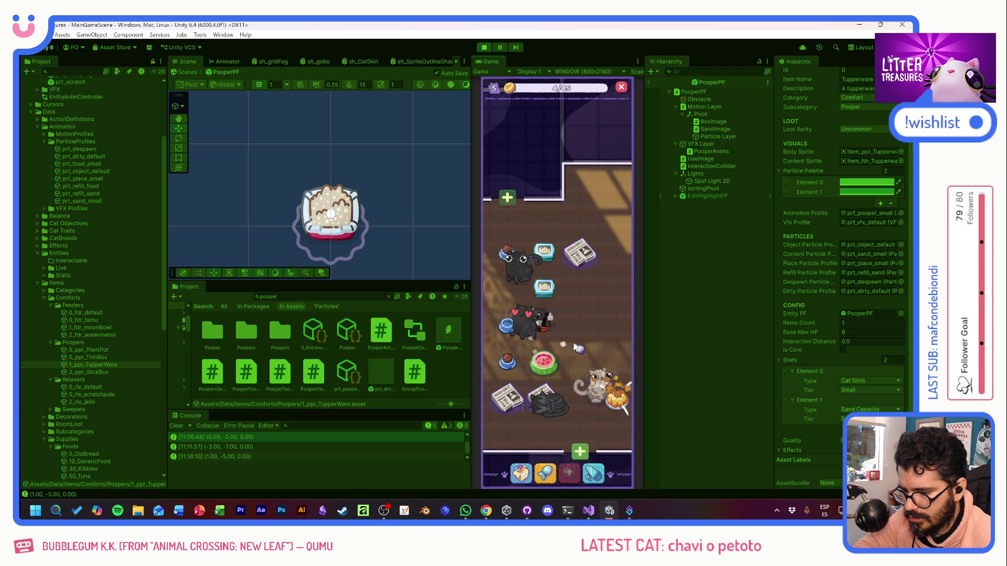
pyautogui.click(544, 361)
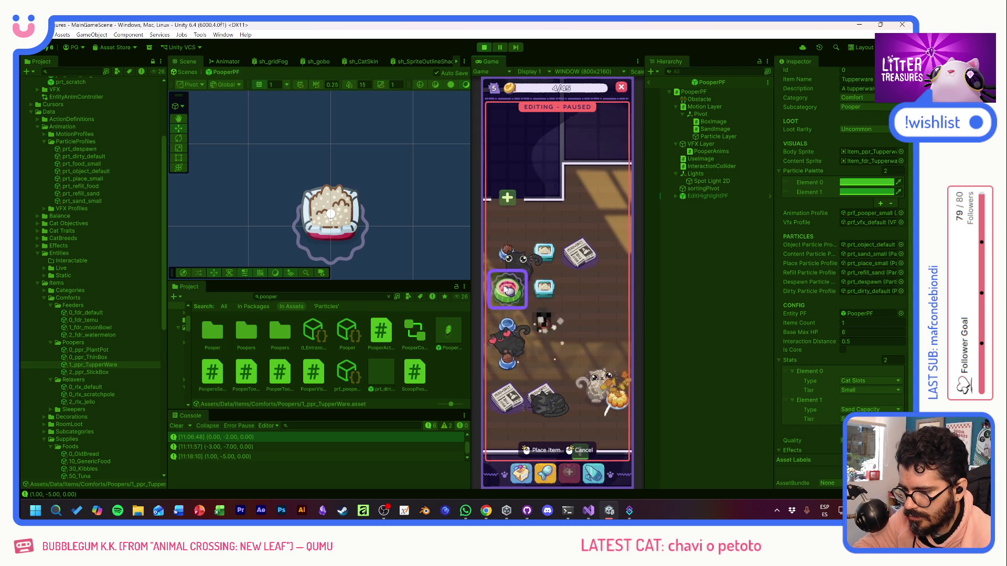
pyautogui.click(505, 290)
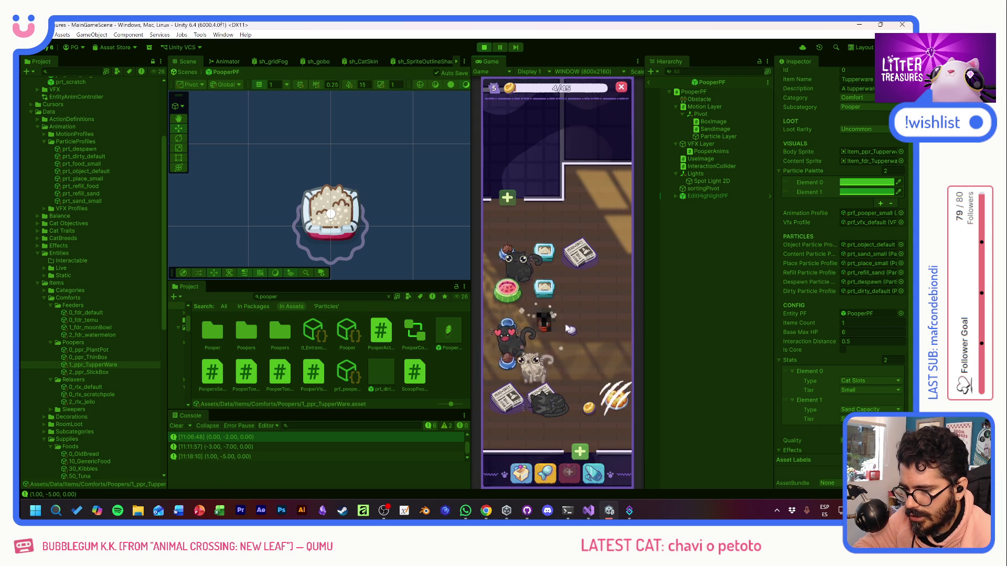
# Step: Complete a treasure scoop and drag a pooper item from the inventory into the room
pyautogui.click(510, 327)
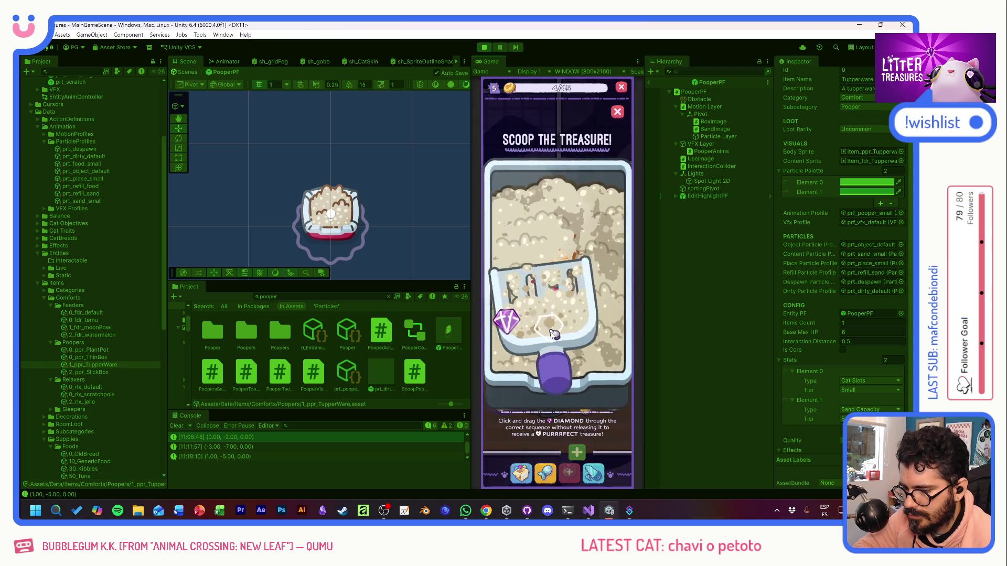
pyautogui.moveTo(510, 327); pyautogui.dragTo(594, 318)
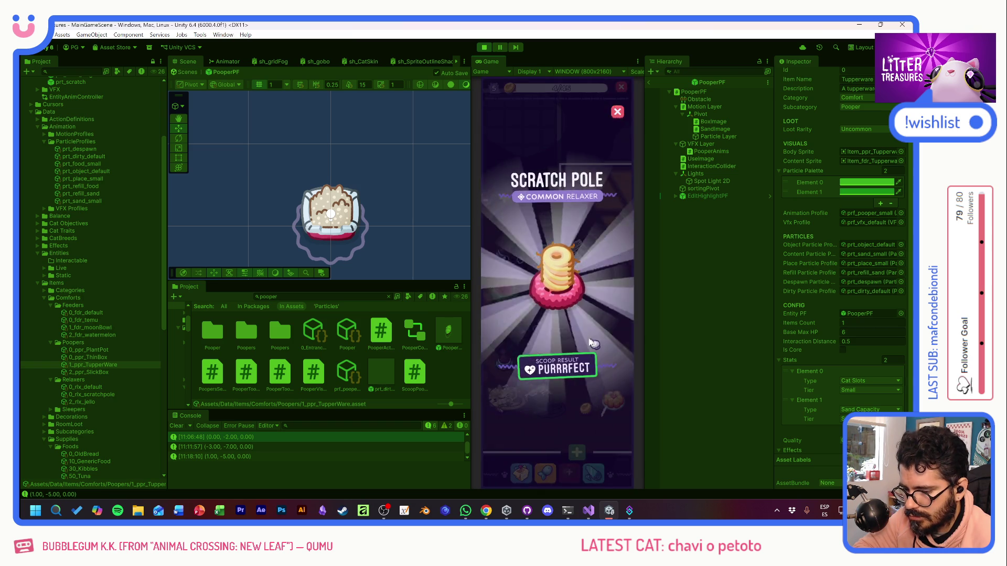
pyautogui.click(524, 468)
pyautogui.moveTo(527, 358); pyautogui.dragTo(612, 361)
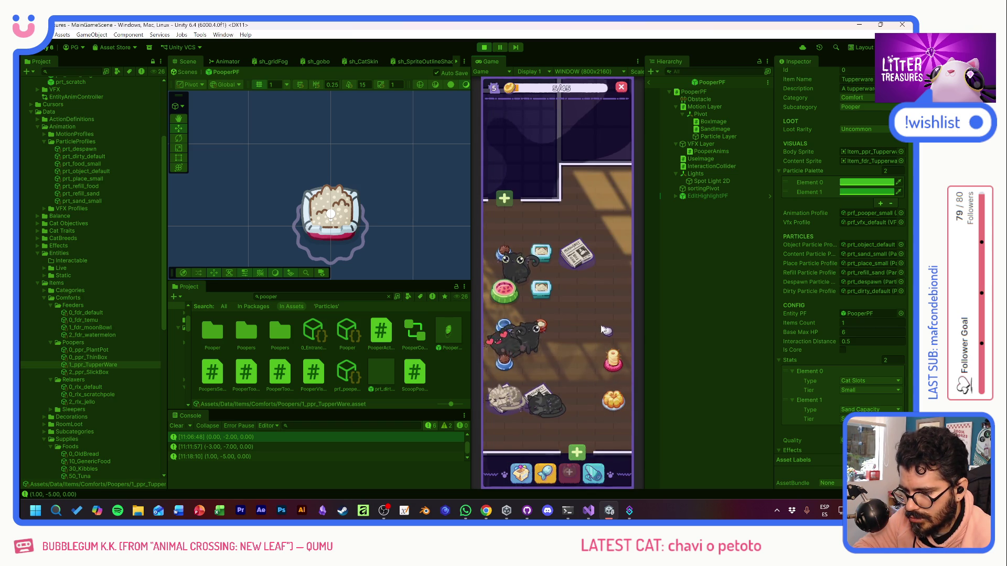
# Step: Scoop treasures from the poopers, including the Tupperware pooper, dismissing the rewards
pyautogui.moveTo(539, 329)
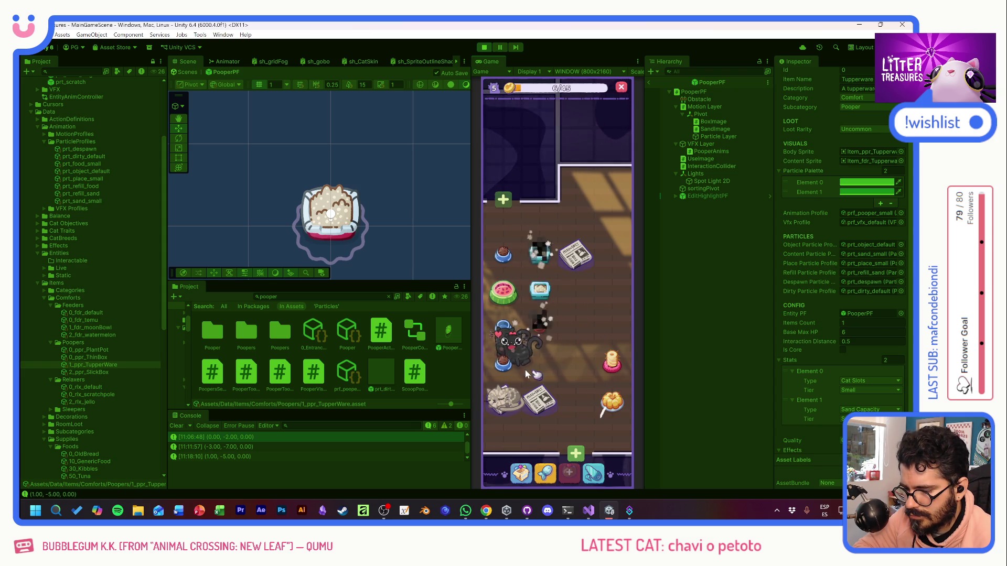
pyautogui.moveTo(508, 251)
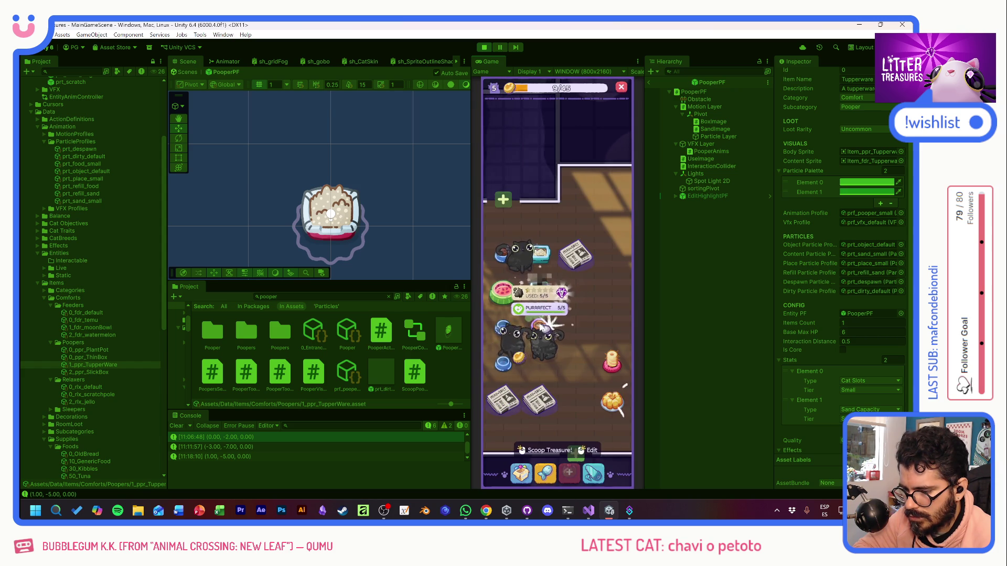
pyautogui.click(571, 317)
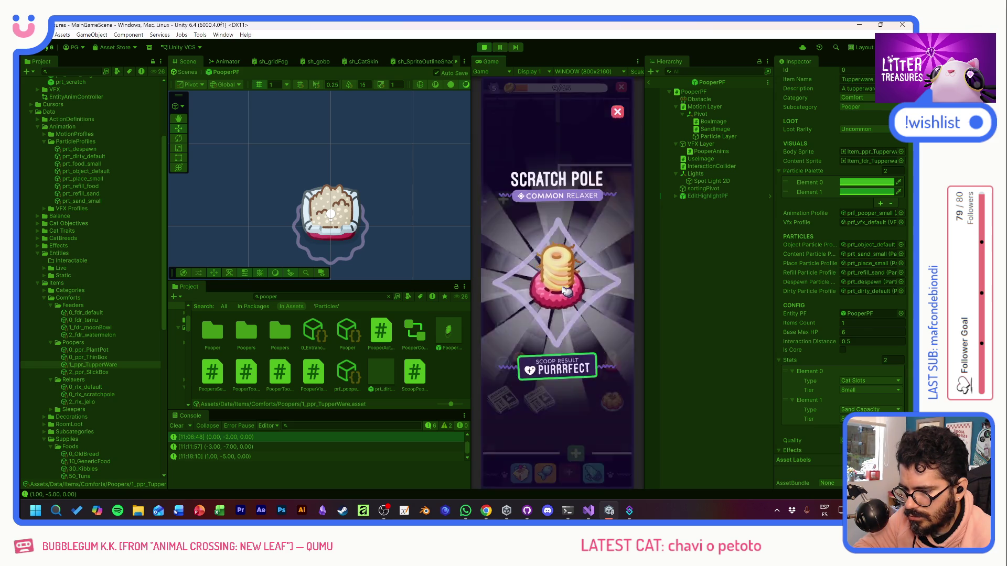
pyautogui.click(554, 303)
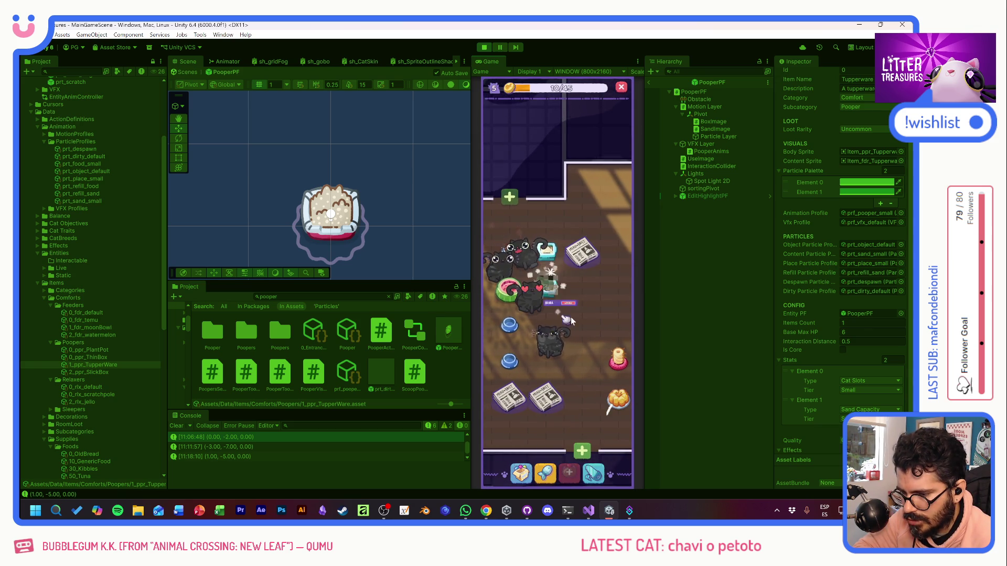
pyautogui.moveTo(556, 295)
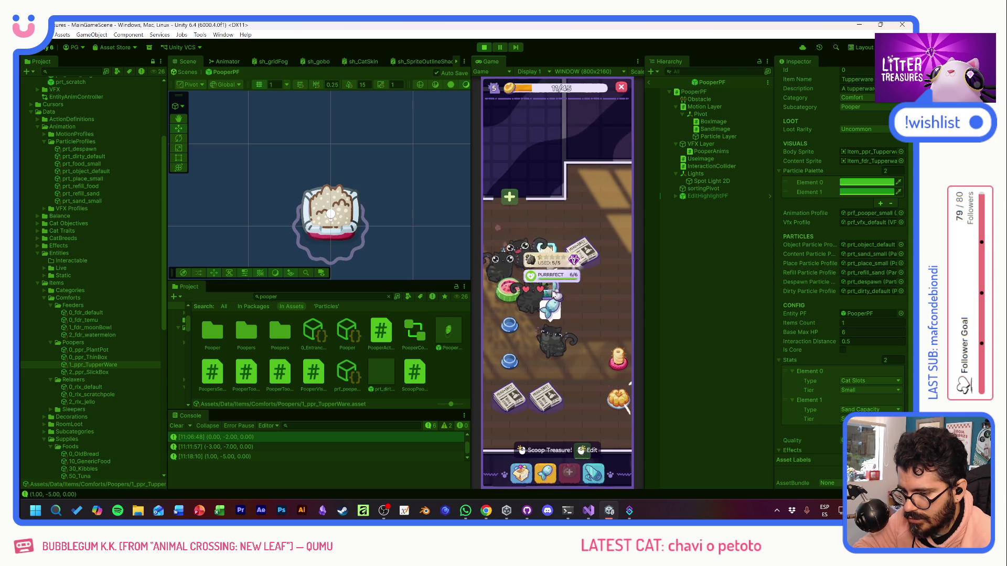
pyautogui.click(571, 292)
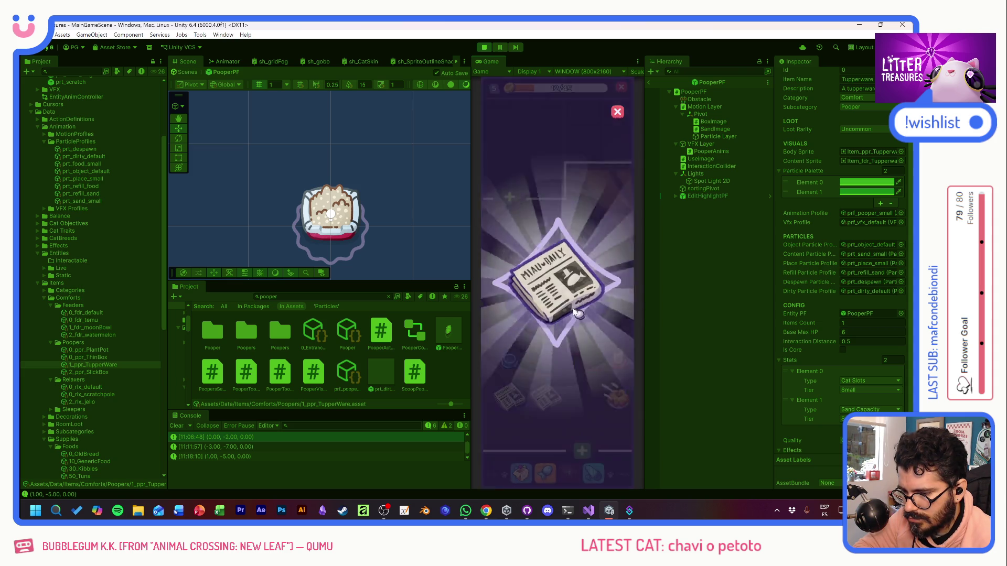
pyautogui.click(603, 306)
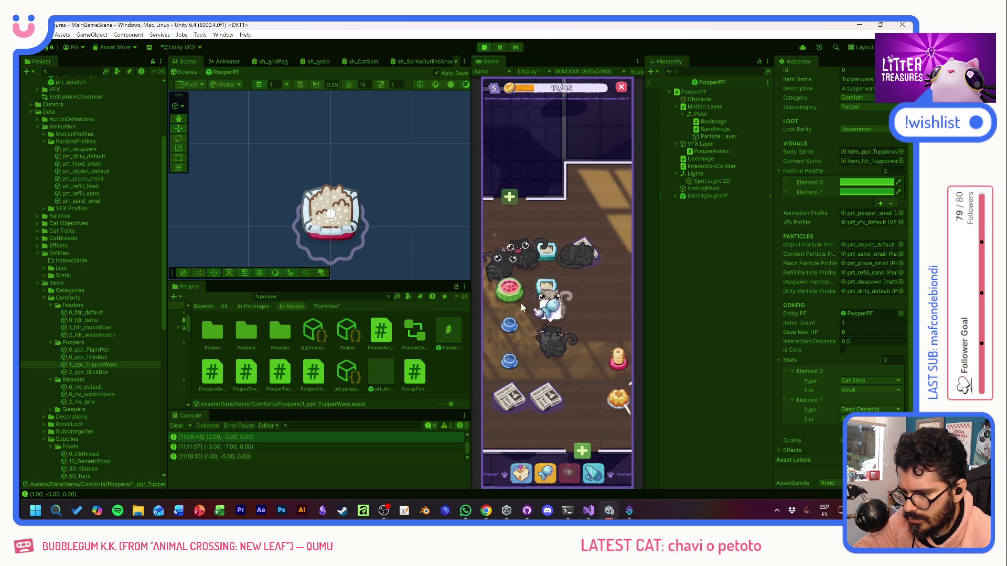
# Step: Check the Supply Shop, then pick up the newspaper item from the inventory
pyautogui.moveTo(563, 289)
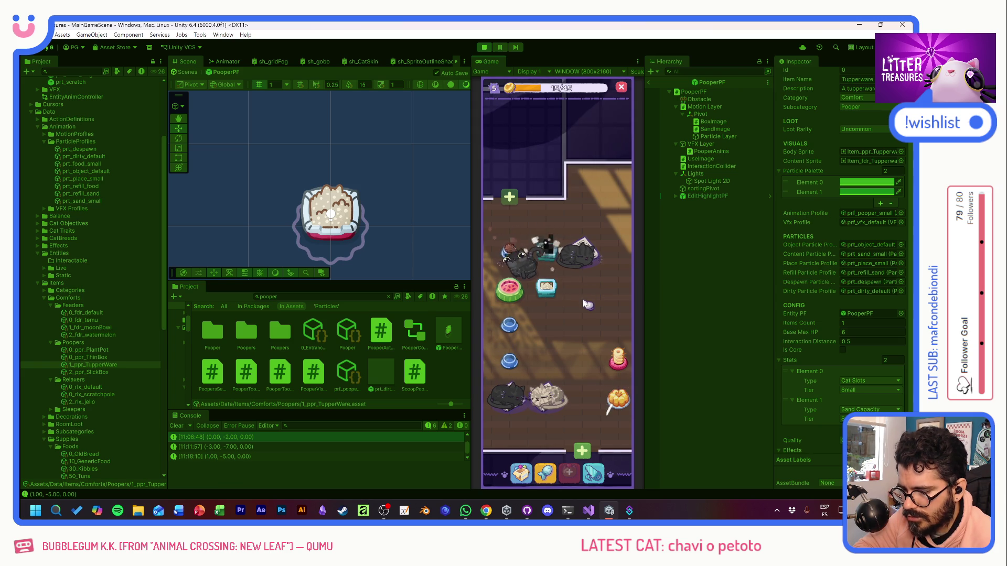
pyautogui.click(547, 474)
pyautogui.click(614, 131)
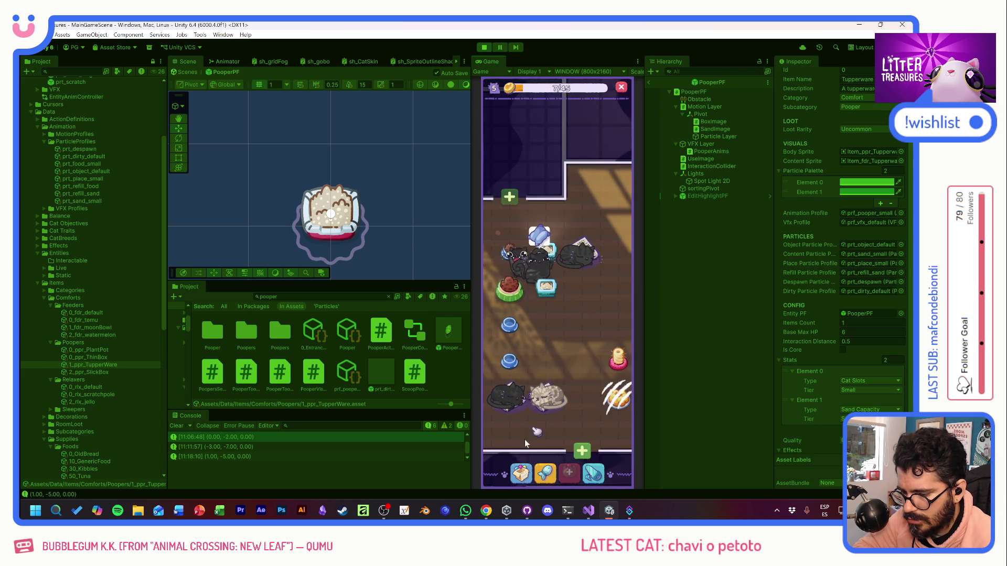
pyautogui.click(522, 474)
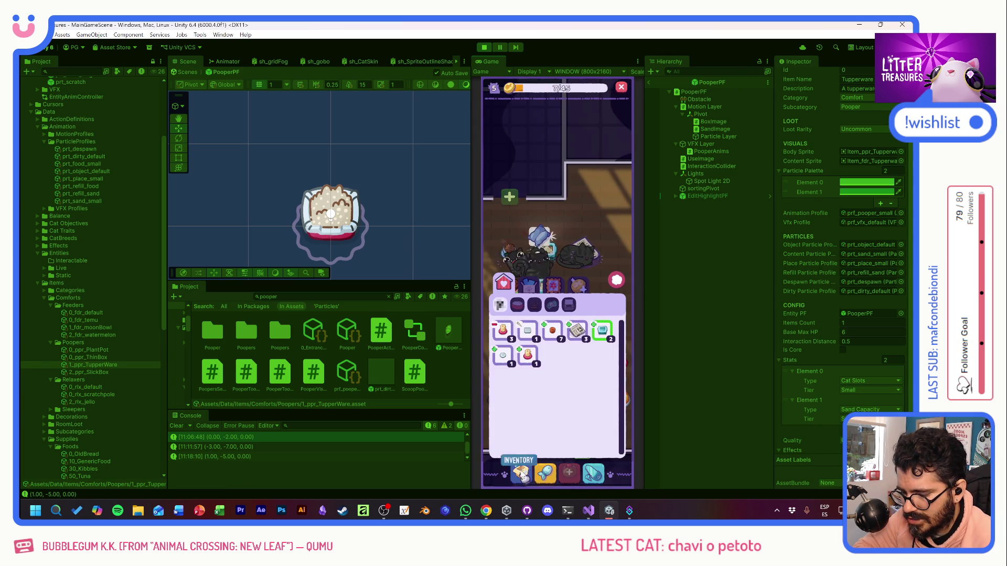
pyautogui.click(585, 332)
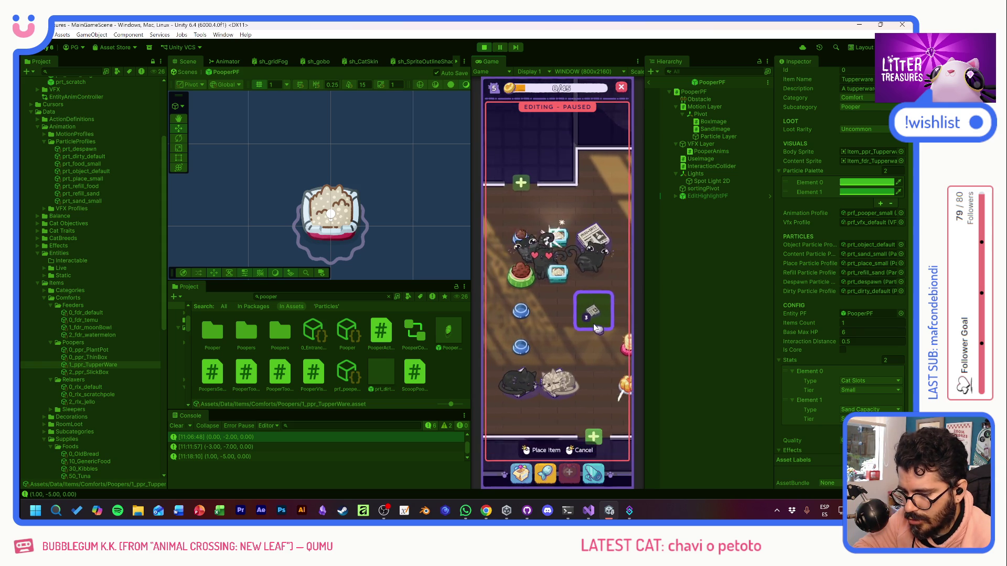
# Step: Place the newspaper in the room and scoop the Tupperware pooper once
pyautogui.moveTo(594, 329); pyautogui.dragTo(620, 321)
pyautogui.click(518, 374)
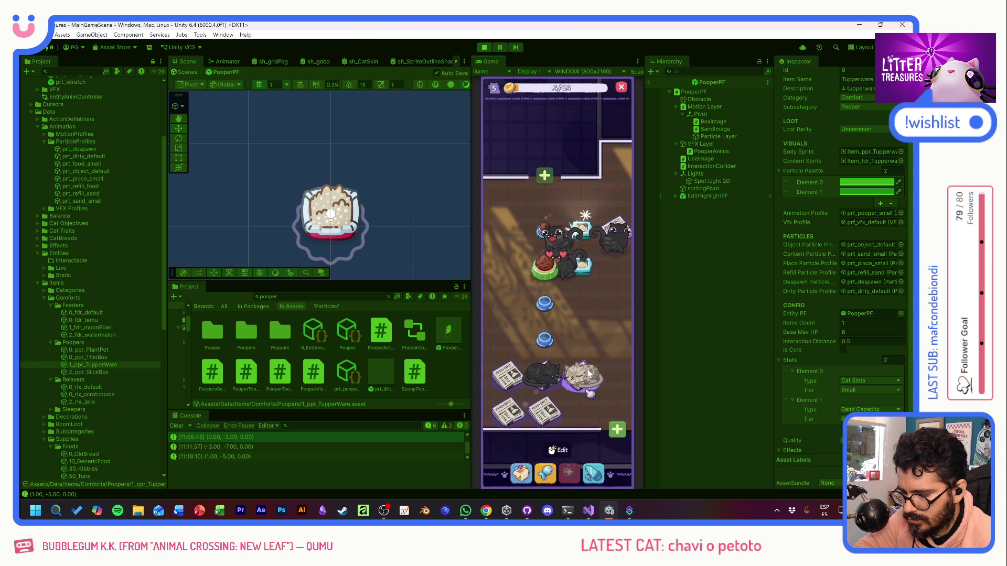
pyautogui.click(569, 267)
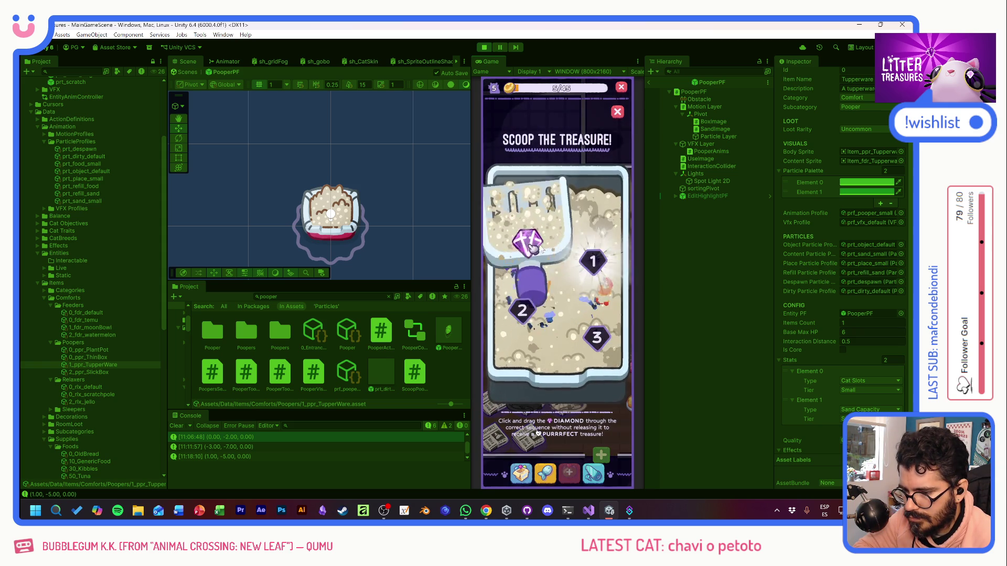
pyautogui.click(581, 297)
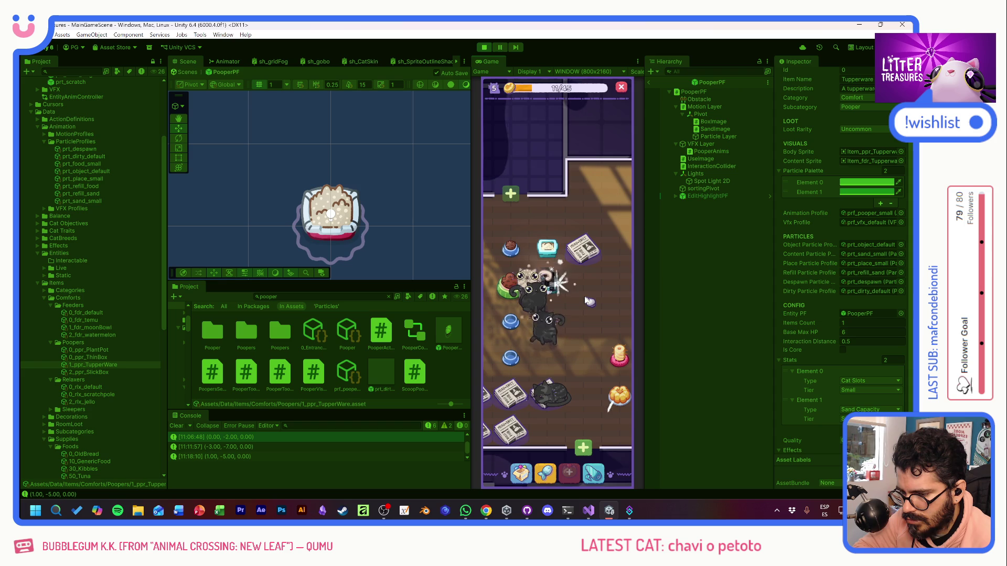
# Step: Scoop the Tupperware pooper repeatedly through the numbered markers, collecting the plant pot reward
pyautogui.click(562, 292)
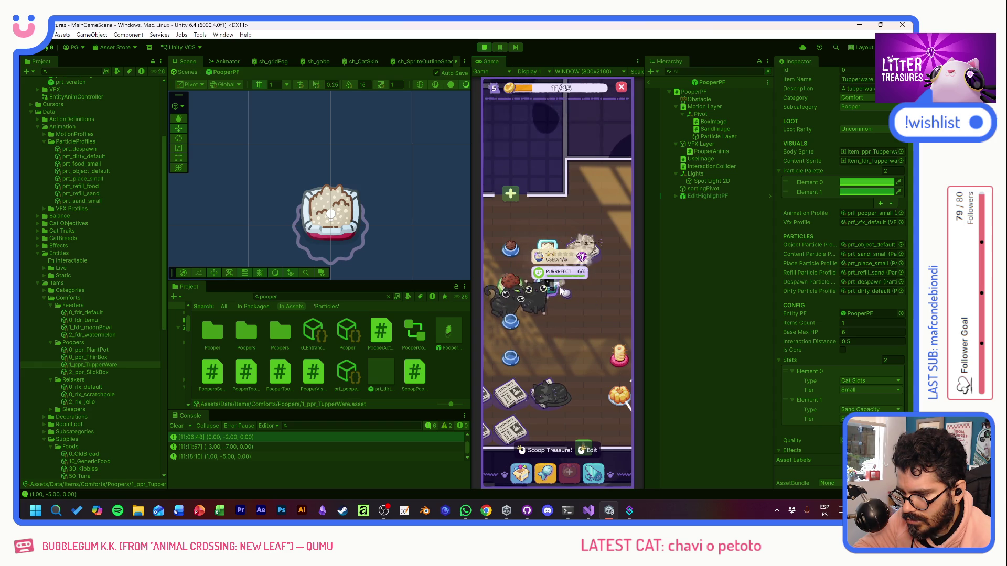
pyautogui.click(563, 292)
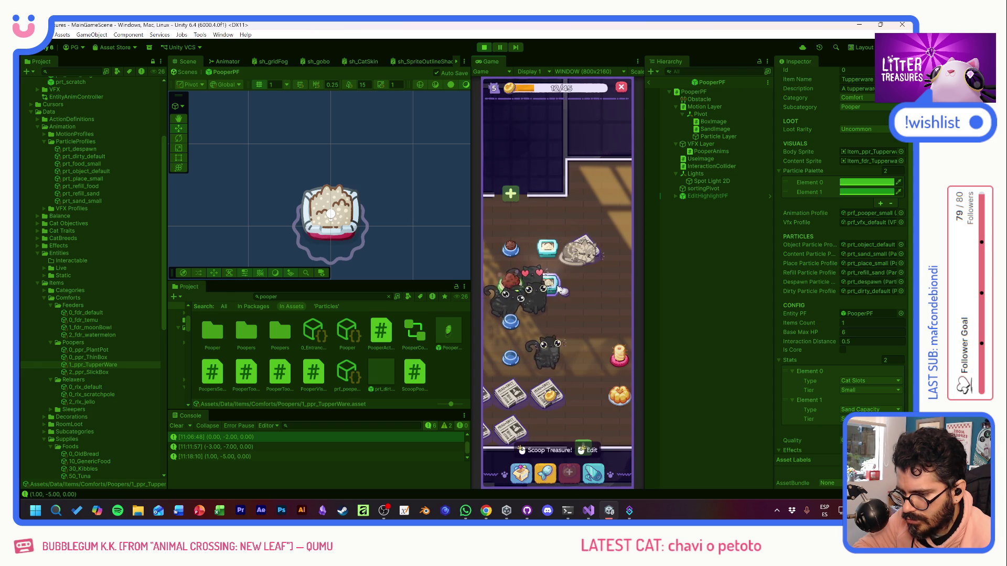
pyautogui.moveTo(565, 292)
pyautogui.mouseDown()
pyautogui.moveTo(597, 291)
pyautogui.moveTo(588, 230)
pyautogui.moveTo(521, 198)
pyautogui.moveTo(521, 153)
pyautogui.mouseUp()
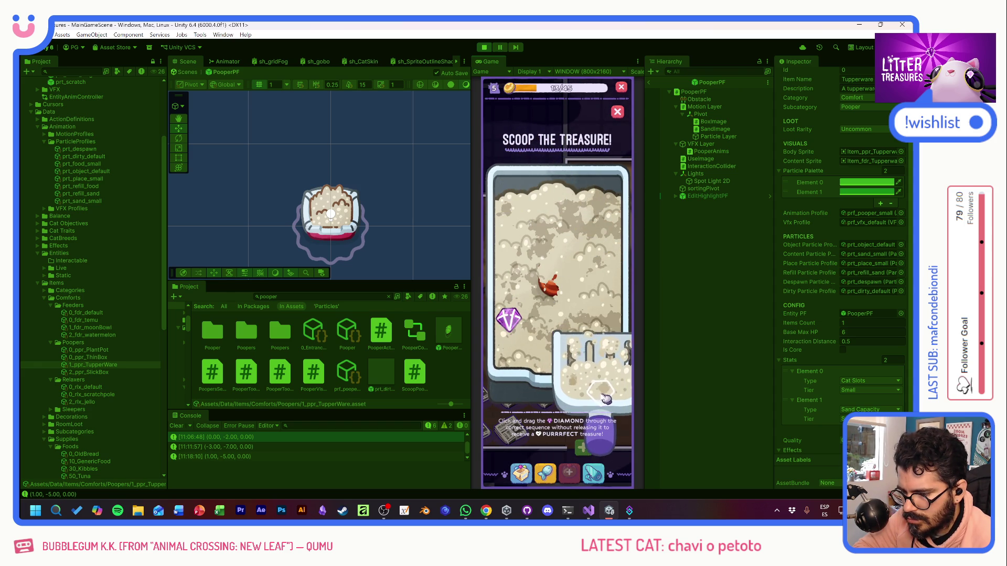
pyautogui.click(618, 113)
pyautogui.click(543, 292)
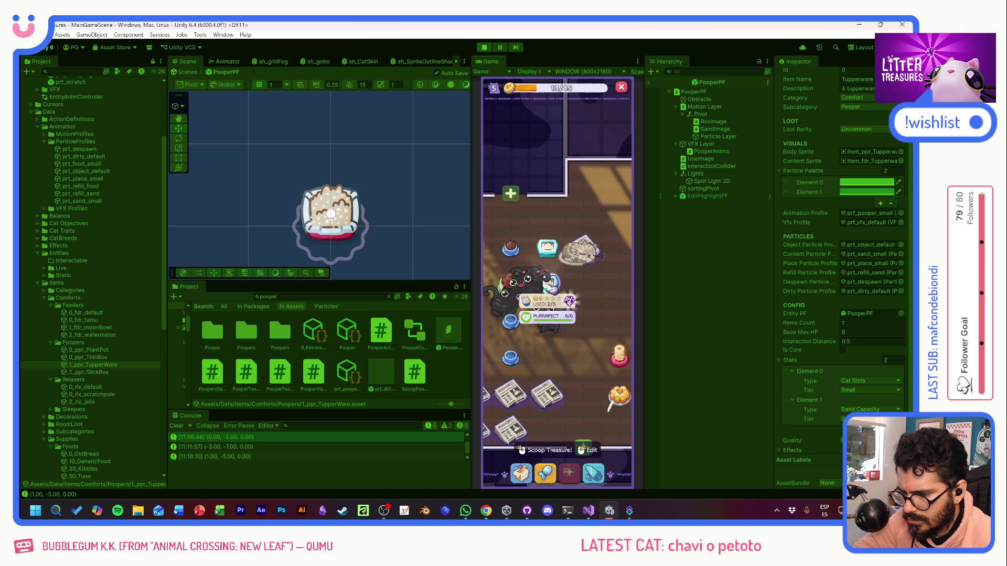
pyautogui.click(551, 288)
pyautogui.moveTo(552, 288)
pyautogui.mouseDown()
pyautogui.moveTo(514, 315)
pyautogui.moveTo(588, 324)
pyautogui.mouseUp()
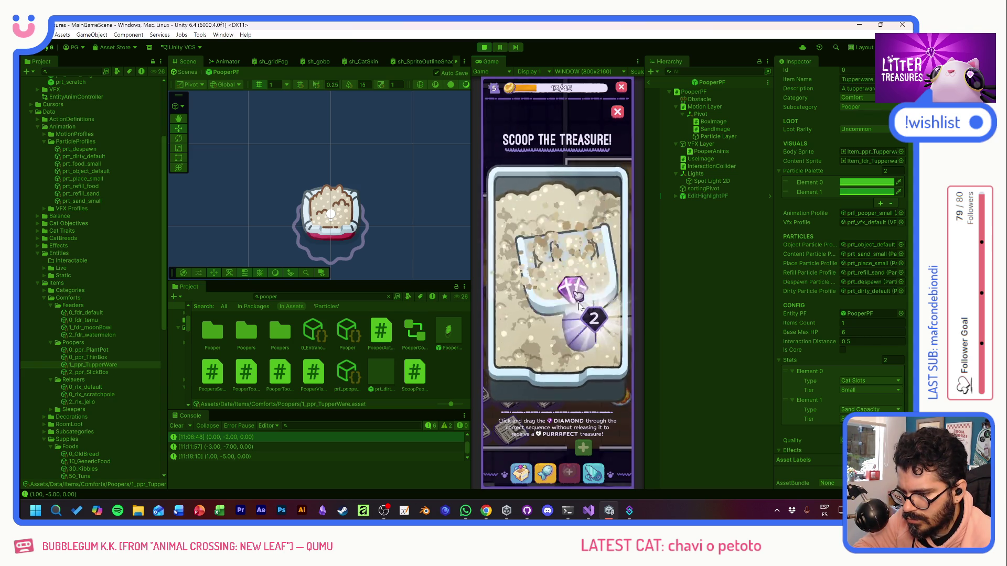
pyautogui.click(564, 288)
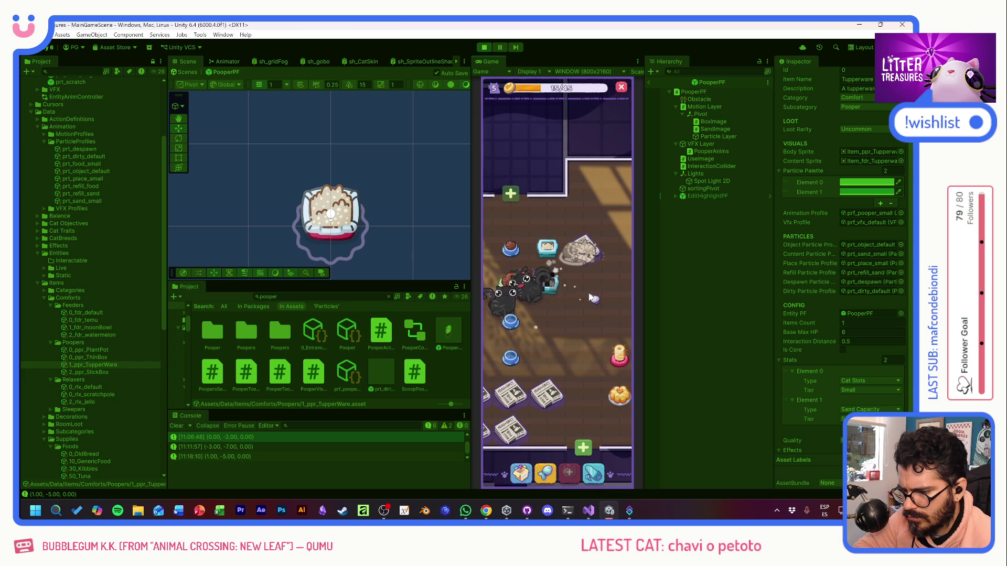
# Step: Scoop the pooper twice and check the Tupperware pooper's info card
pyautogui.click(546, 249)
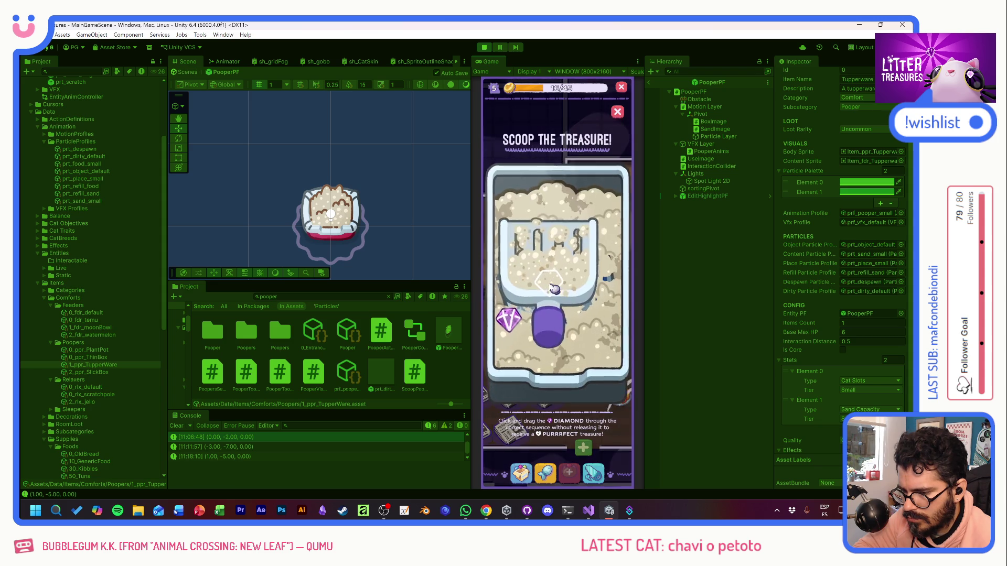
pyautogui.moveTo(525, 305); pyautogui.dragTo(588, 322)
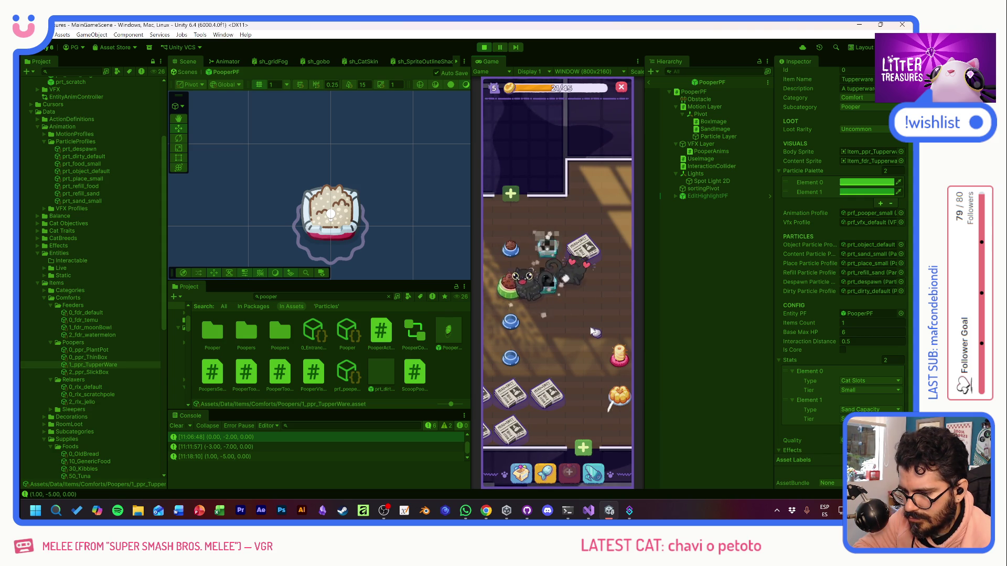
pyautogui.click(547, 248)
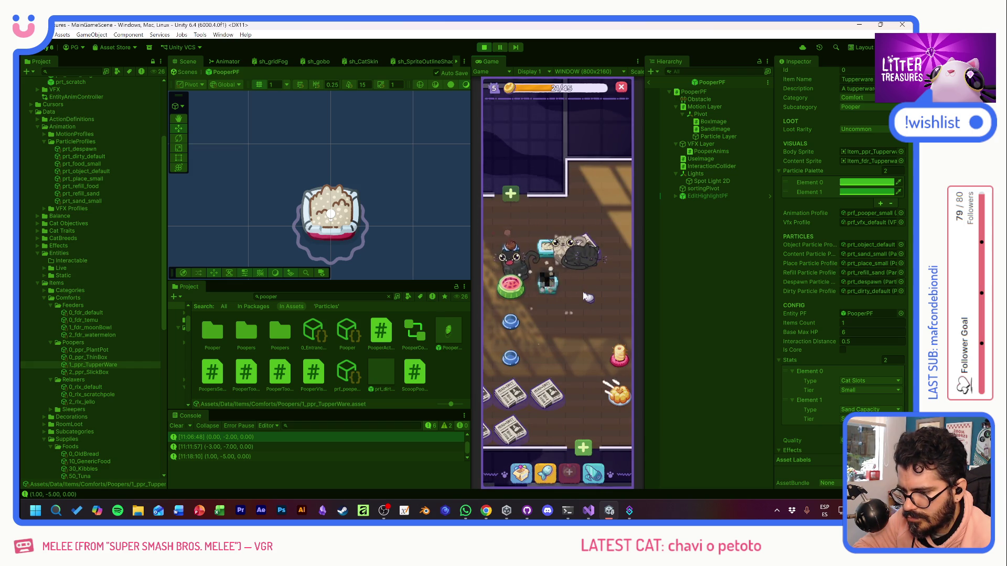
pyautogui.click(558, 292)
pyautogui.click(587, 315)
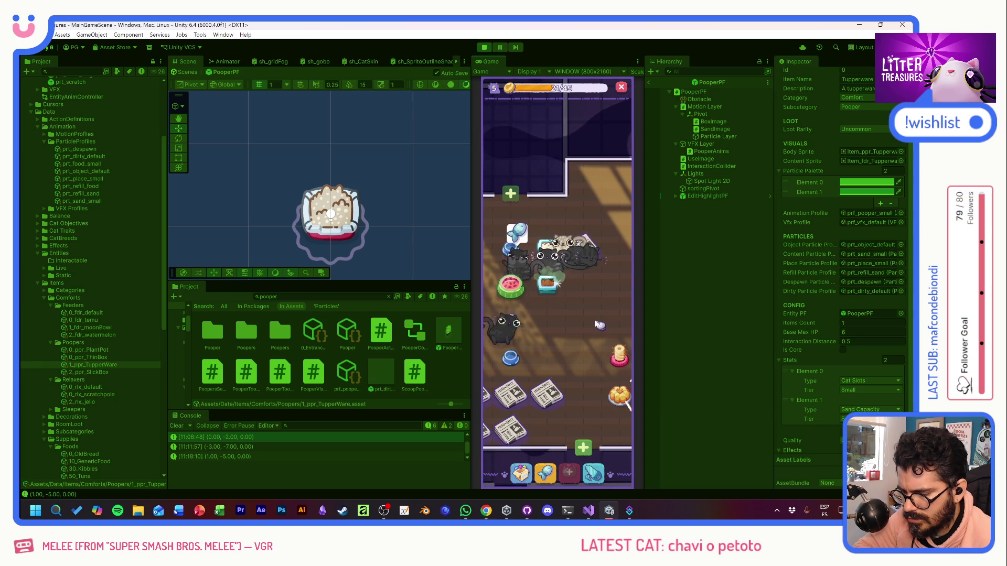
# Step: Scoop the Tupperware pooper twice, collecting the MIAU DAILY and Kitty Kibbles rewards
pyautogui.click(554, 291)
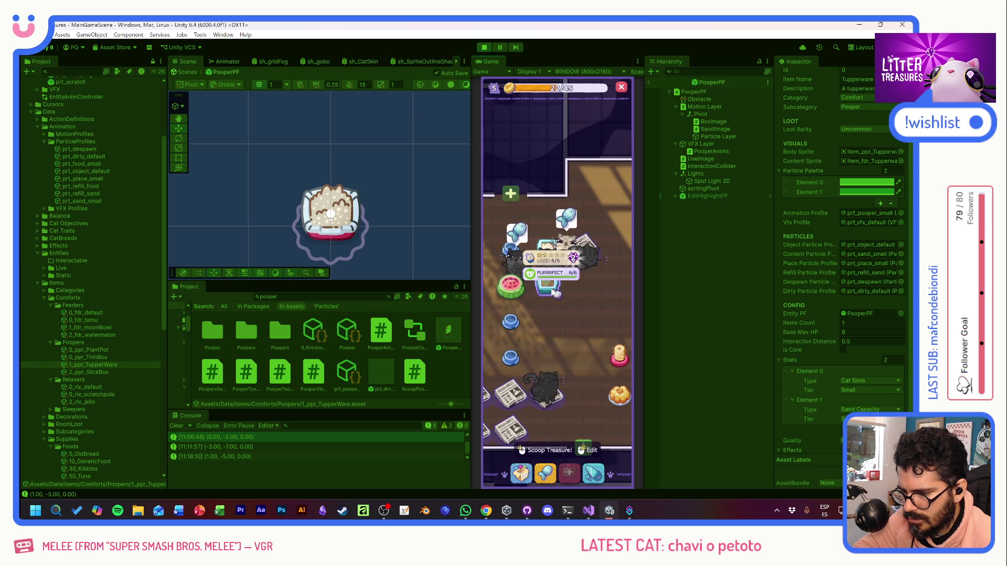
pyautogui.click(554, 291)
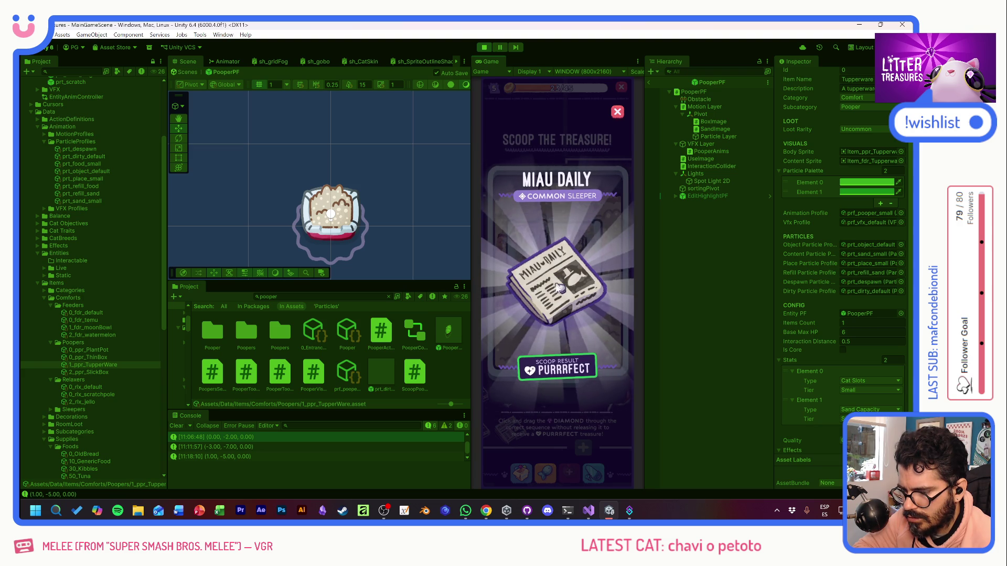
pyautogui.click(543, 292)
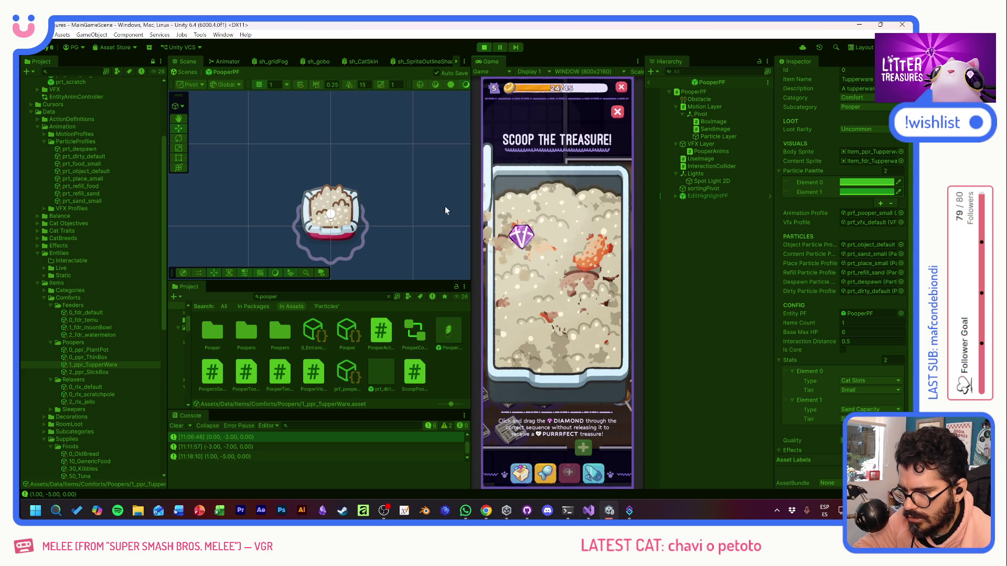
pyautogui.moveTo(598, 262); pyautogui.dragTo(604, 333)
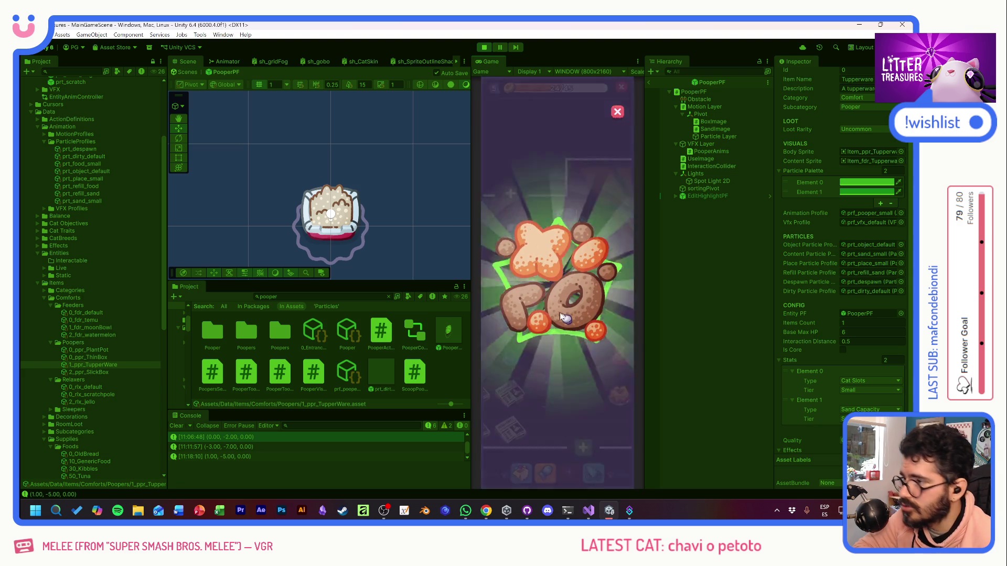
pyautogui.click(588, 298)
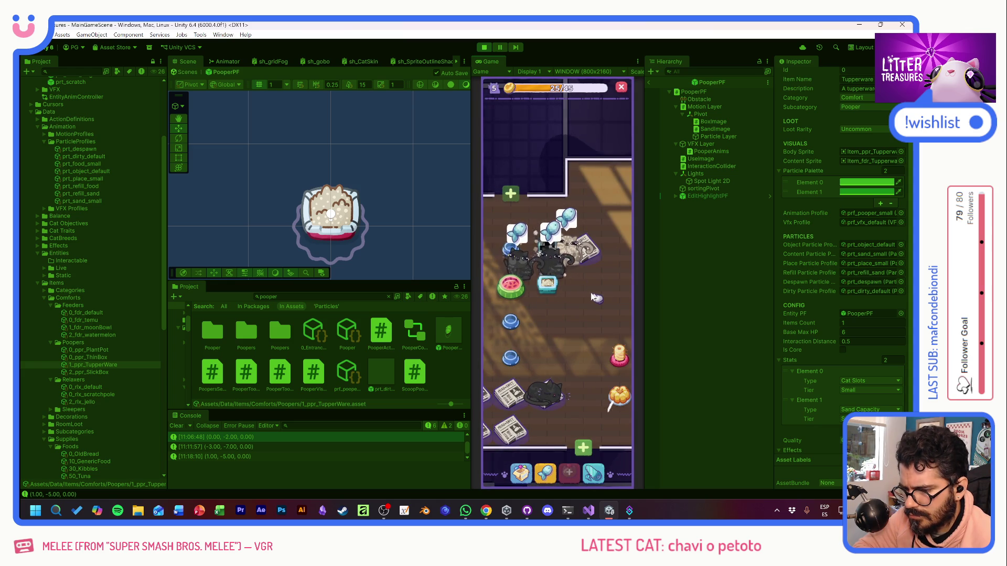
# Step: Move the Tupperware pooper lower, scoop it for Beige Tile, and check the shop
pyautogui.moveTo(547, 283); pyautogui.dragTo(559, 323)
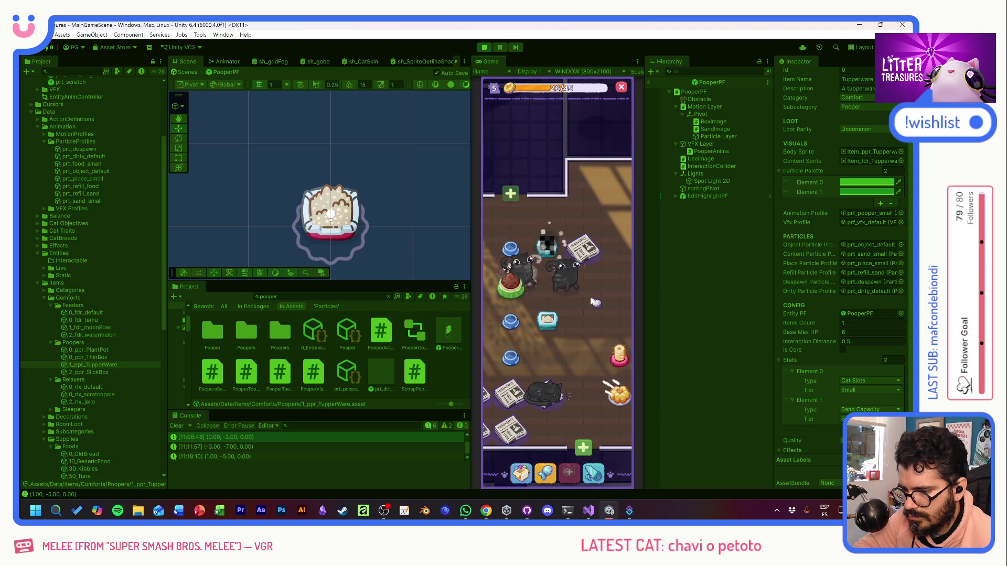
pyautogui.click(561, 277)
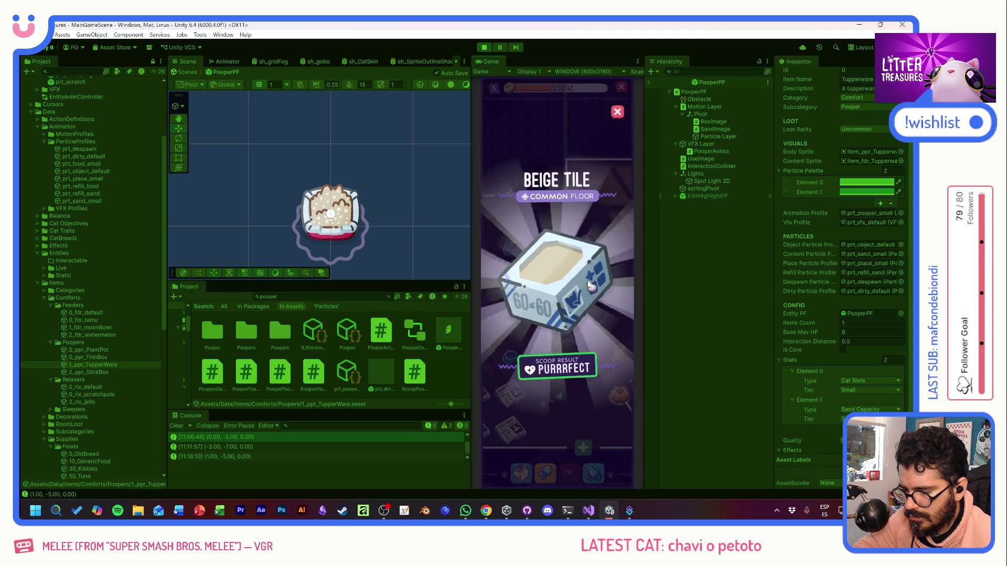
pyautogui.click(595, 300)
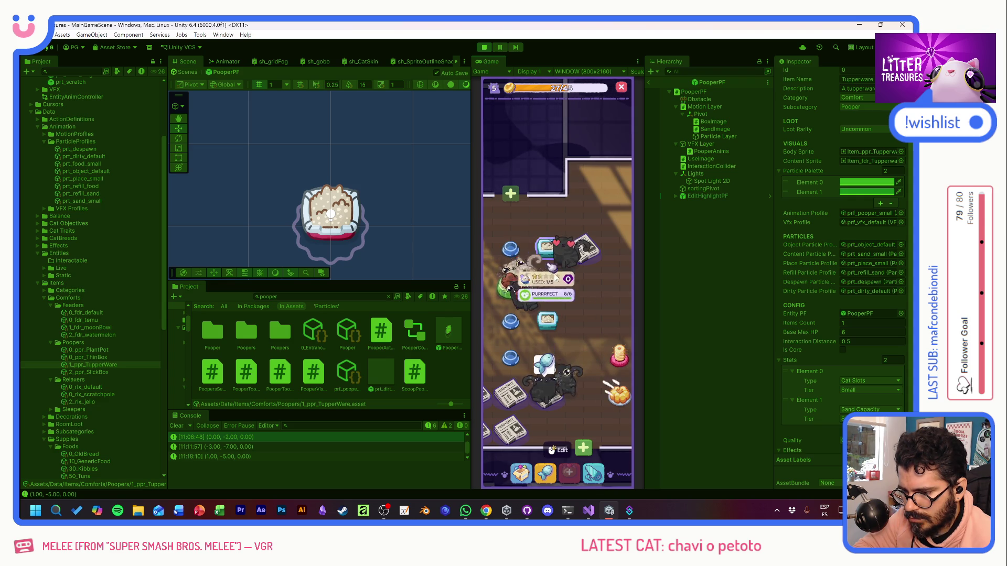
pyautogui.click(548, 474)
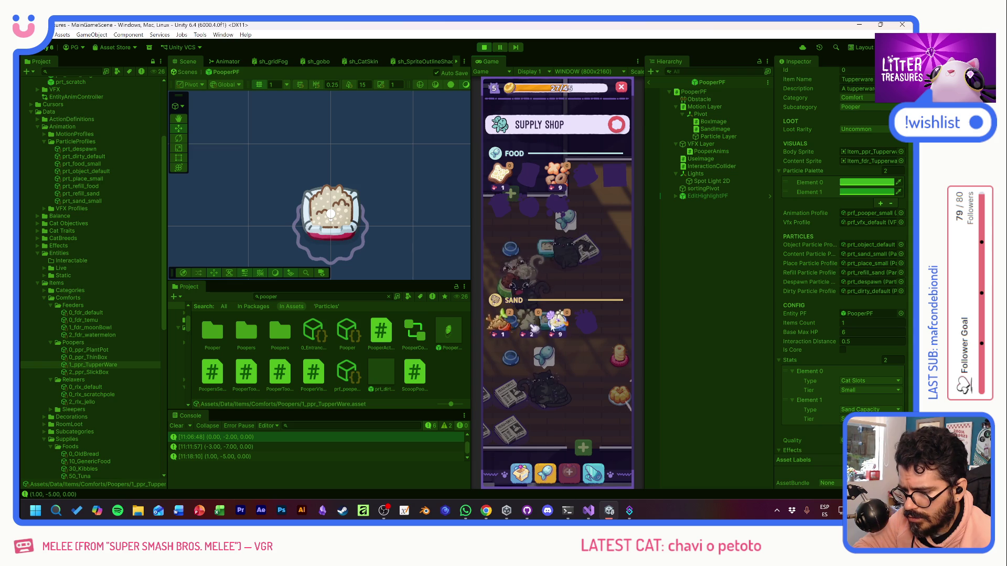
pyautogui.click(617, 124)
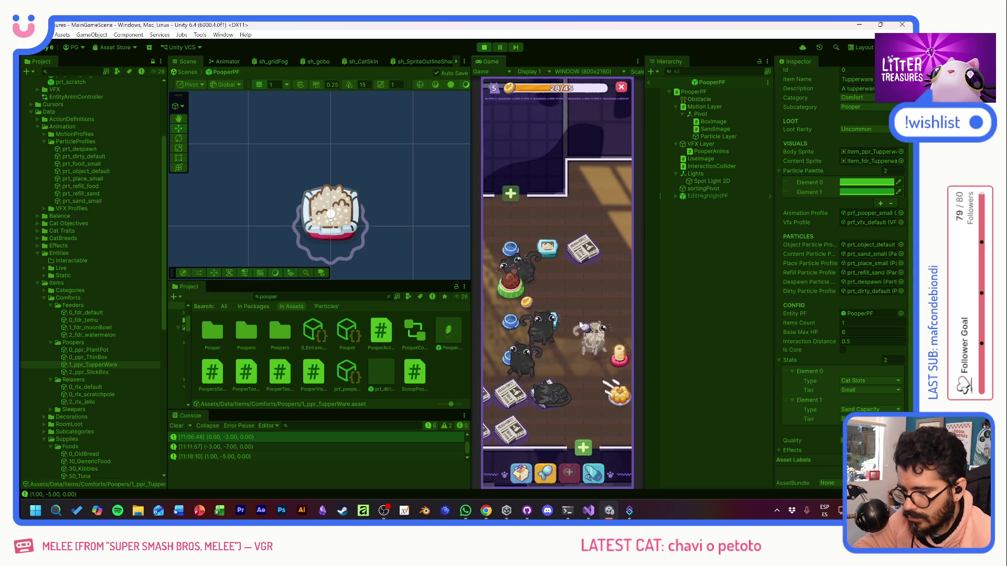
# Step: Scoop the litter box and collect the Purrfect Moon Bowl reward
pyautogui.moveTo(508, 287)
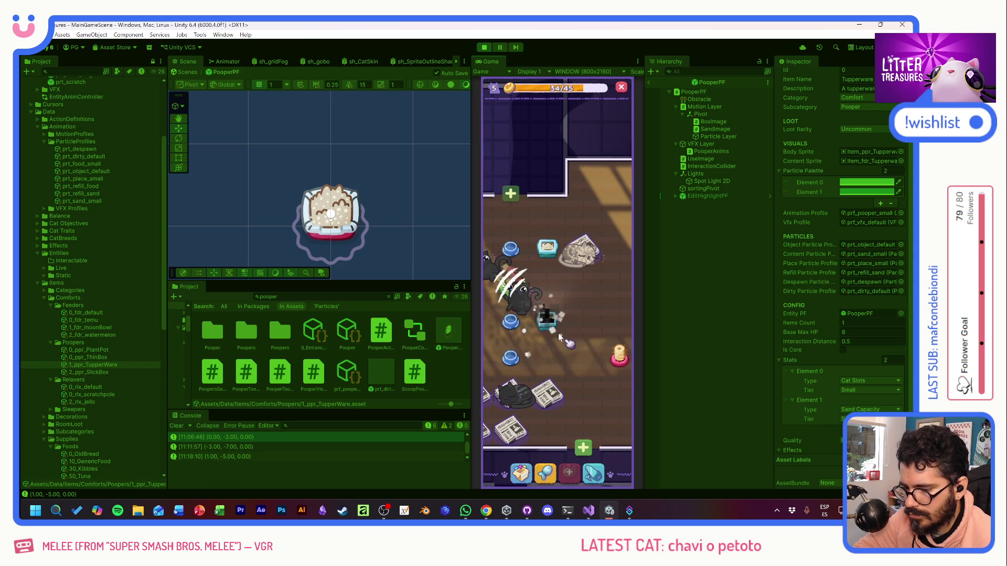
pyautogui.click(532, 278)
pyautogui.moveTo(530, 265)
pyautogui.mouseDown()
pyautogui.moveTo(522, 233)
pyautogui.moveTo(598, 267)
pyautogui.moveTo(519, 302)
pyautogui.moveTo(597, 330)
pyautogui.mouseUp()
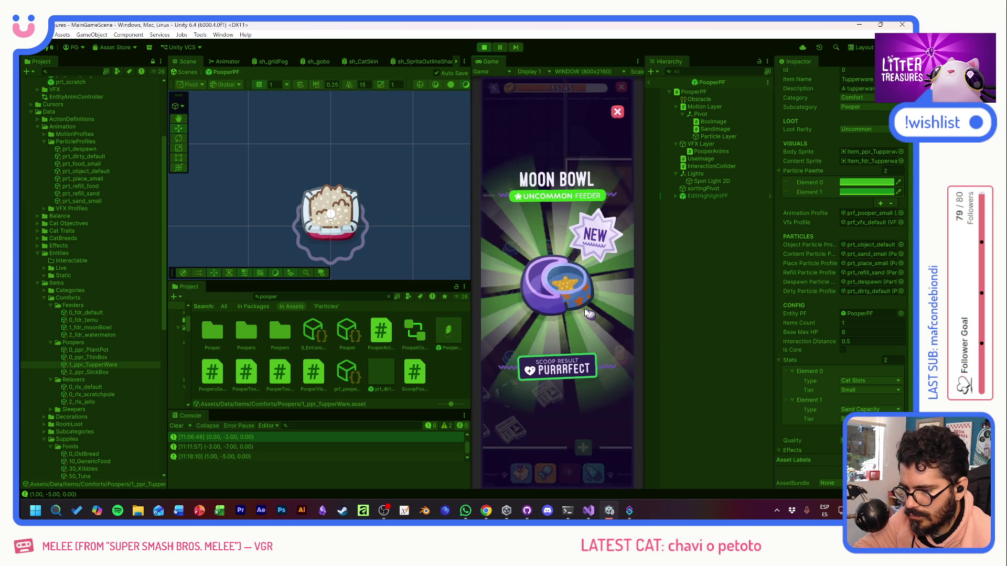
pyautogui.click(589, 314)
# Step: Scoop the Tupperware pooper again and collect the Scratch Pole reward
pyautogui.click(560, 317)
pyautogui.moveTo(515, 320)
pyautogui.mouseDown()
pyautogui.moveTo(555, 241)
pyautogui.moveTo(594, 321)
pyautogui.mouseUp()
pyautogui.click(579, 297)
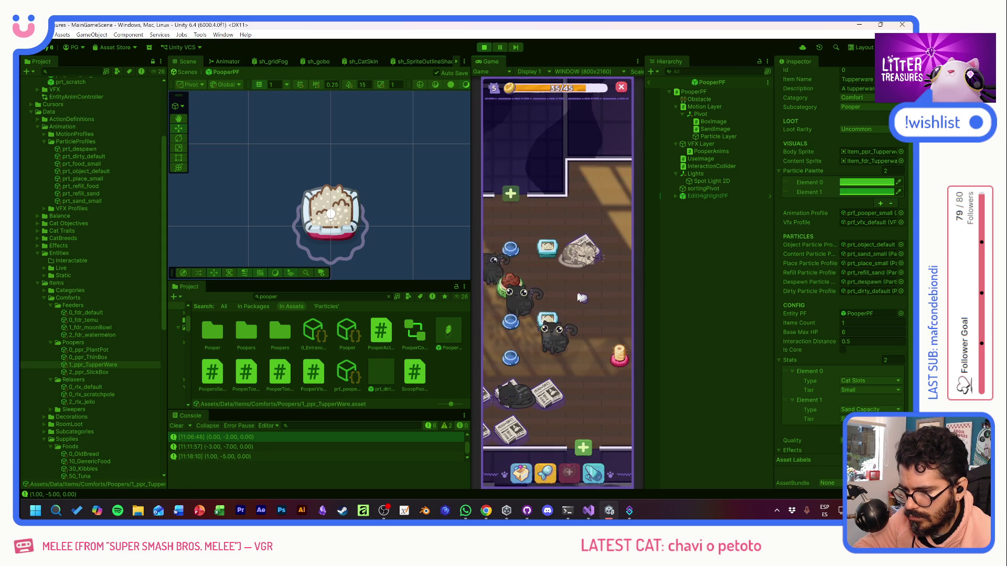
pyautogui.moveTo(582, 313); pyautogui.dragTo(612, 285)
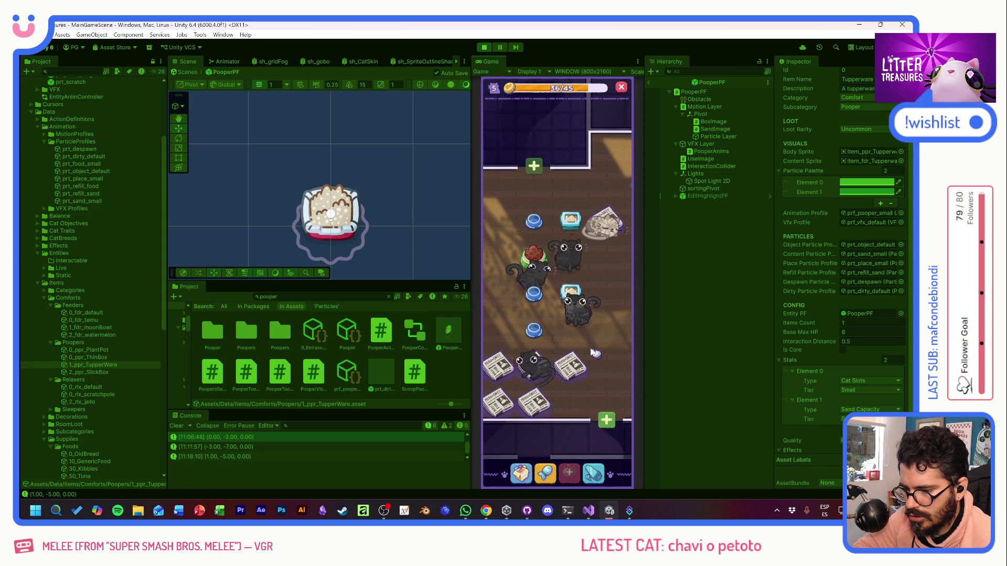
pyautogui.scroll(-5, 591, 350)
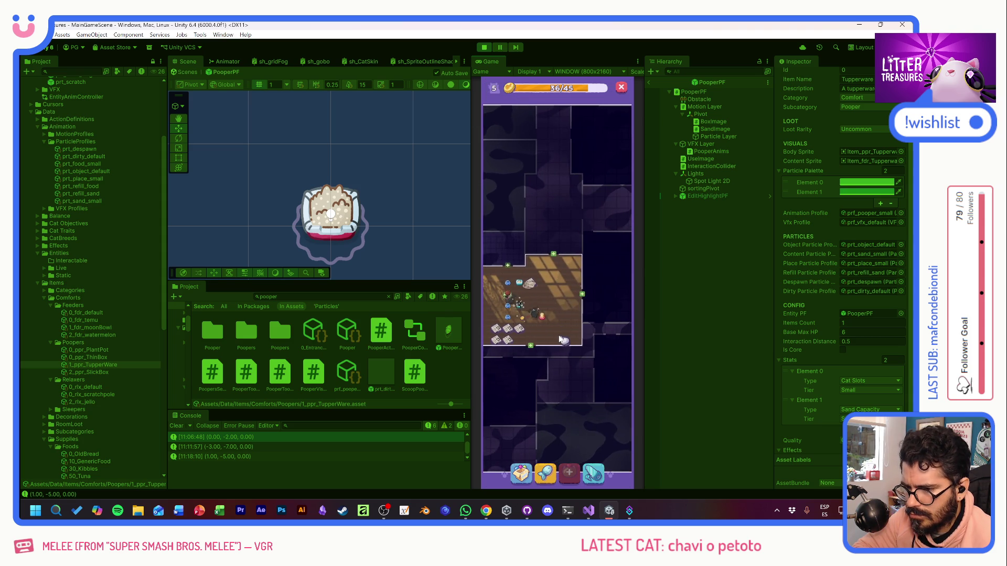
# Step: Scoop the full pooper and collect the Checkered Tiles and food rewards
pyautogui.scroll(5, 557, 291)
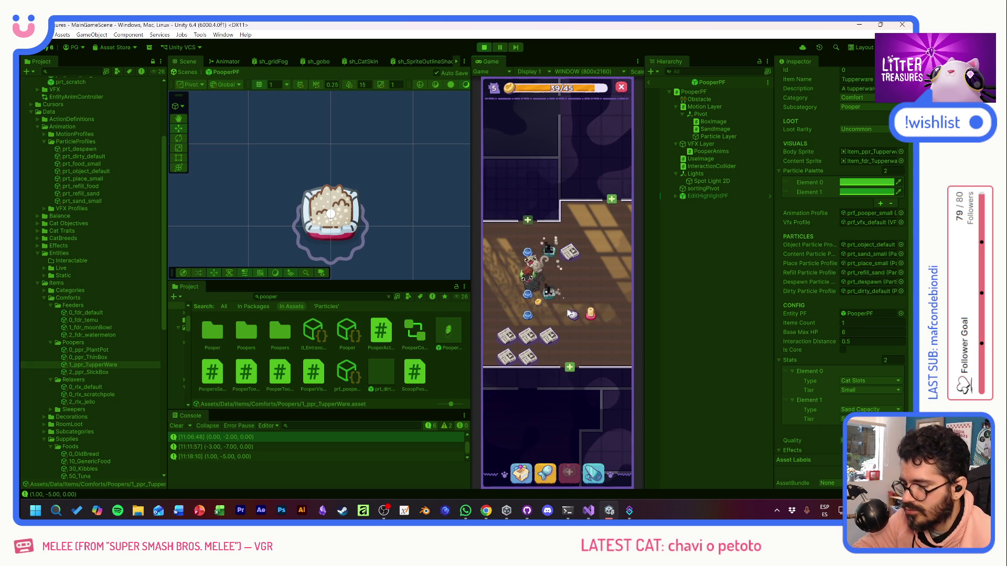
pyautogui.scroll(1, 552, 313)
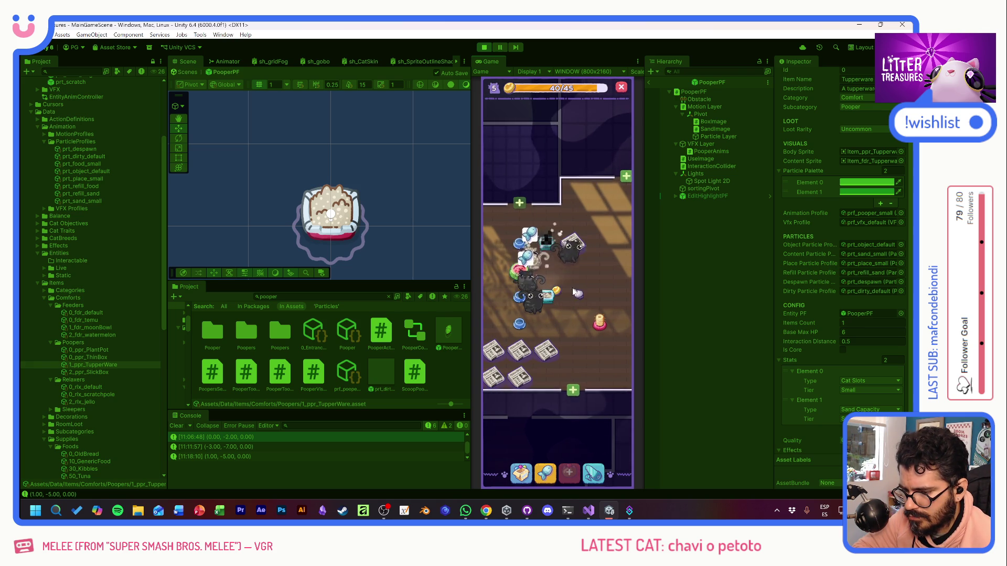
pyautogui.click(576, 292)
pyautogui.moveTo(508, 321)
pyautogui.mouseDown()
pyautogui.moveTo(515, 300)
pyautogui.moveTo(550, 281)
pyautogui.mouseUp()
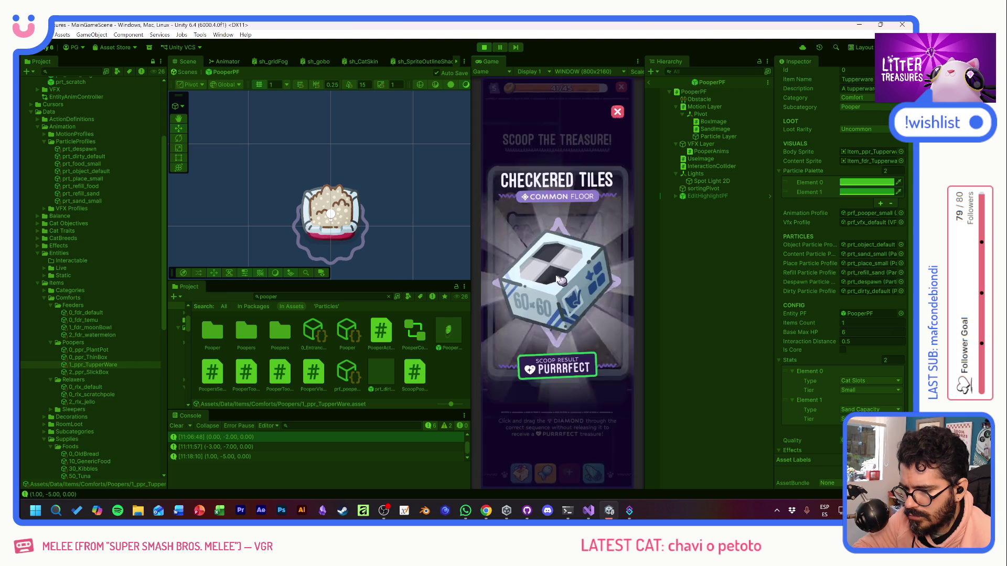
pyautogui.click(560, 280)
pyautogui.click(576, 298)
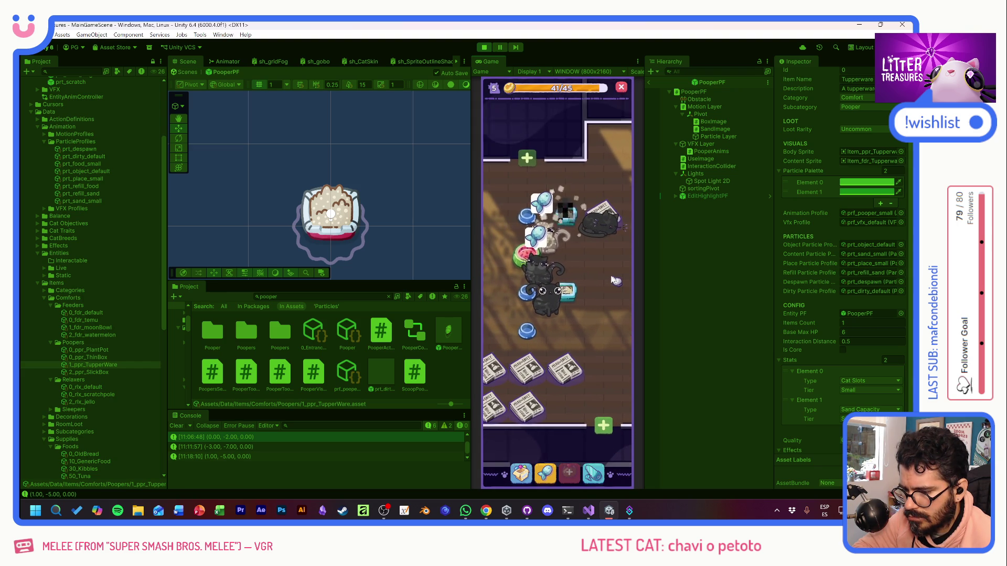
# Step: Scoop another pooper and collect the Crystal Gels reward
pyautogui.moveTo(611, 281); pyautogui.dragTo(591, 314)
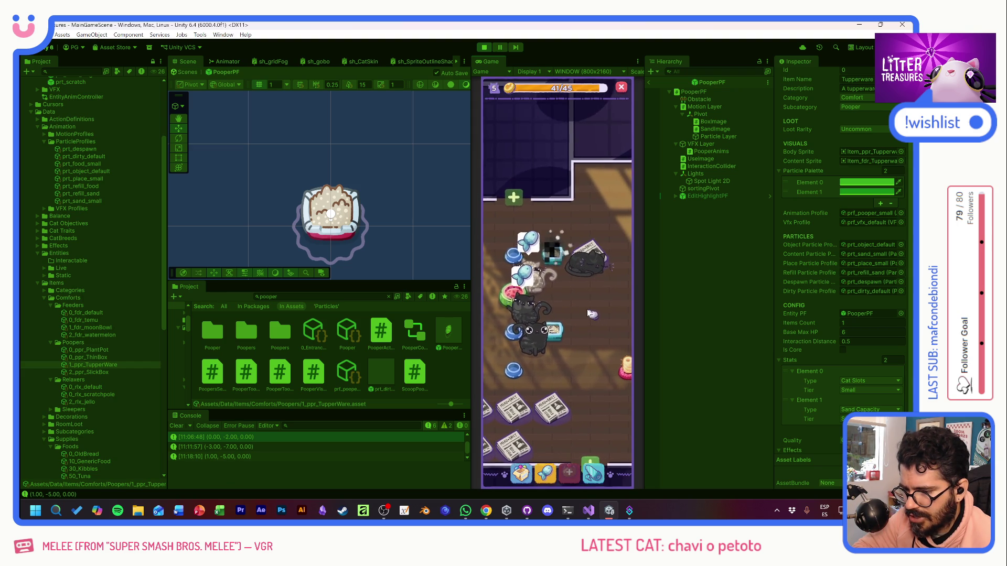
pyautogui.click(552, 256)
pyautogui.moveTo(512, 320)
pyautogui.mouseDown()
pyautogui.moveTo(513, 310)
pyautogui.moveTo(561, 385)
pyautogui.moveTo(603, 265)
pyautogui.moveTo(511, 249)
pyautogui.mouseUp()
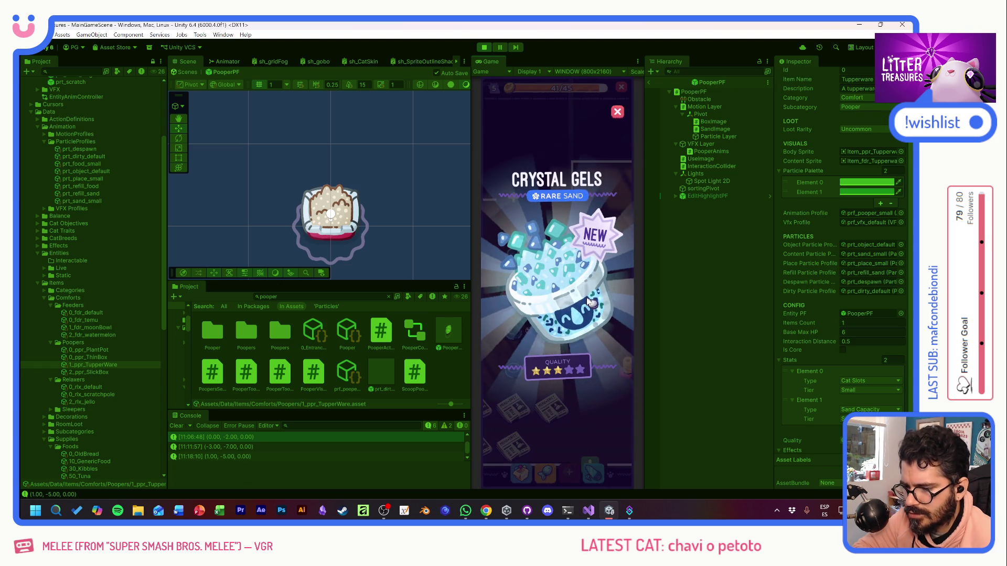
pyautogui.click(567, 340)
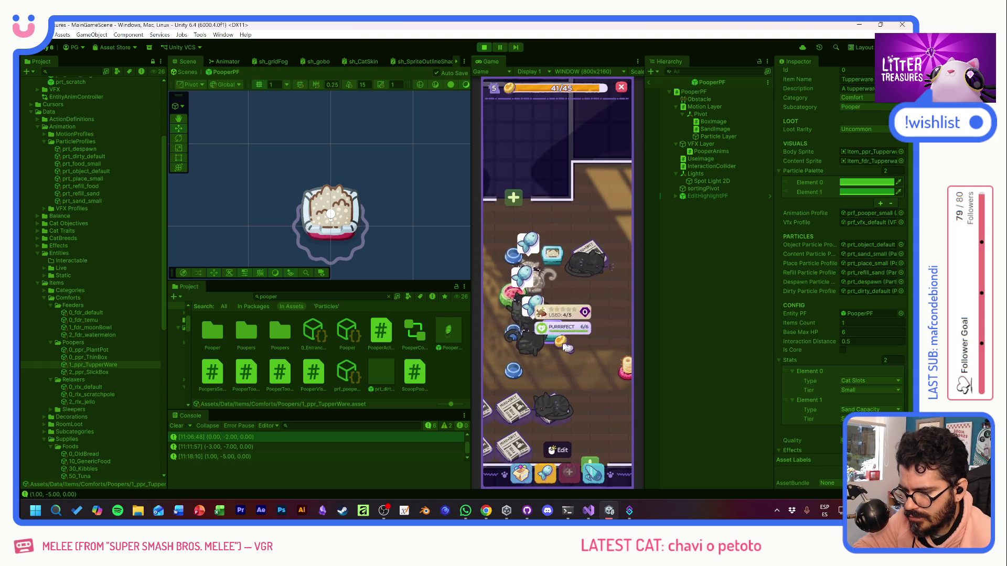
# Step: Buy the 36-coin sand and the 9-coin food in the Supply Shop
pyautogui.click(568, 303)
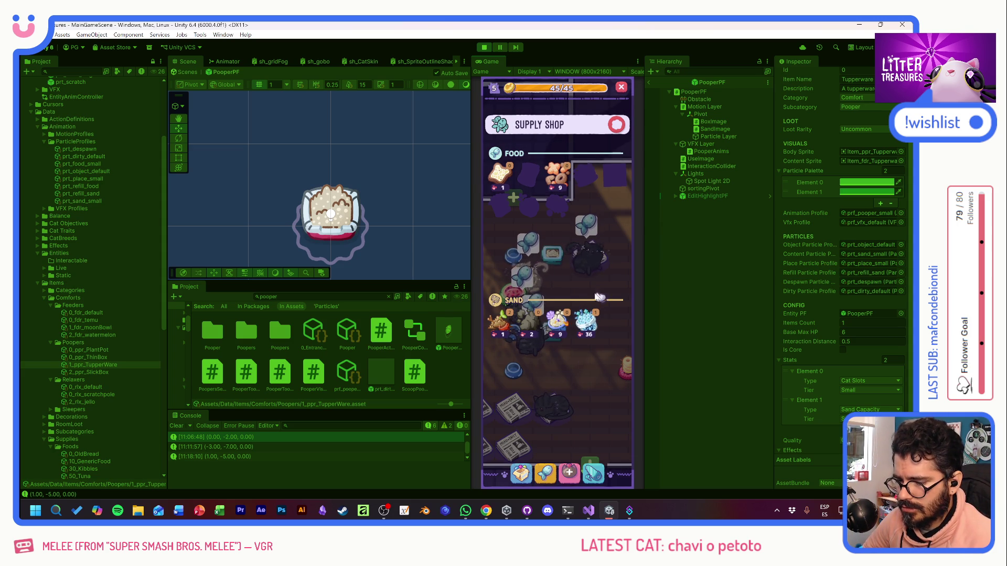
pyautogui.click(591, 321)
pyautogui.click(555, 175)
pyautogui.click(627, 130)
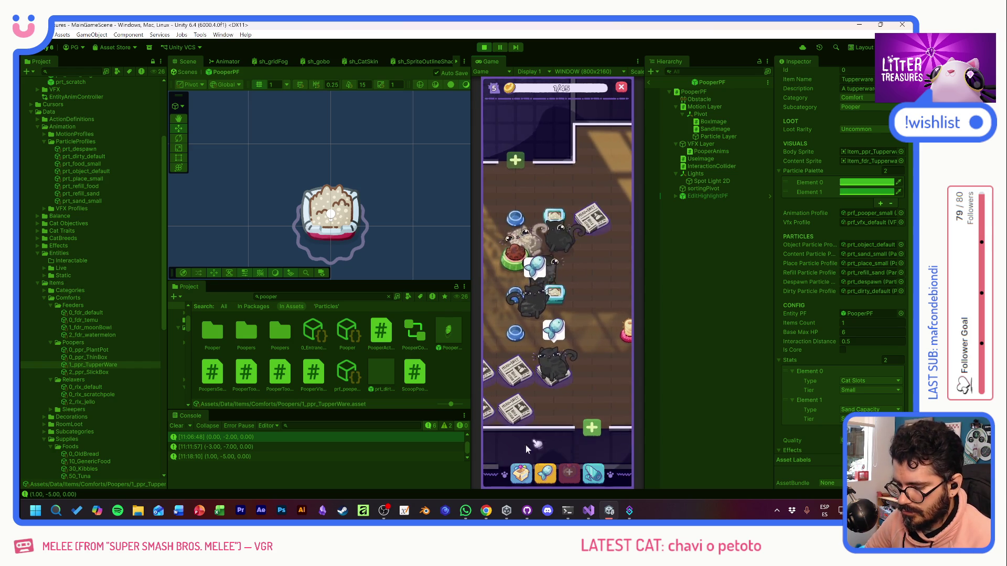
# Step: Sell the Scratch Pole and the PLANTPOT from the item inventory for coins
pyautogui.click(537, 374)
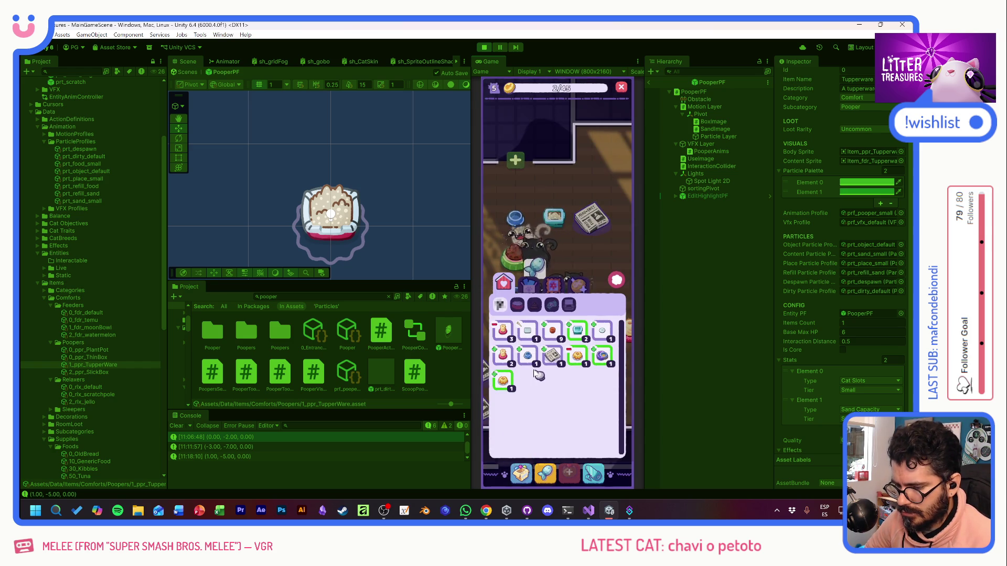
pyautogui.click(509, 335)
pyautogui.click(559, 242)
pyautogui.click(527, 331)
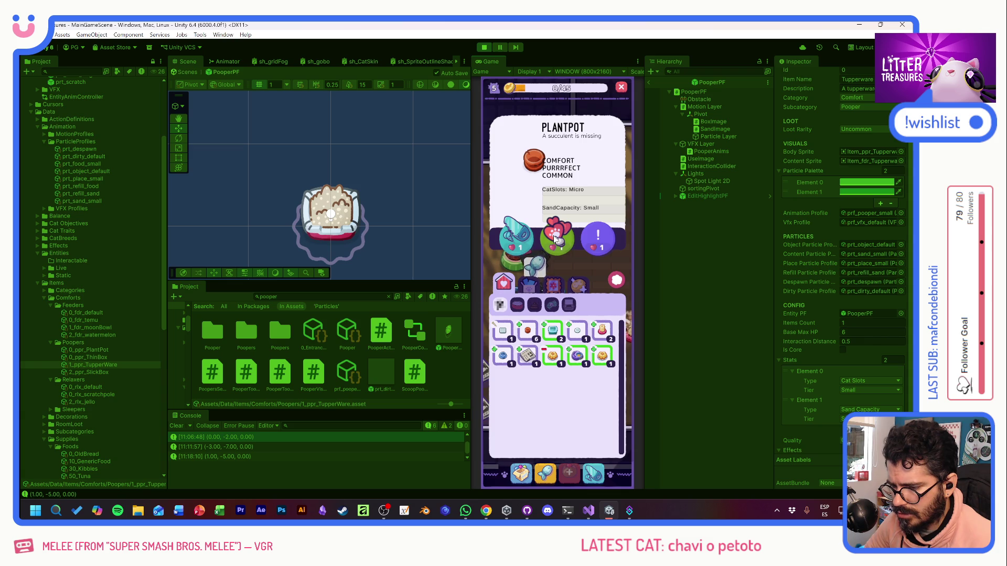
pyautogui.click(557, 240)
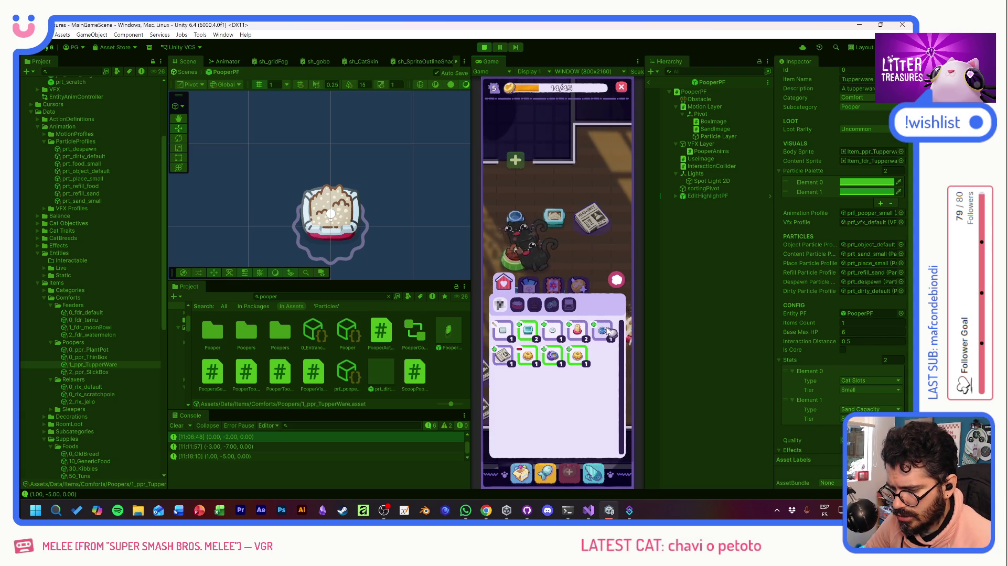
# Step: Place the bowl from the inventory near the top of the room
pyautogui.click(553, 358)
pyautogui.click(514, 234)
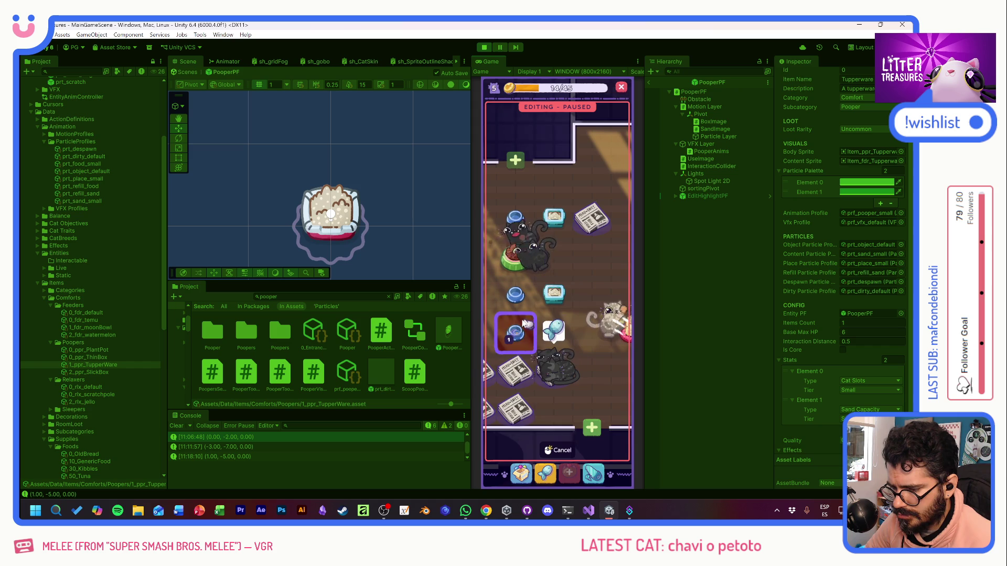
pyautogui.click(507, 201)
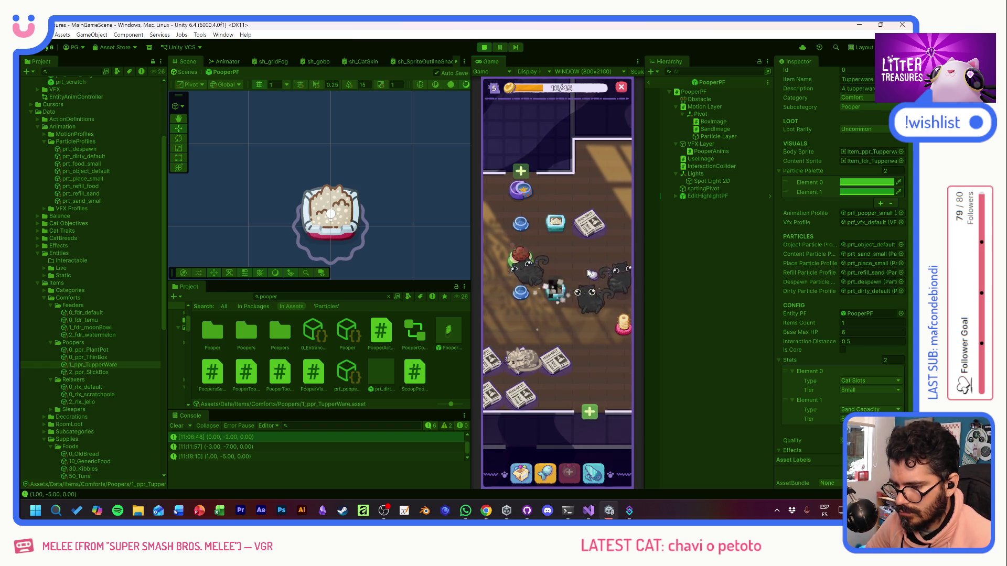
# Step: Move the Tupperware pooper to a new spot and finish editing
pyautogui.click(556, 224)
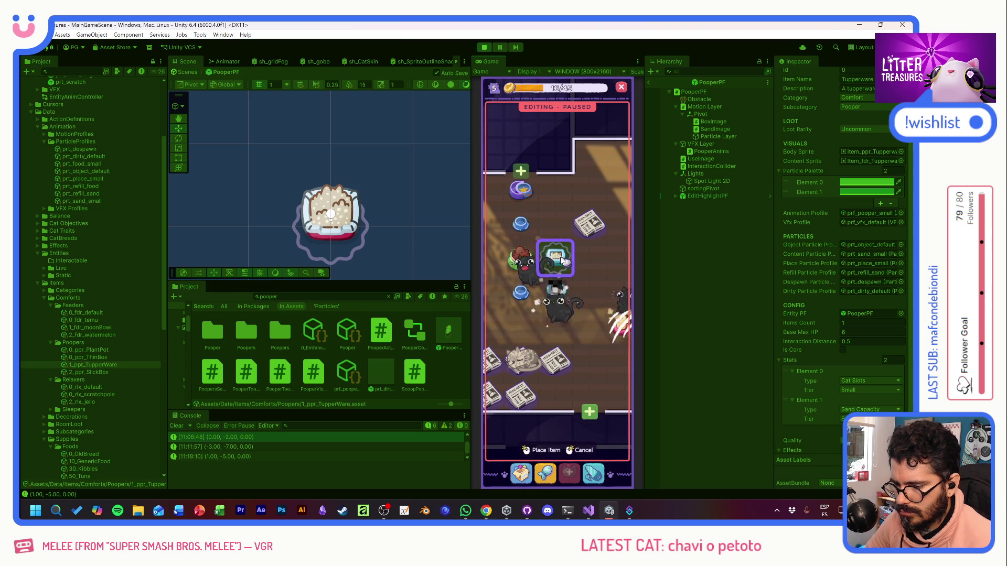
pyautogui.click(561, 260)
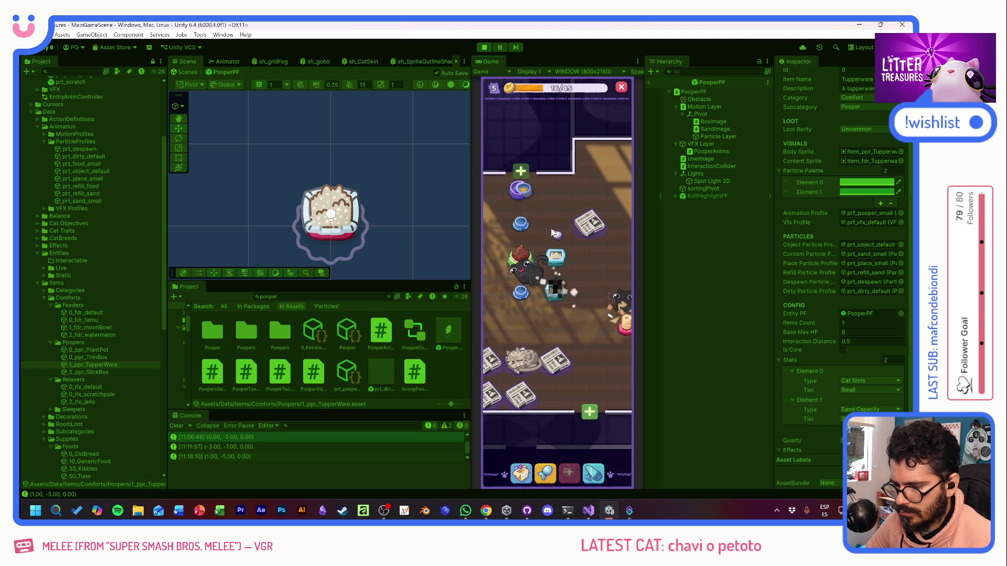
pyautogui.moveTo(585, 313)
pyautogui.mouseDown()
pyautogui.moveTo(615, 288)
pyautogui.moveTo(470, 298)
pyautogui.moveTo(546, 312)
pyautogui.mouseUp()
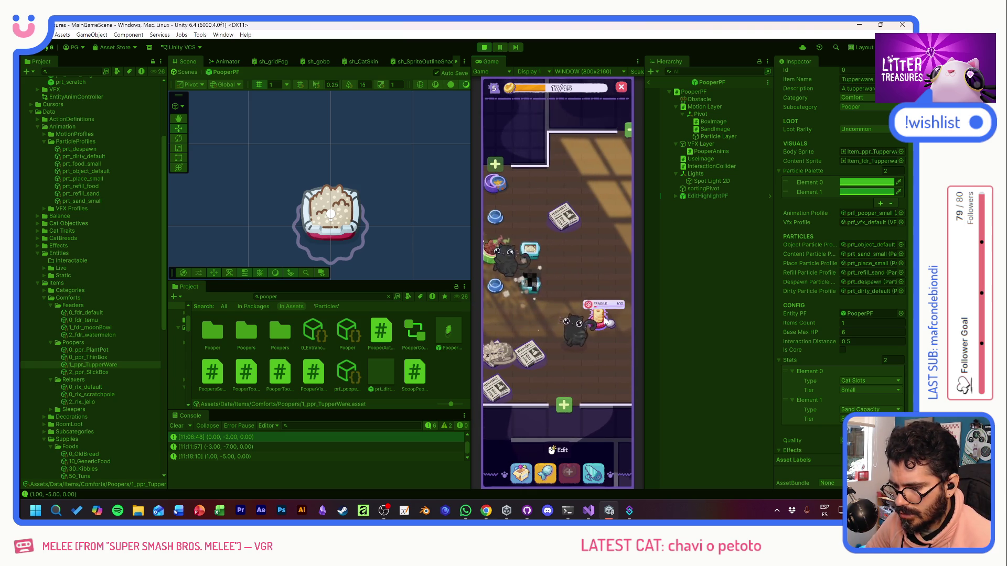
pyautogui.click(597, 315)
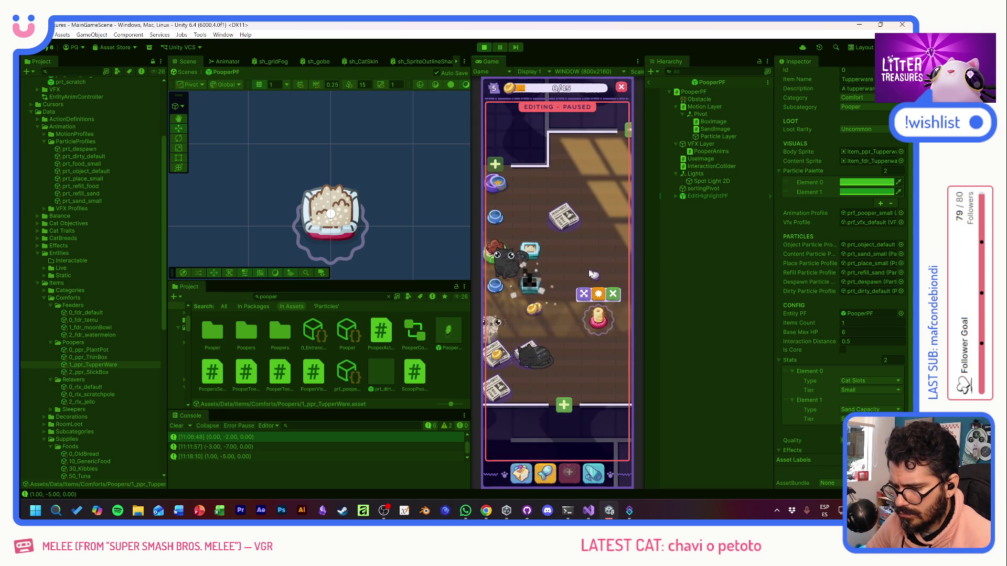
pyautogui.click(612, 293)
# Step: Scoop the blue pooper bowl for Beach Sand, then scoop the Tupperware pooper
pyautogui.click(513, 297)
pyautogui.moveTo(552, 331); pyautogui.dragTo(558, 323)
pyautogui.click(546, 296)
pyautogui.moveTo(545, 297); pyautogui.dragTo(557, 283)
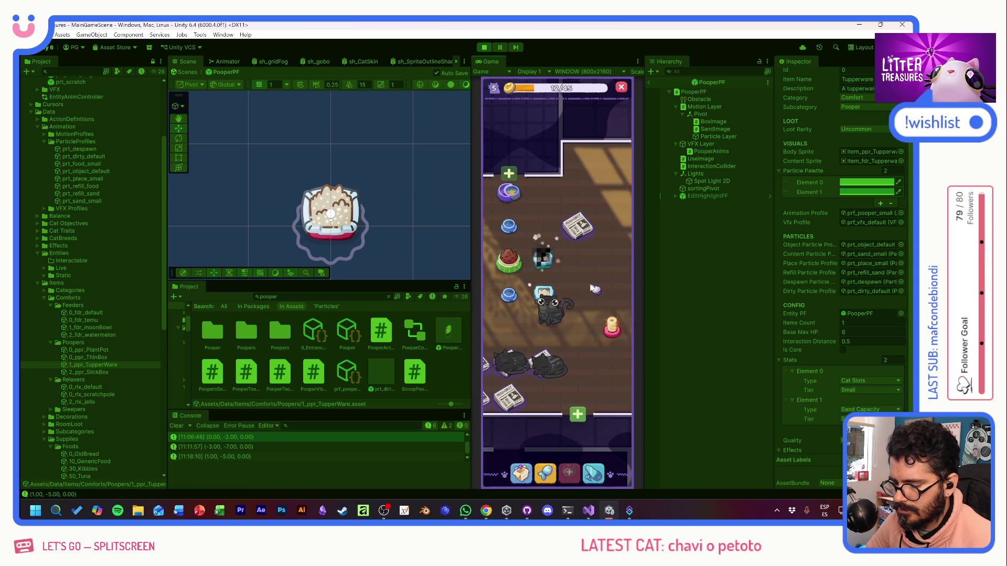
# Step: Scoop the Tupperware pooper and the litter box, collecting the Old Bread reward
pyautogui.click(553, 298)
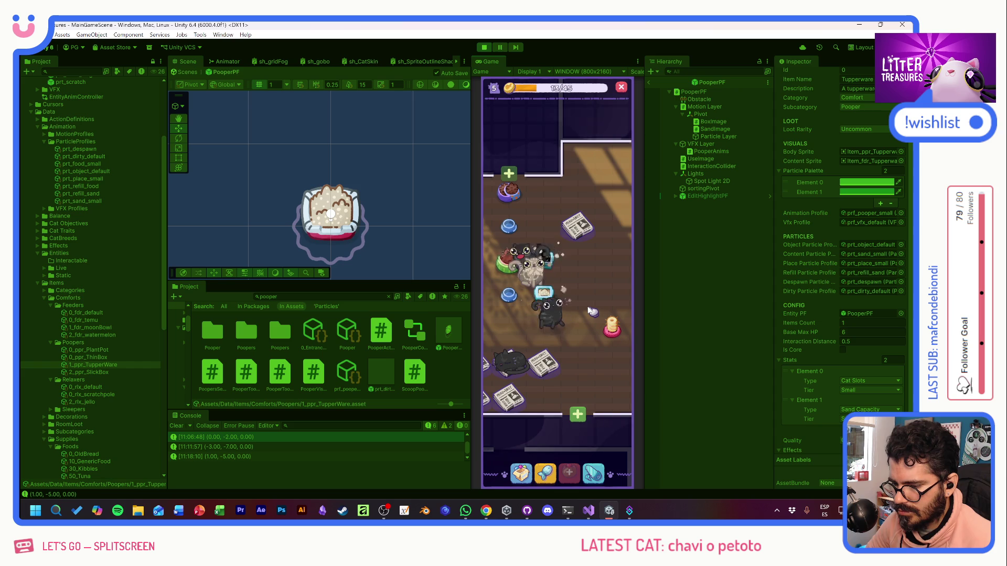
pyautogui.click(556, 269)
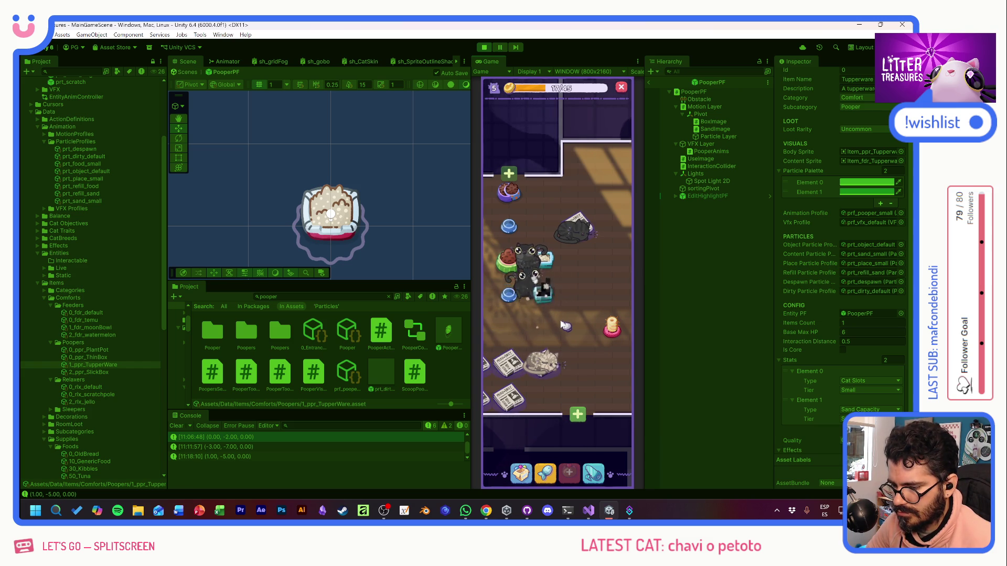
pyautogui.click(560, 319)
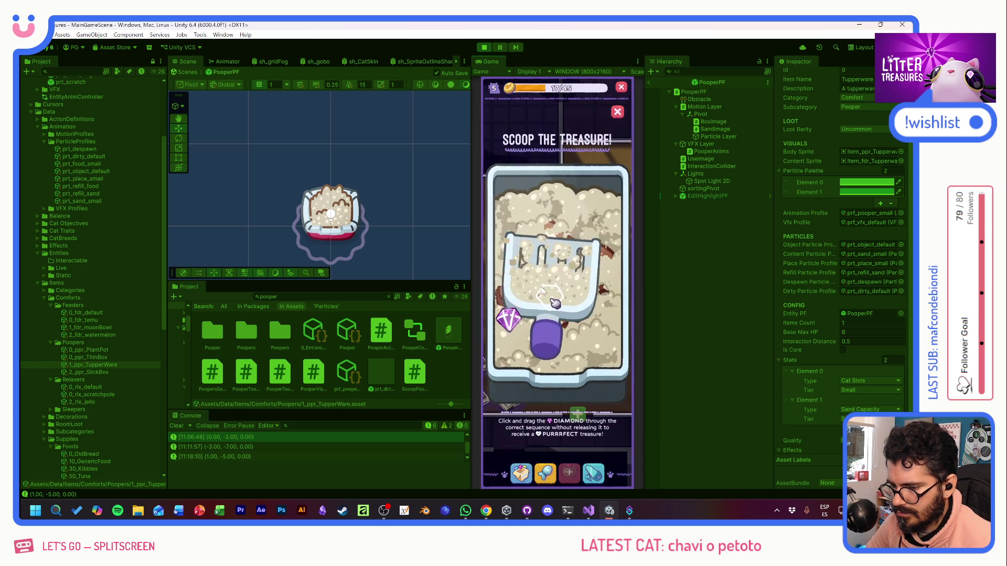
pyautogui.moveTo(512, 322)
pyautogui.mouseDown()
pyautogui.moveTo(574, 237)
pyautogui.moveTo(574, 323)
pyautogui.mouseUp()
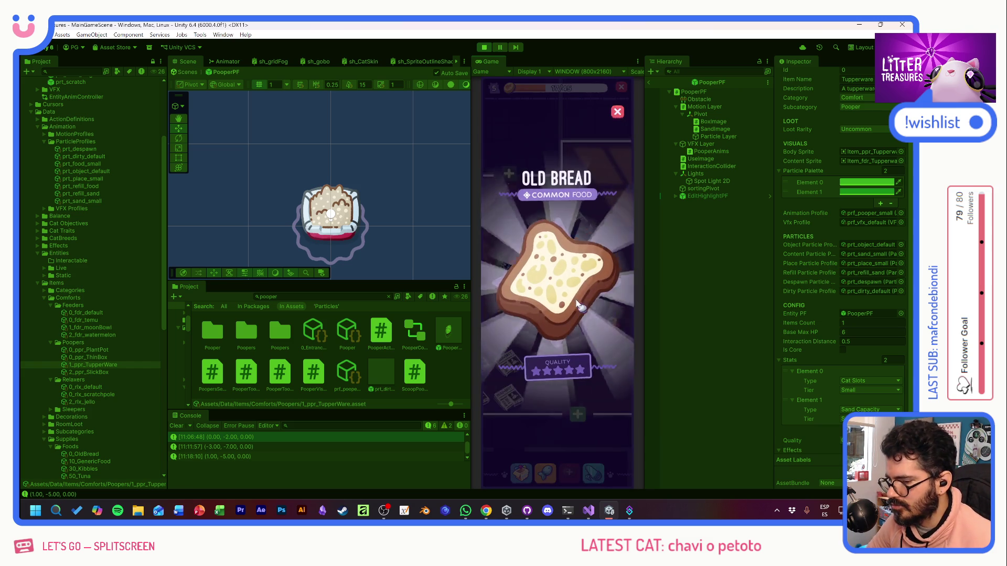
pyautogui.click(588, 292)
# Step: Move the litter box higher, check its usage stats and the Supply Shop, then scoop
pyautogui.moveTo(544, 297); pyautogui.dragTo(546, 258)
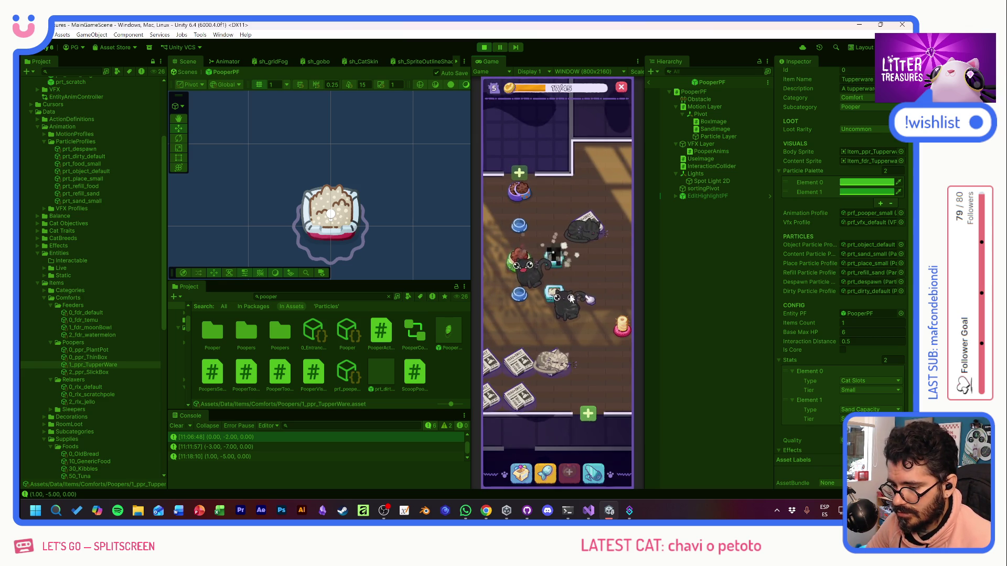
pyautogui.click(555, 297)
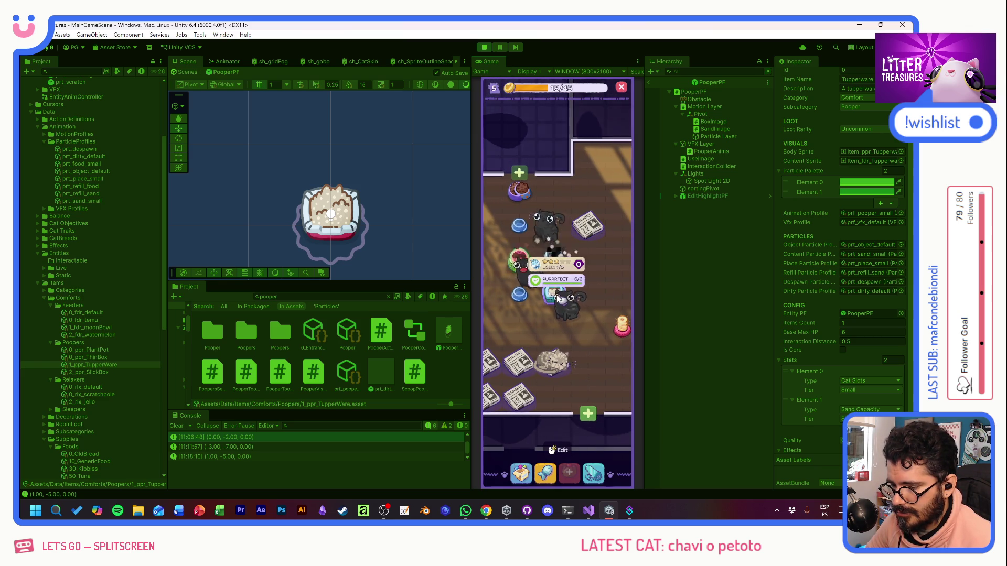
pyautogui.click(587, 303)
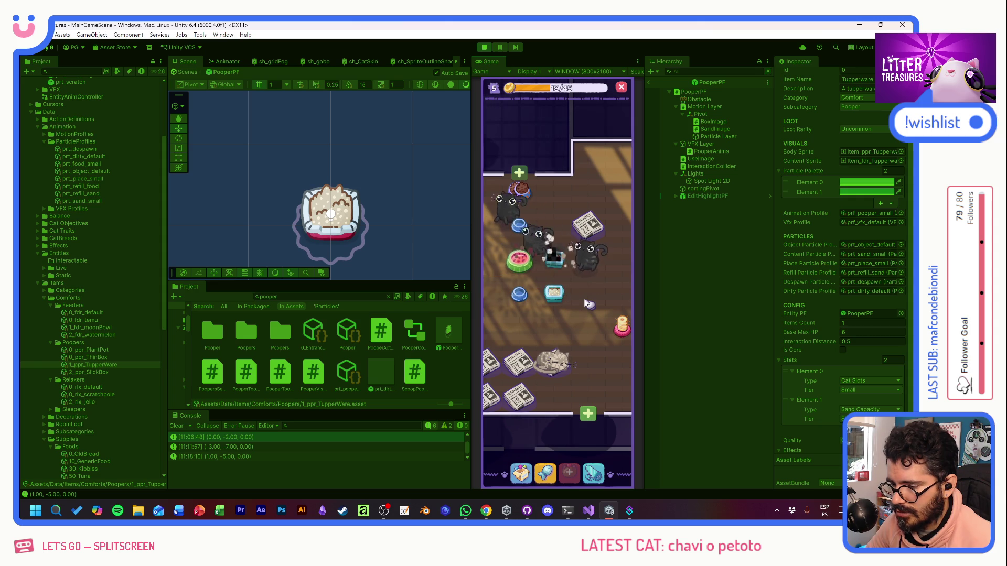
pyautogui.click(519, 173)
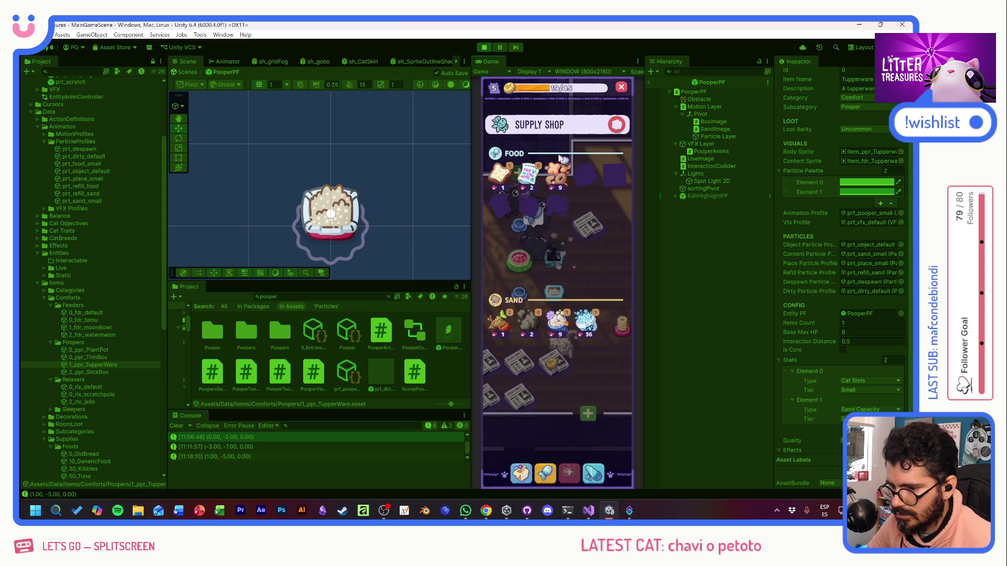
pyautogui.click(522, 231)
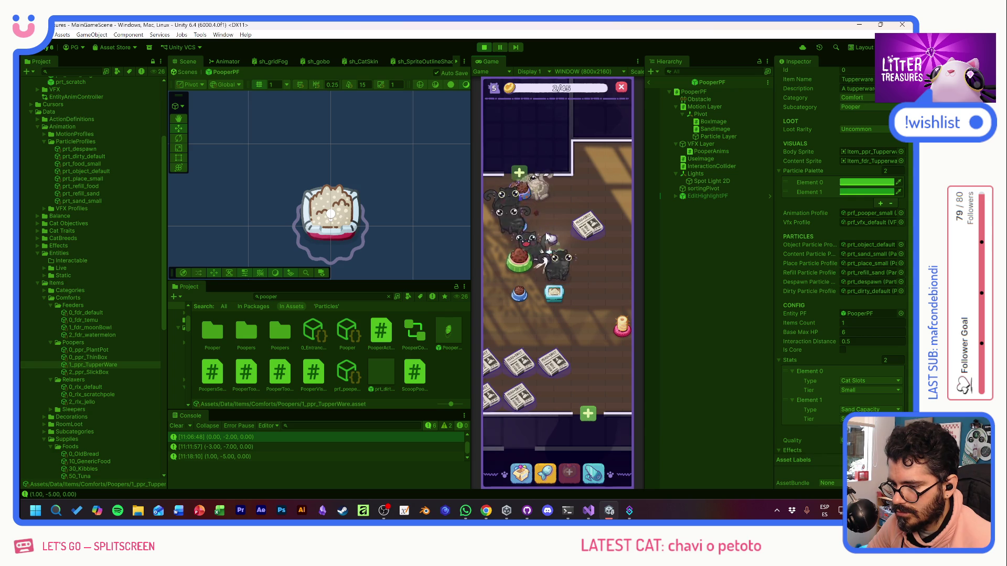
pyautogui.click(538, 270)
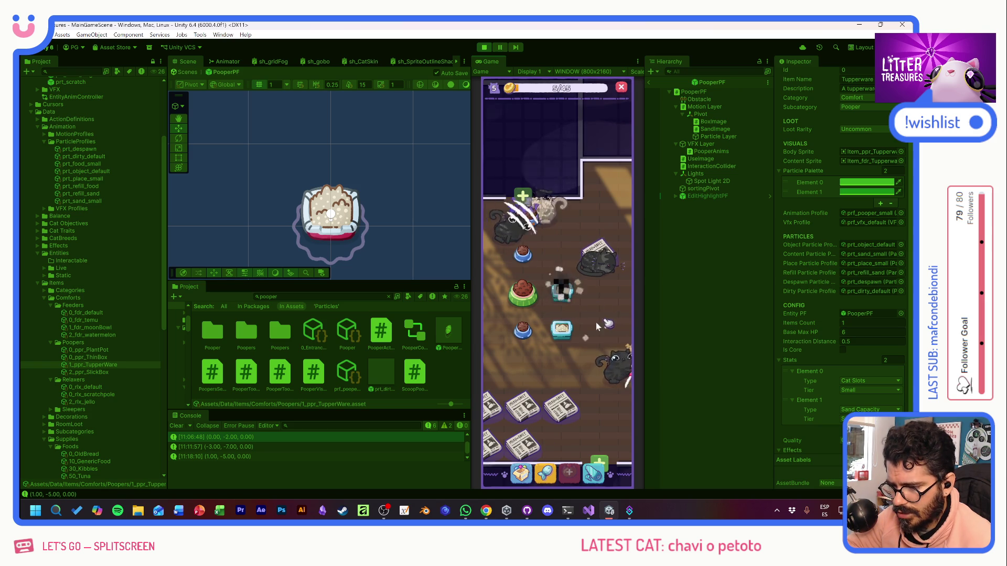
# Step: Place a Scratch Pile from the inventory in the room
pyautogui.click(521, 474)
pyautogui.click(521, 325)
pyautogui.click(521, 238)
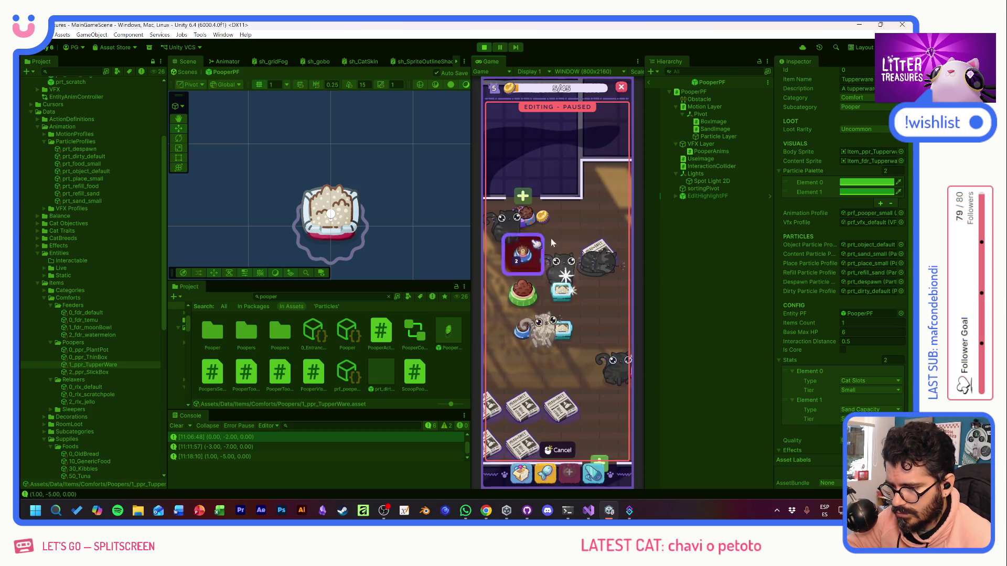
pyautogui.click(586, 229)
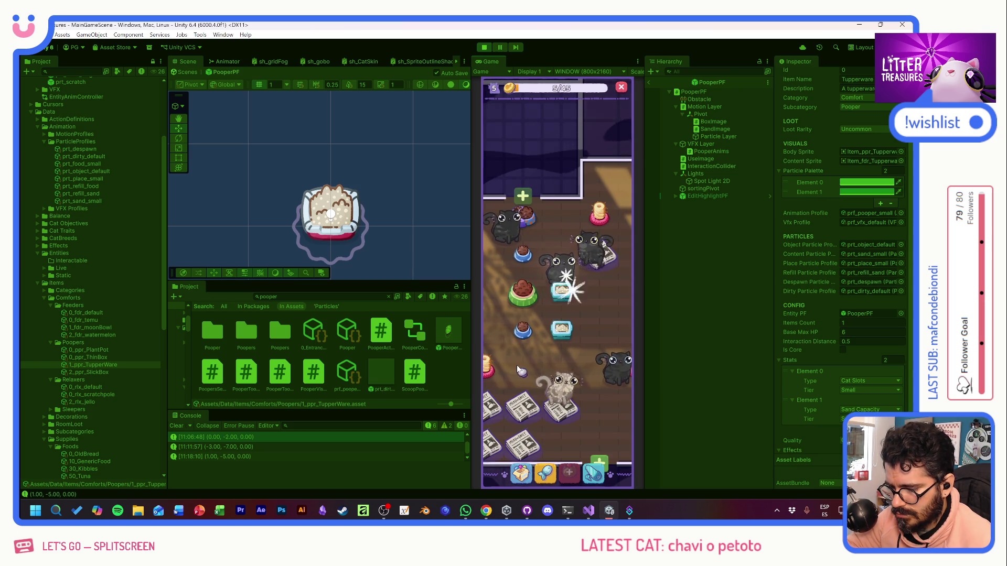
# Step: Scoop the litter box for a Tuna reward, then check the Tupperware and food bowl stats
pyautogui.click(563, 330)
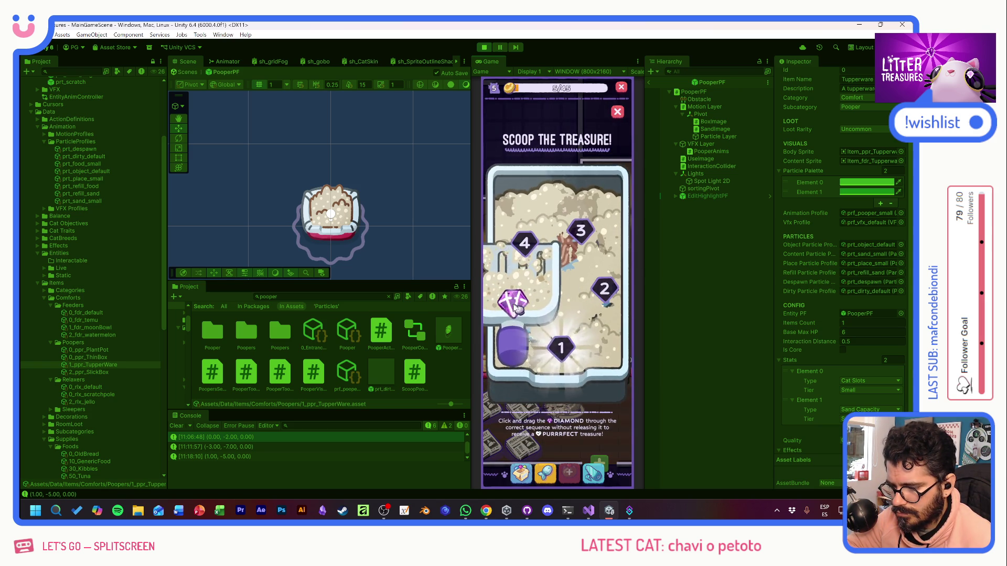
pyautogui.moveTo(565, 347)
pyautogui.mouseDown()
pyautogui.moveTo(580, 234)
pyautogui.moveTo(589, 310)
pyautogui.mouseUp()
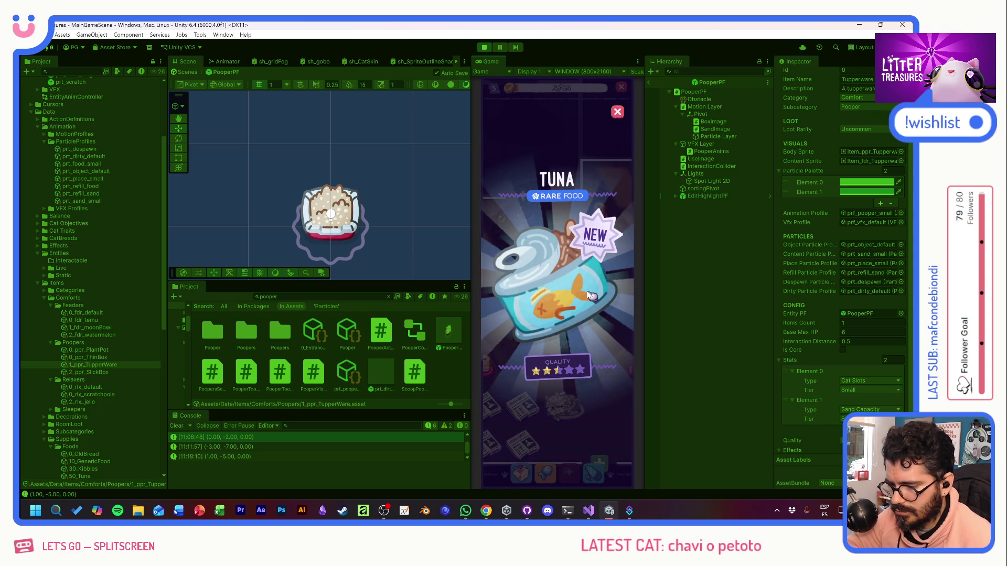
pyautogui.click(603, 301)
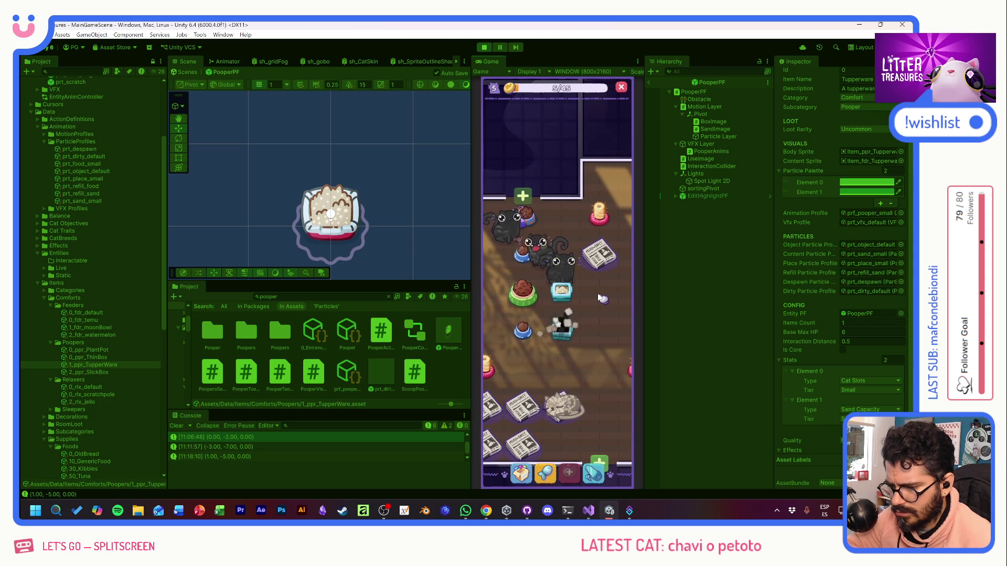
pyautogui.click(567, 298)
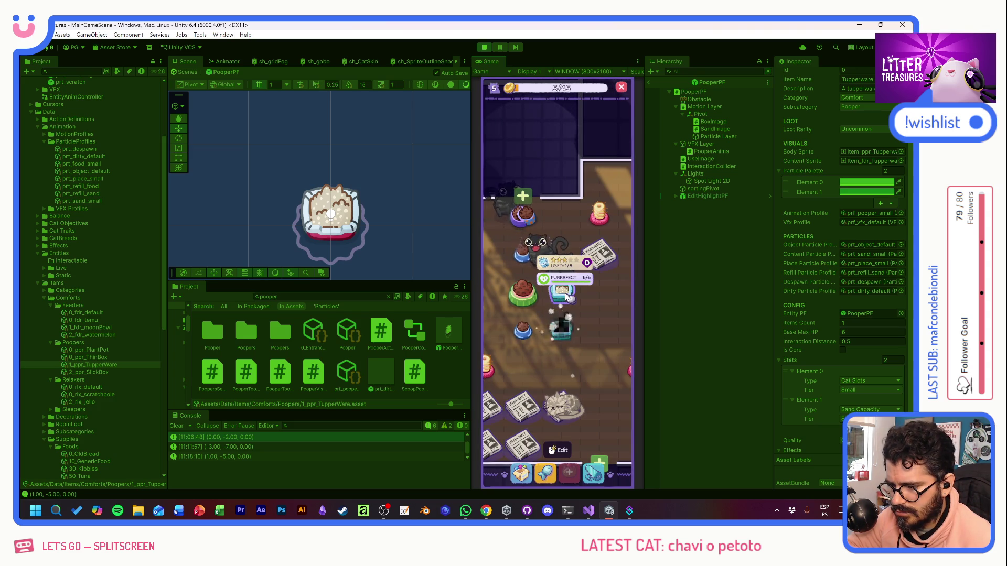
pyautogui.click(523, 330)
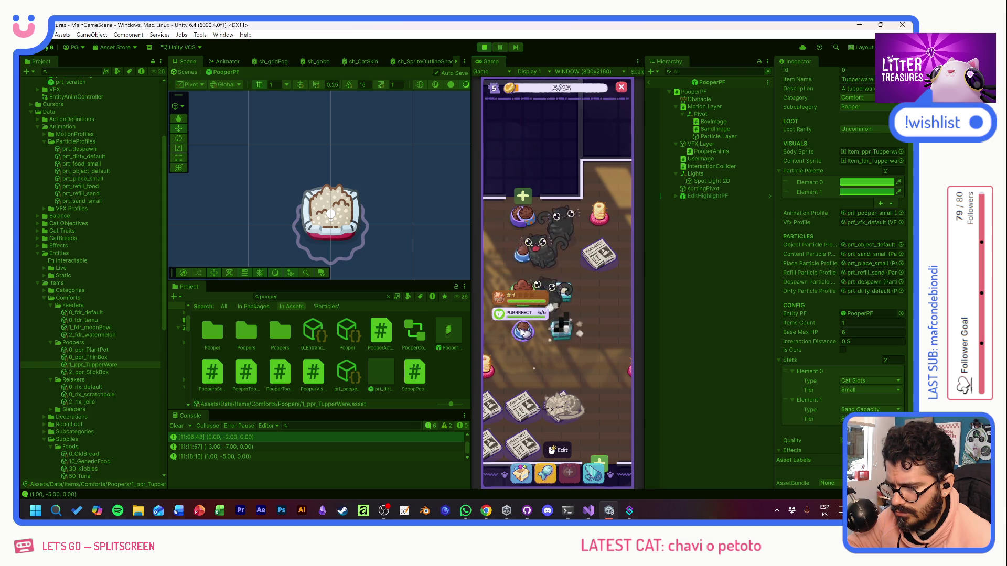
pyautogui.click(596, 305)
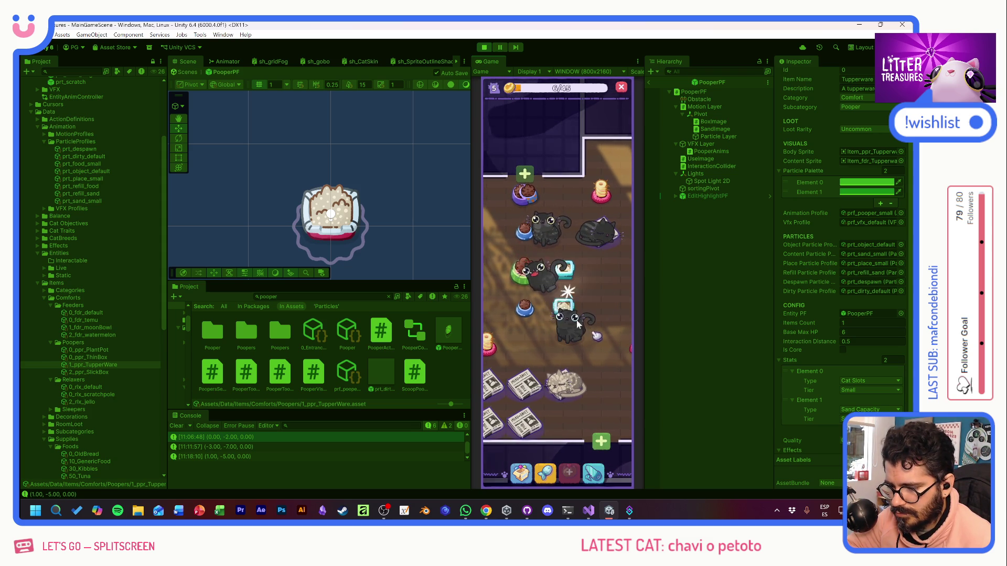
# Step: Scoop the litter box once more and open the item inventory
pyautogui.click(592, 333)
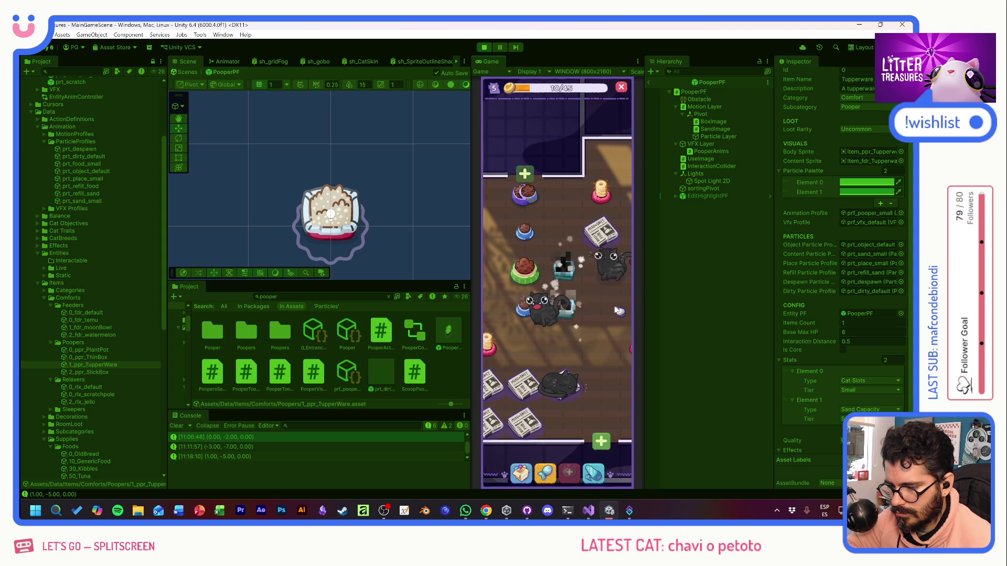
pyautogui.click(564, 307)
pyautogui.moveTo(514, 315); pyautogui.dragTo(592, 317)
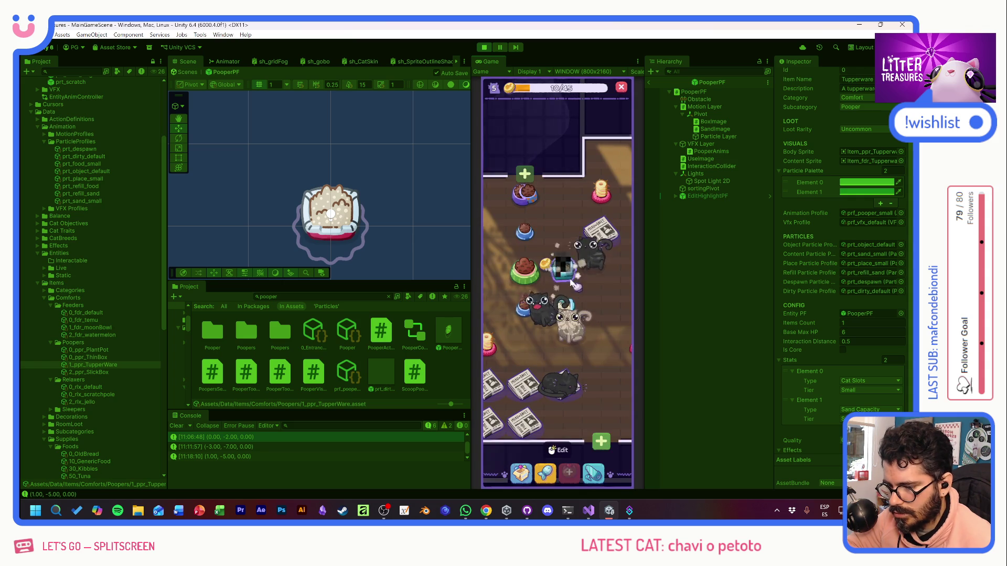
pyautogui.click(521, 473)
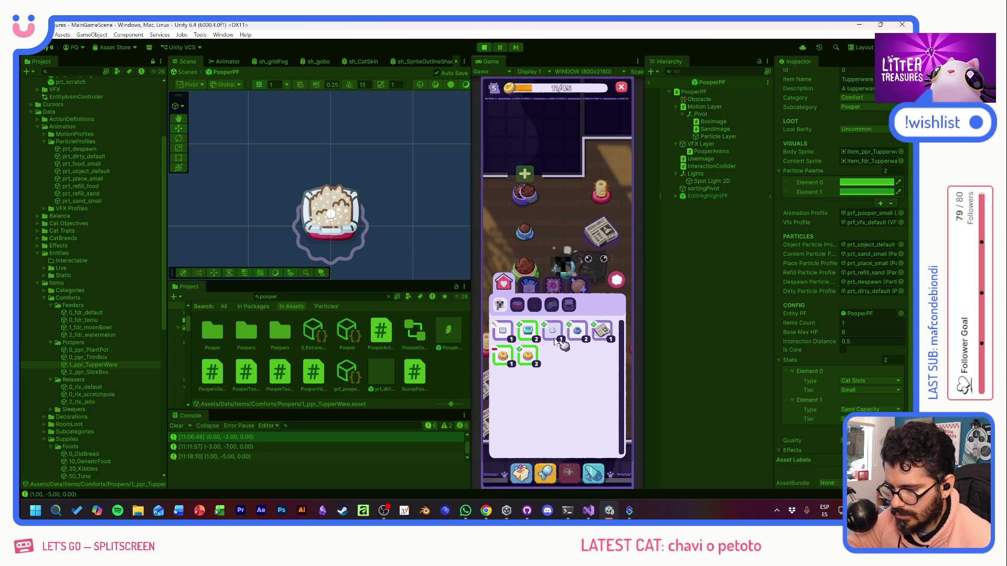
# Step: Place an inventory item in the room and leave editing mode
pyautogui.click(576, 332)
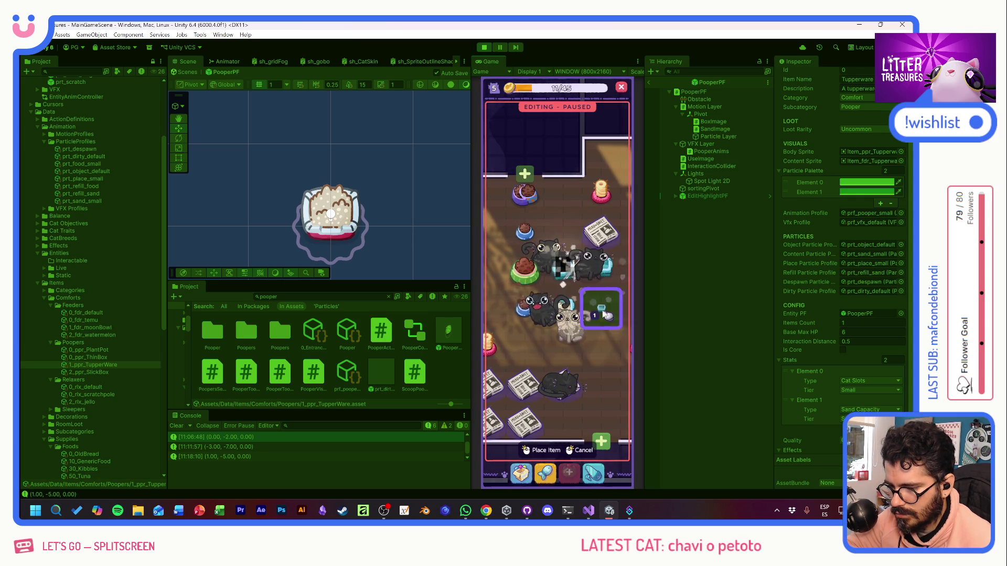
pyautogui.click(602, 310)
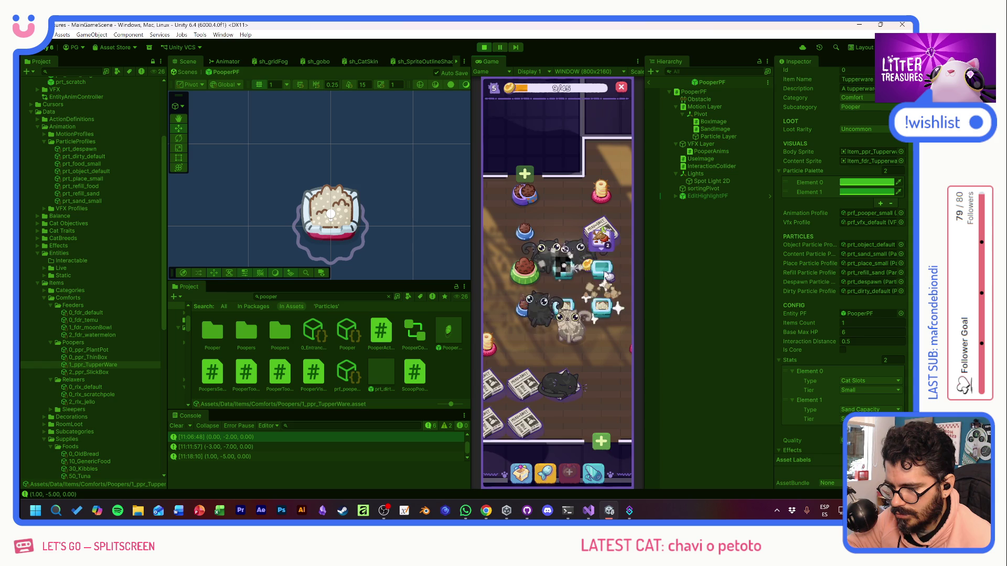
pyautogui.click(601, 268)
pyautogui.click(602, 342)
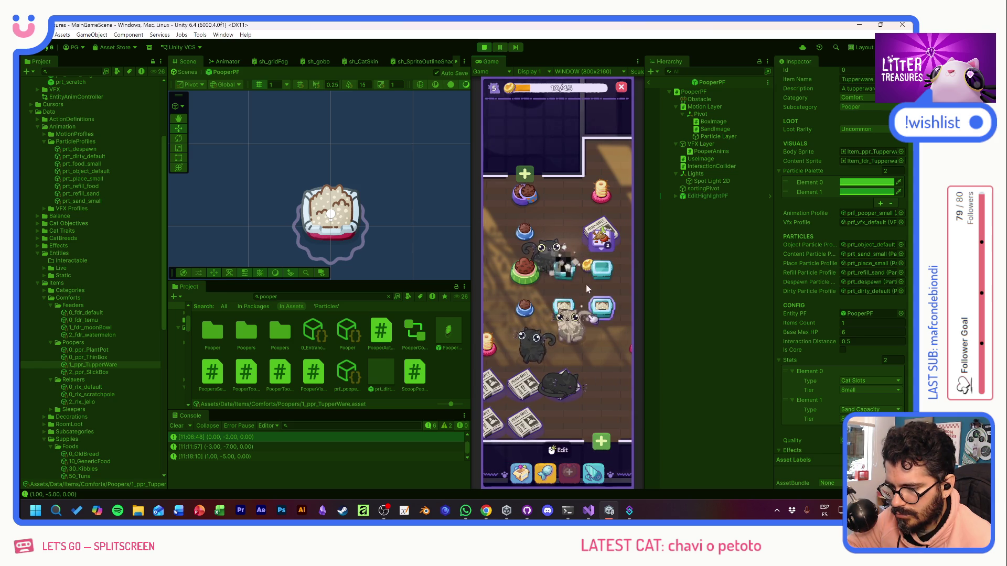
# Step: Scoop the litter box, dismiss the red item reward, and run the next scoop minigame
pyautogui.click(562, 268)
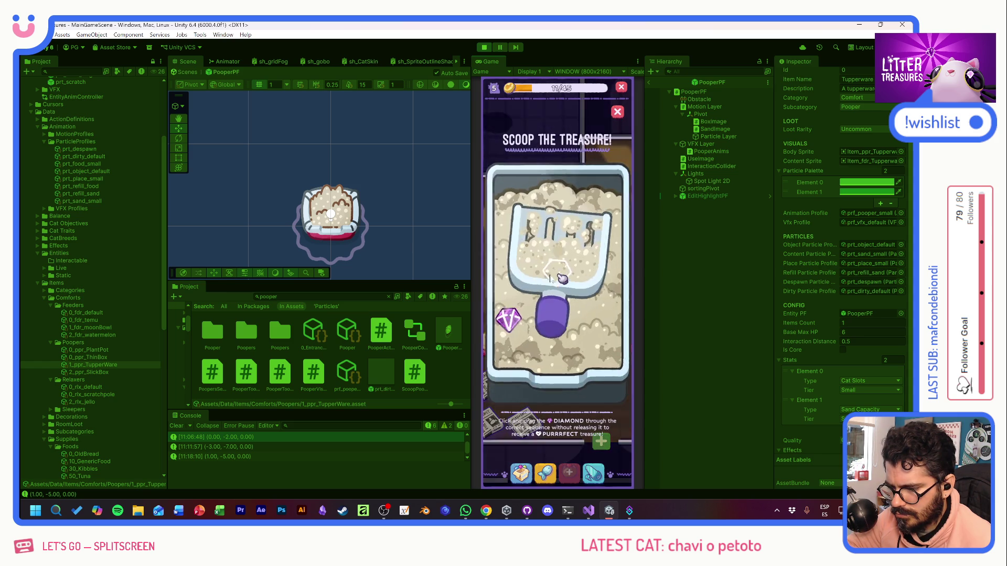
pyautogui.click(564, 283)
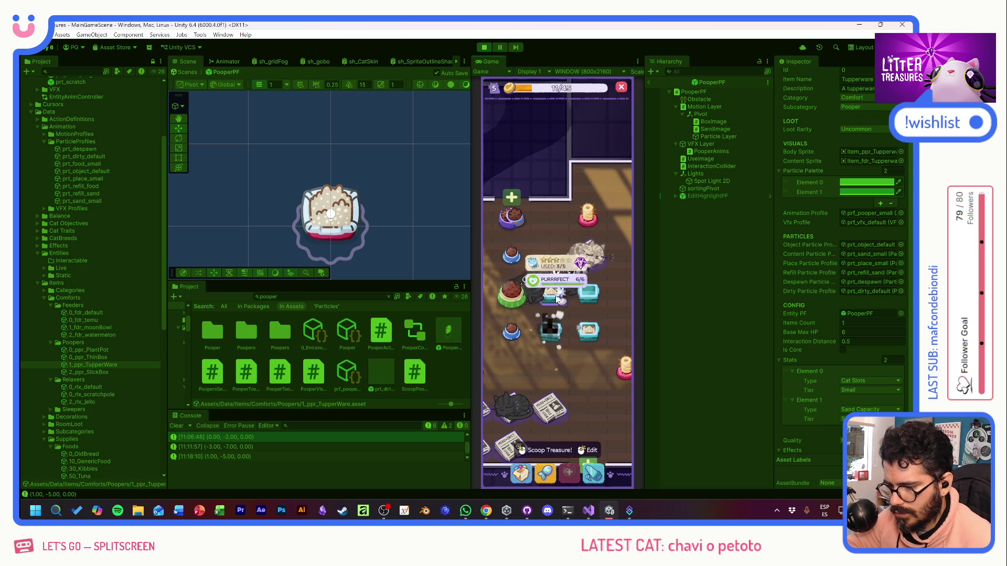
pyautogui.click(549, 329)
pyautogui.moveTo(512, 321); pyautogui.dragTo(594, 318)
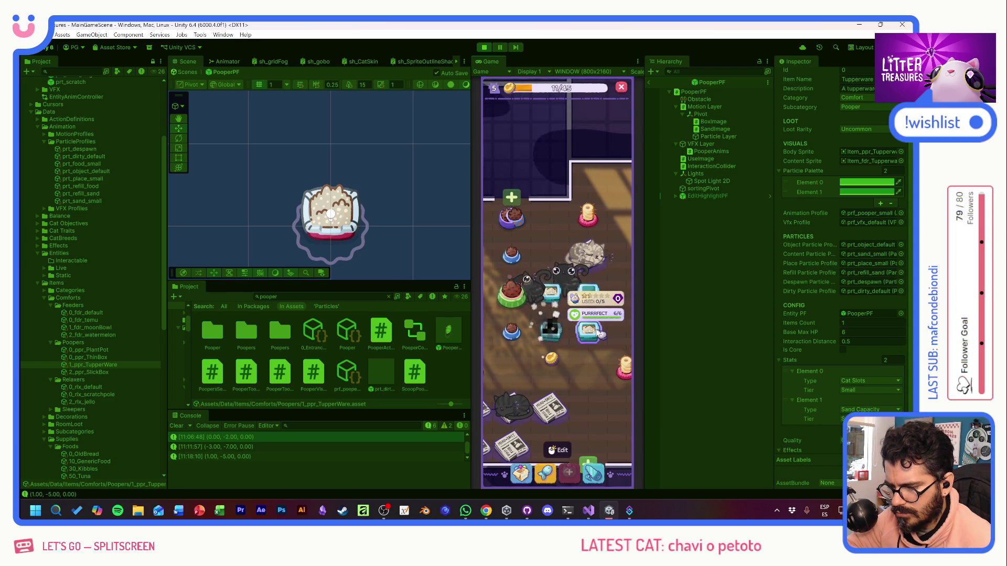
# Step: Scoop again for the Charcoal reward and collect the grey cat's item
pyautogui.click(595, 333)
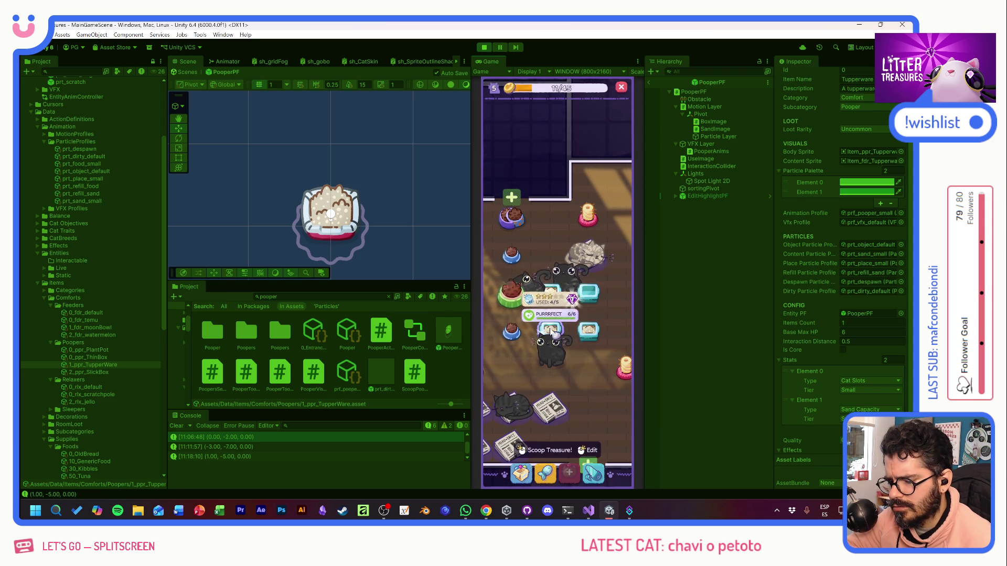
pyautogui.moveTo(596, 331); pyautogui.dragTo(595, 335)
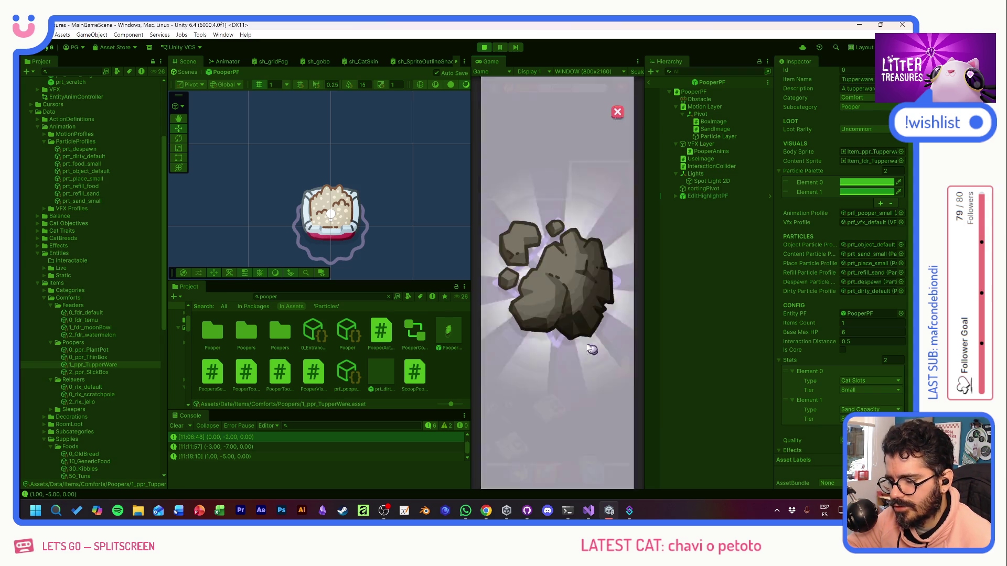
pyautogui.click(582, 336)
pyautogui.click(599, 267)
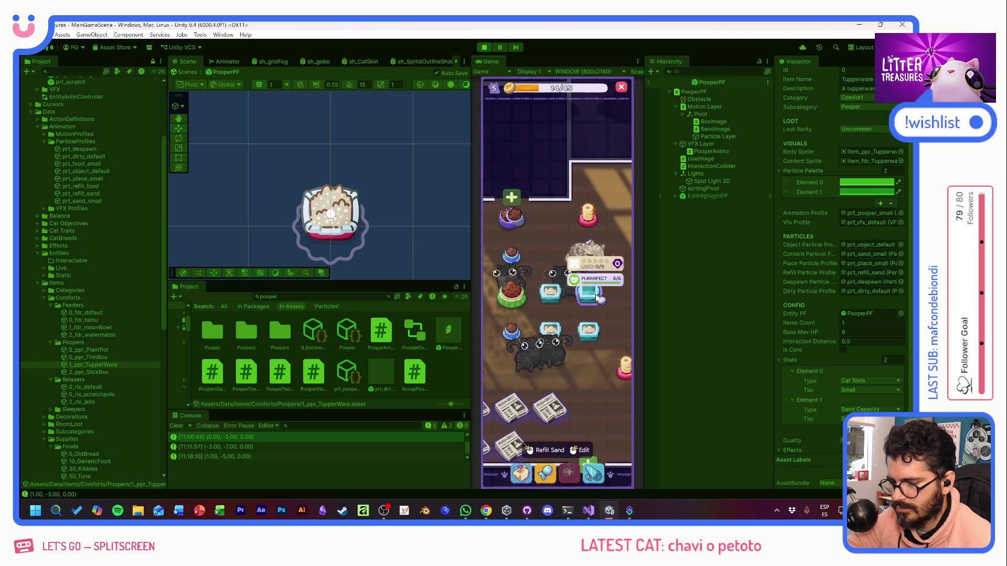
# Step: Claim the grey cat's item and scoop a litter box through markers 1 and 2
pyautogui.click(599, 267)
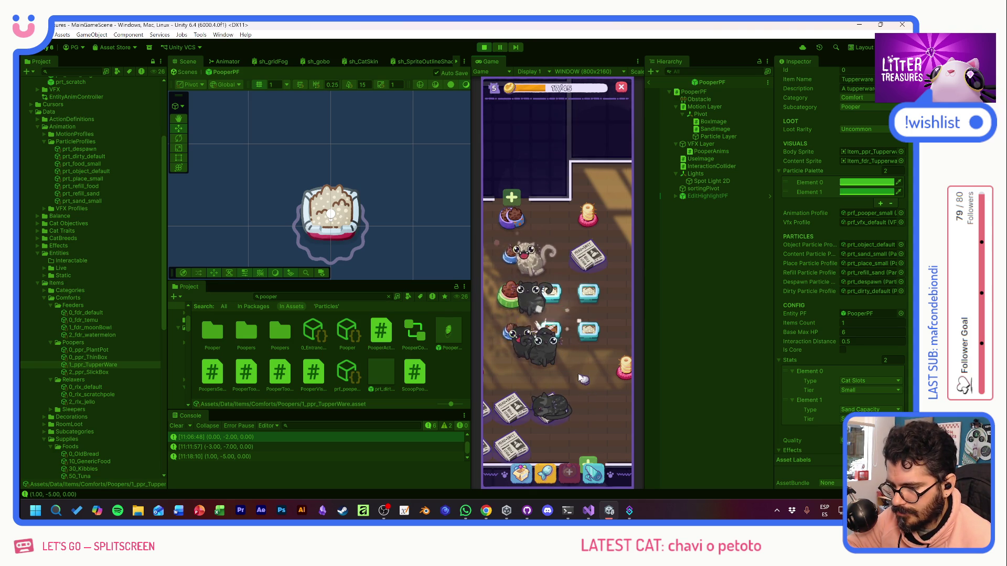
pyautogui.click(546, 338)
pyautogui.moveTo(521, 323)
pyautogui.mouseDown()
pyautogui.moveTo(572, 312)
pyautogui.moveTo(594, 319)
pyautogui.mouseUp()
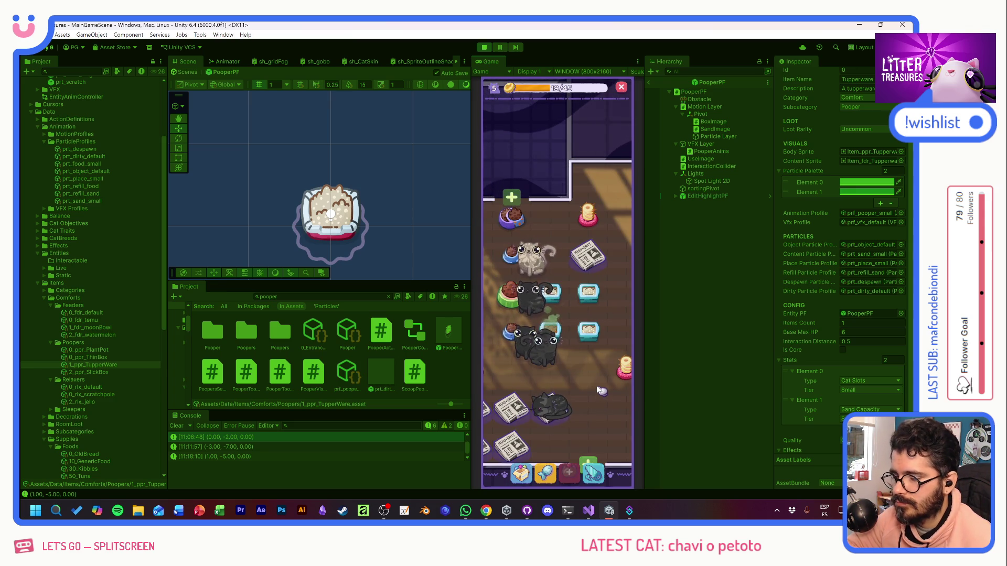
pyautogui.moveTo(555, 333)
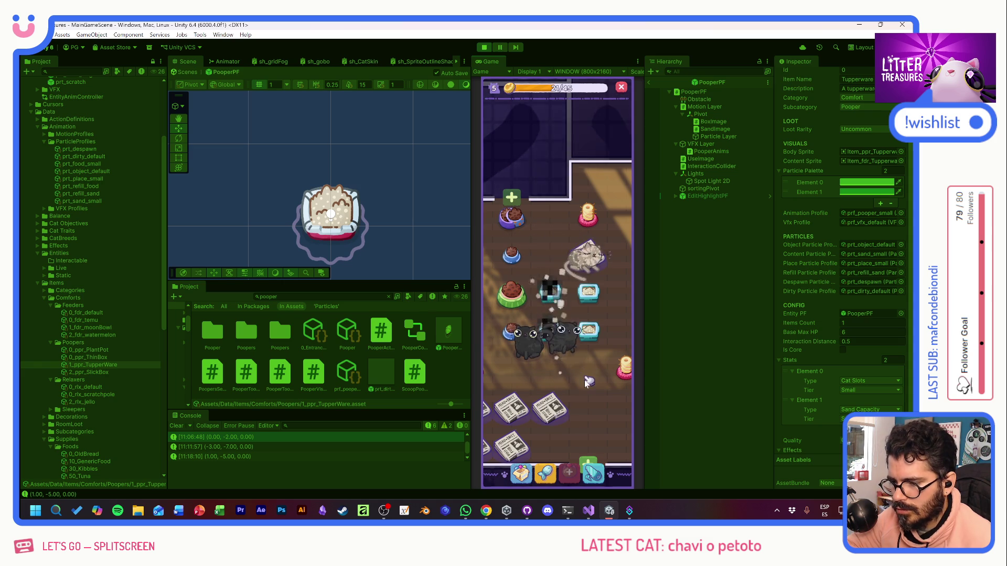
pyautogui.moveTo(574, 376)
pyautogui.mouseDown()
pyautogui.moveTo(611, 337)
pyautogui.moveTo(638, 328)
pyautogui.moveTo(565, 363)
pyautogui.mouseUp()
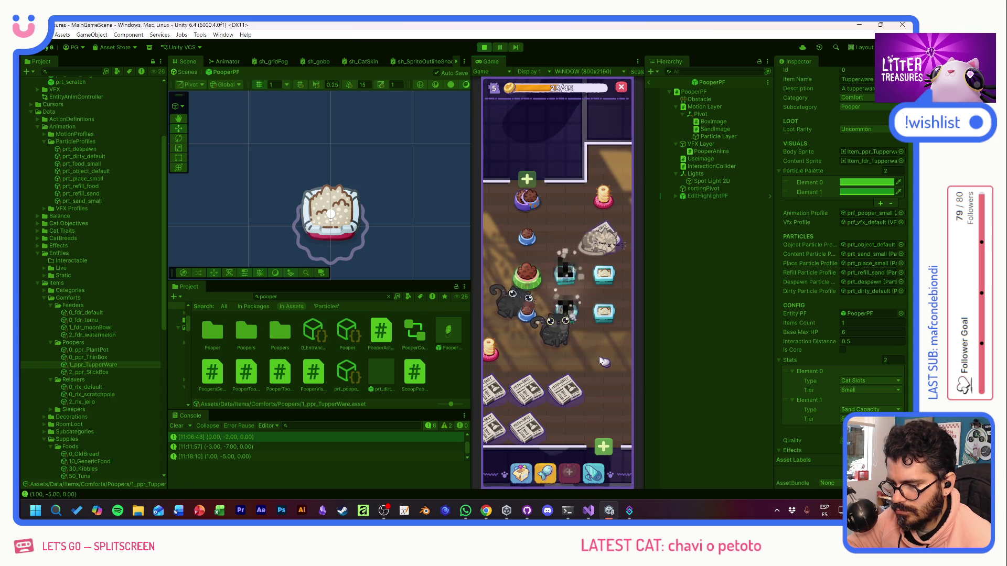
# Step: Scoop the Tupperware pooper for its unlock reward, then pick up the damaged food bowl for editing
pyautogui.click(570, 284)
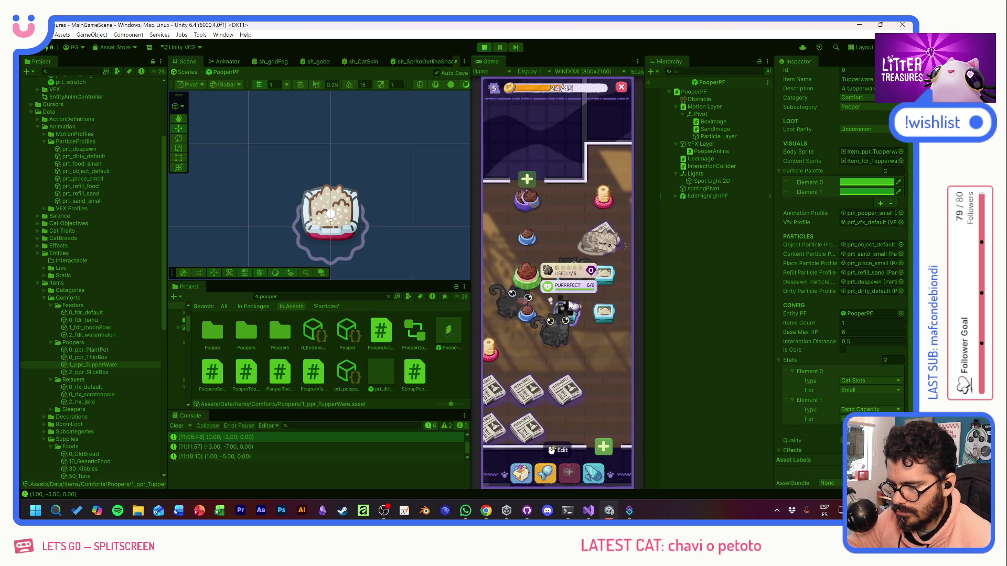
pyautogui.click(603, 310)
pyautogui.moveTo(520, 236)
pyautogui.mouseDown()
pyautogui.moveTo(603, 269)
pyautogui.moveTo(587, 335)
pyautogui.mouseUp()
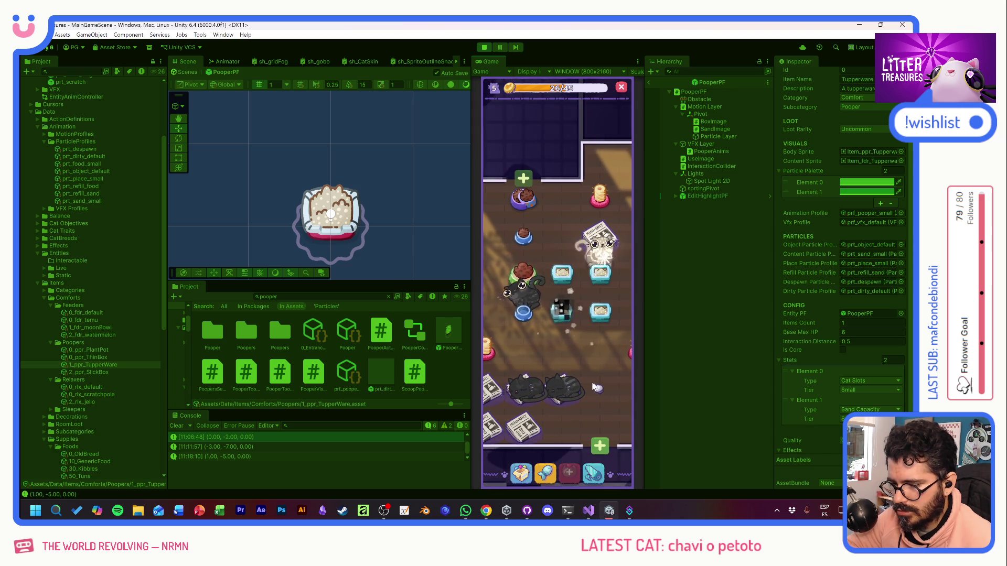
pyautogui.click(598, 329)
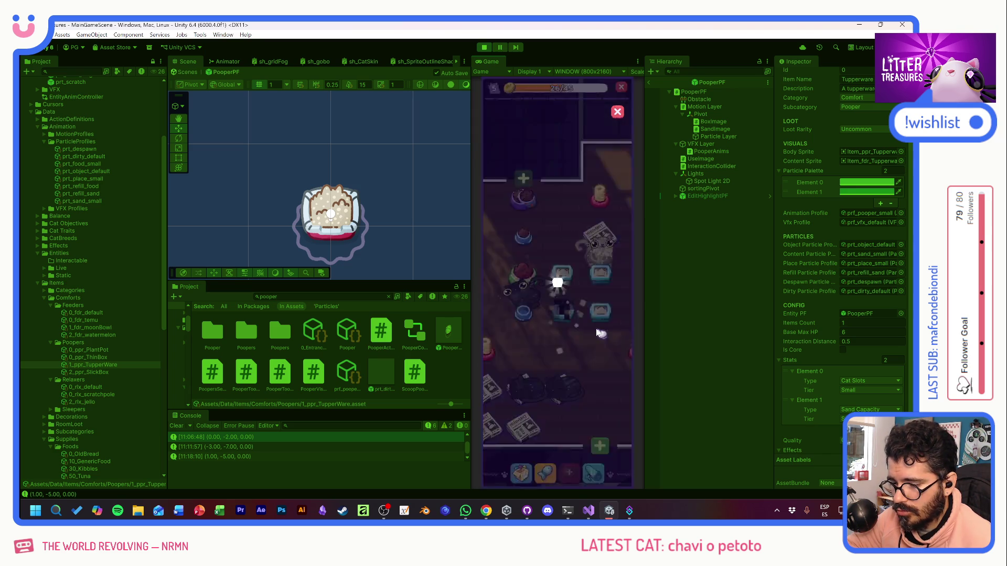
pyautogui.click(591, 365)
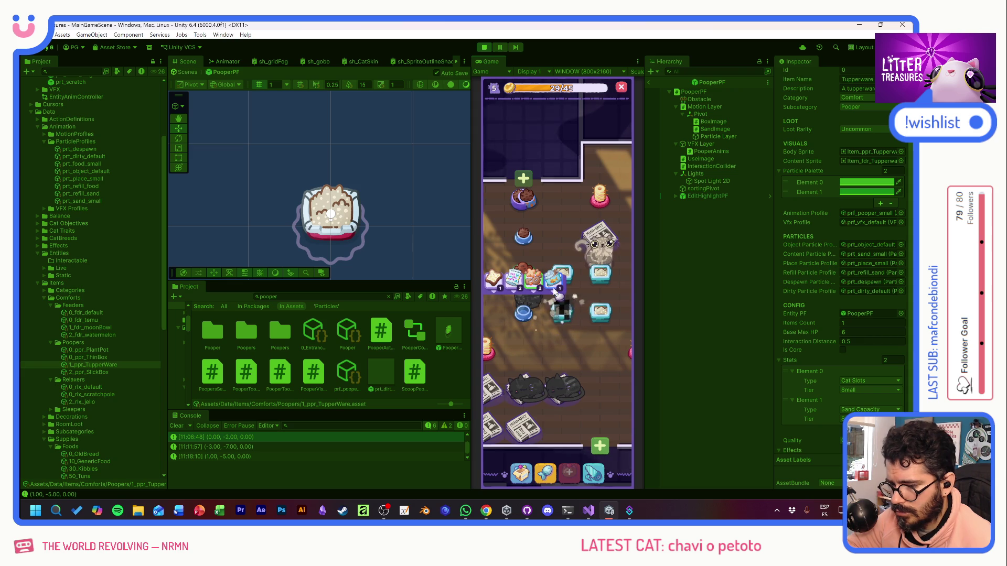
pyautogui.click(528, 273)
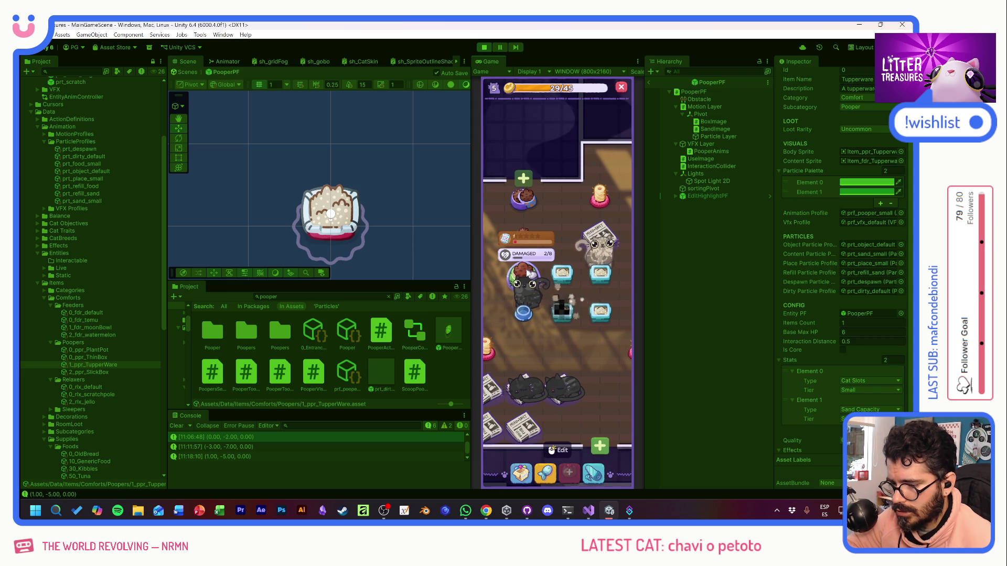
pyautogui.click(528, 272)
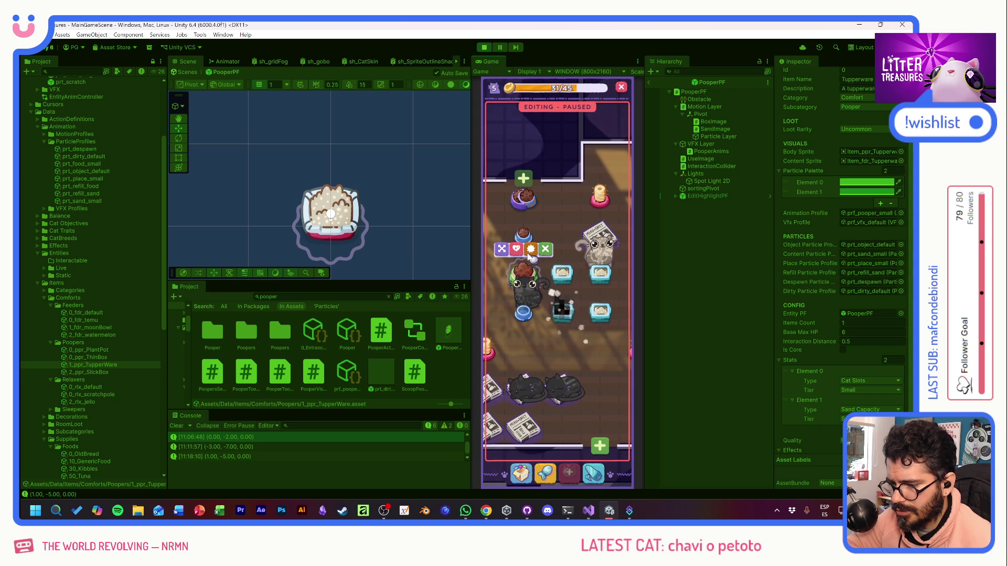
# Step: Resume the game, finish the scoop, and place the Scratch Pole from the inventory
pyautogui.click(543, 333)
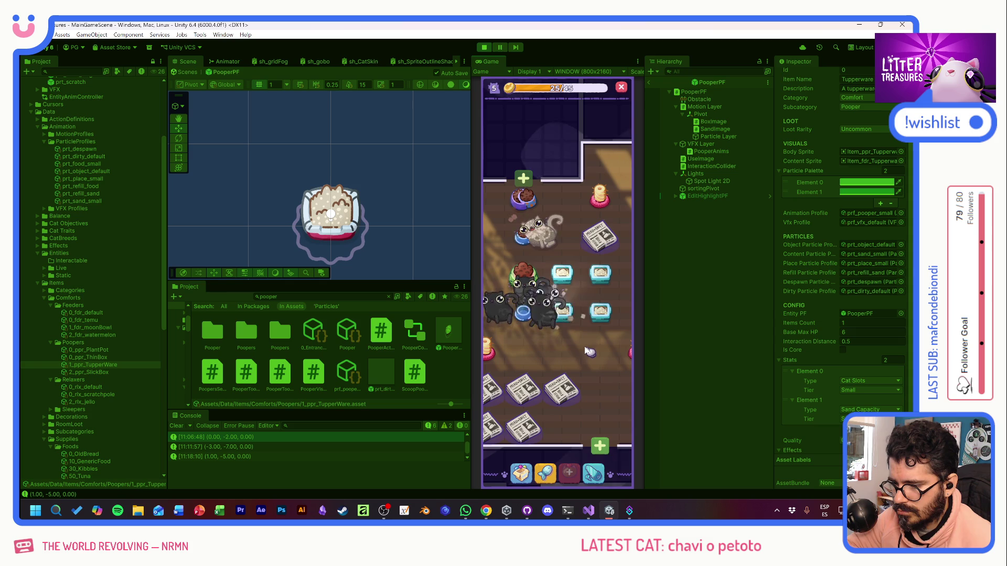
pyautogui.moveTo(516, 328); pyautogui.dragTo(498, 331)
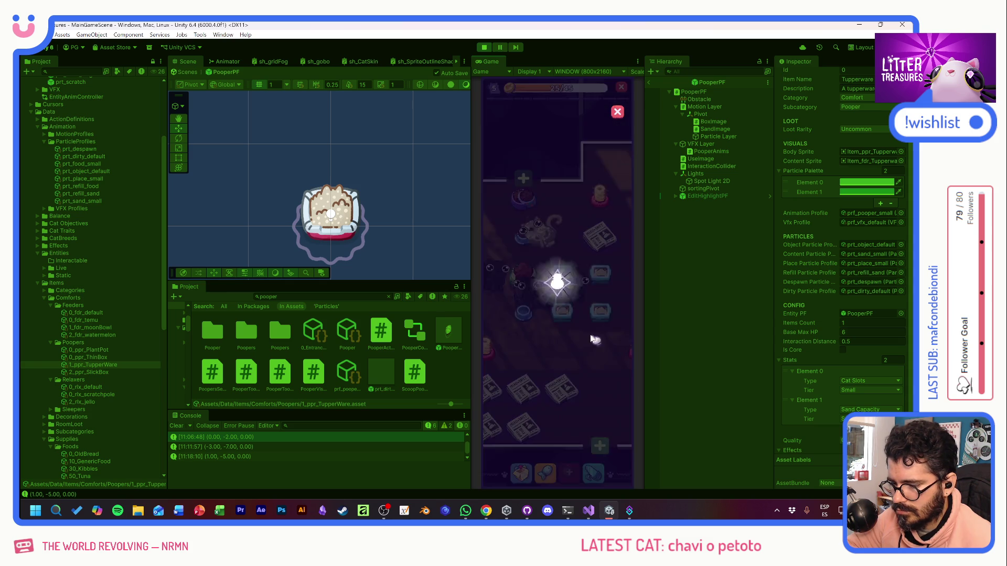
pyautogui.click(523, 475)
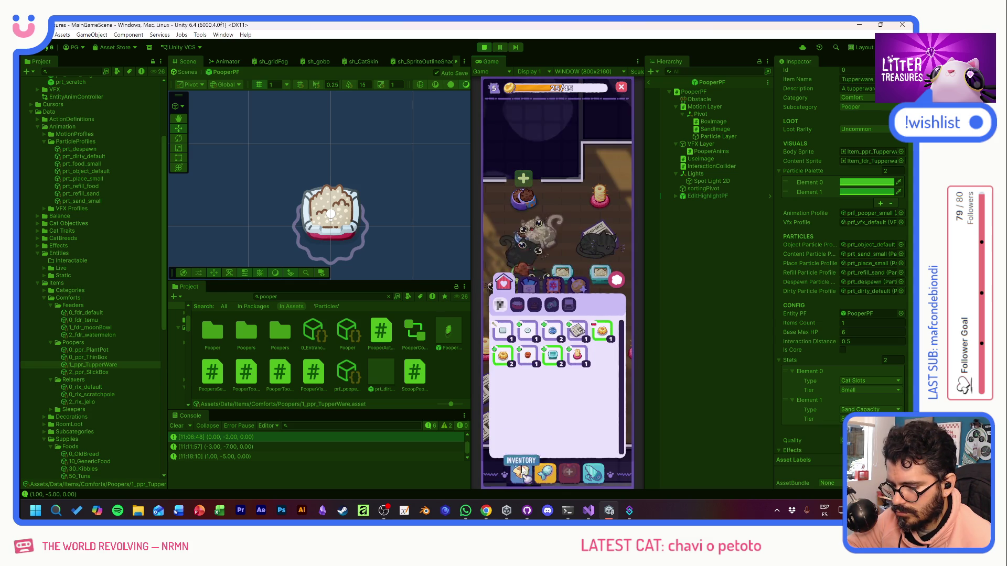
pyautogui.click(581, 359)
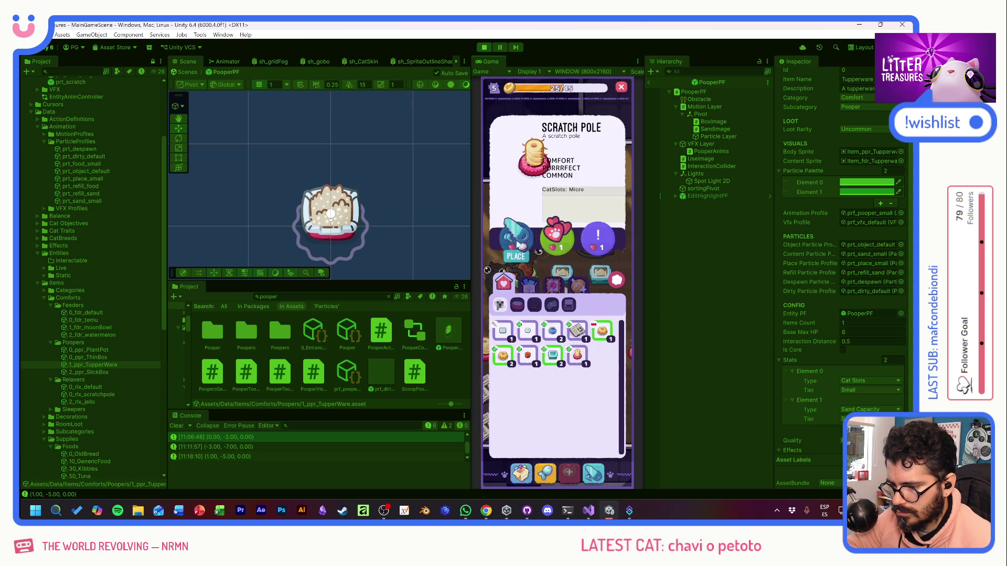
pyautogui.click(589, 421)
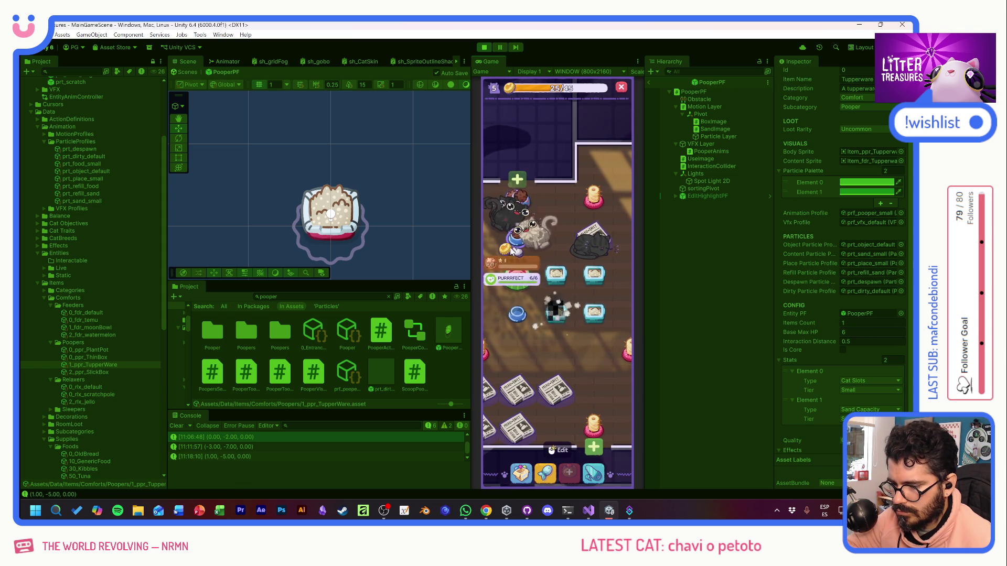
# Step: Scoop the sparkling litter box for a Charcoal common sand reward
pyautogui.moveTo(518, 241)
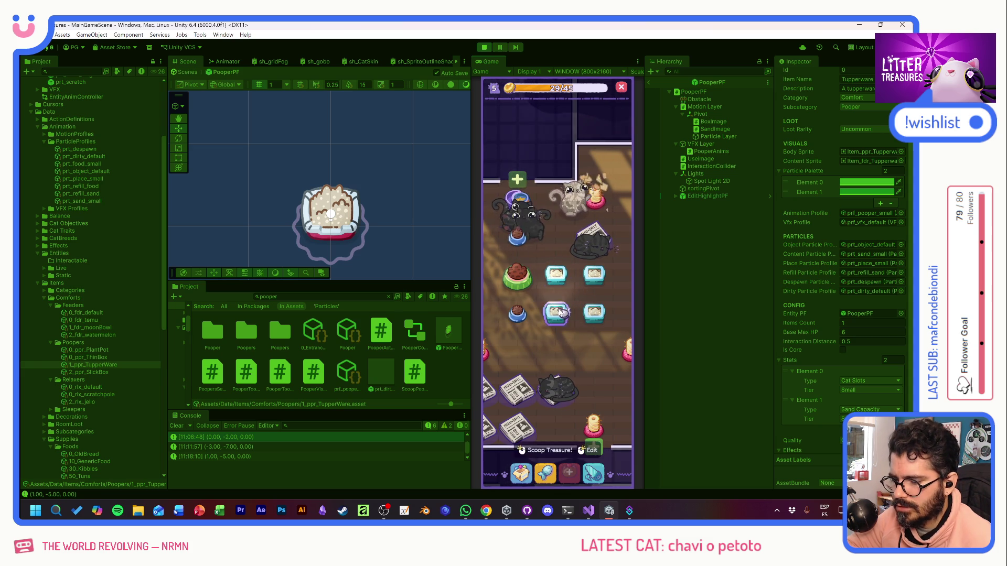
pyautogui.moveTo(539, 165)
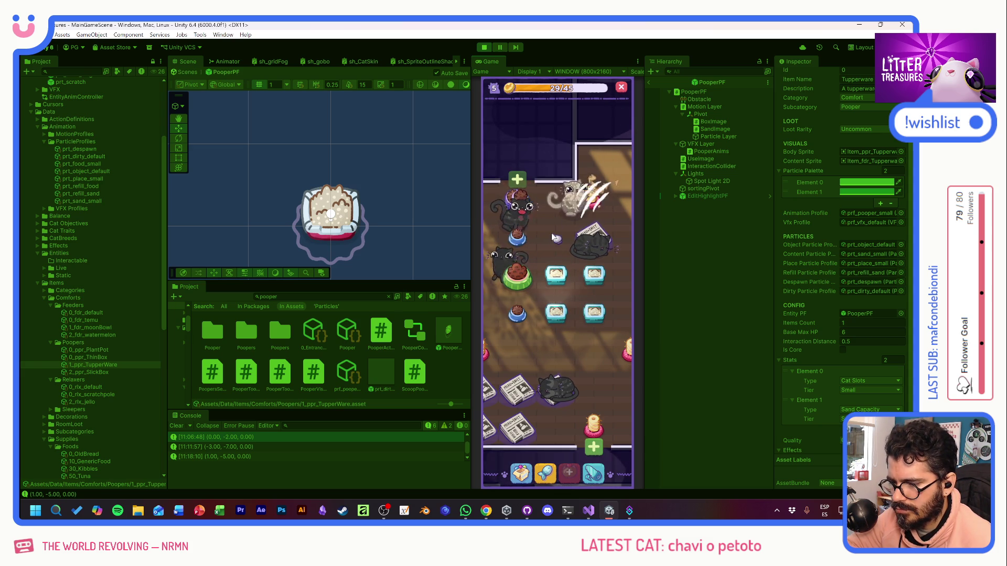
pyautogui.click(567, 336)
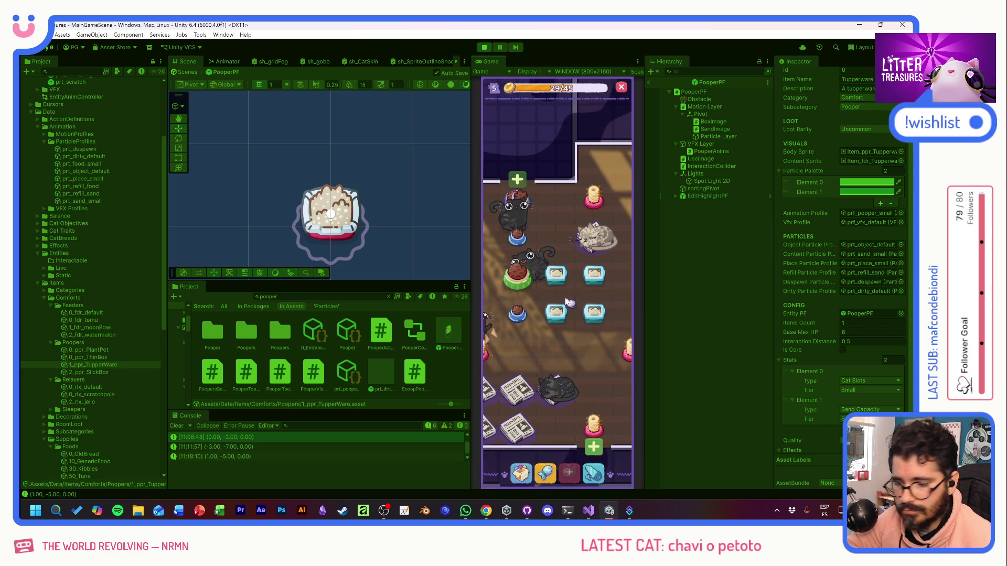
pyautogui.moveTo(565, 300); pyautogui.dragTo(590, 284)
pyautogui.moveTo(590, 281)
pyautogui.scroll(-5, 587, 336)
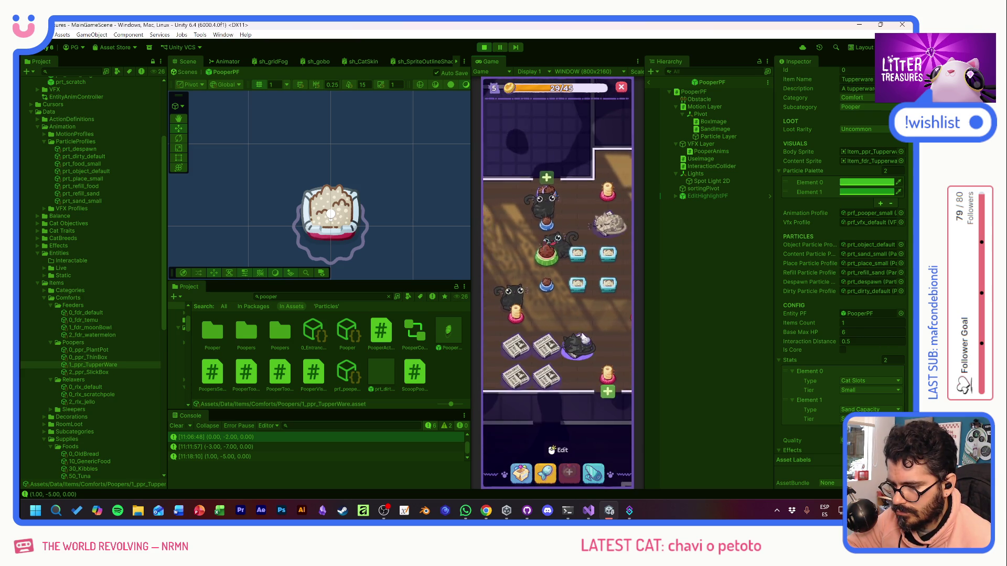
# Step: Scoop two litter boxes, closing the Tupperware and Generic Food reward cards
pyautogui.scroll(5, 584, 326)
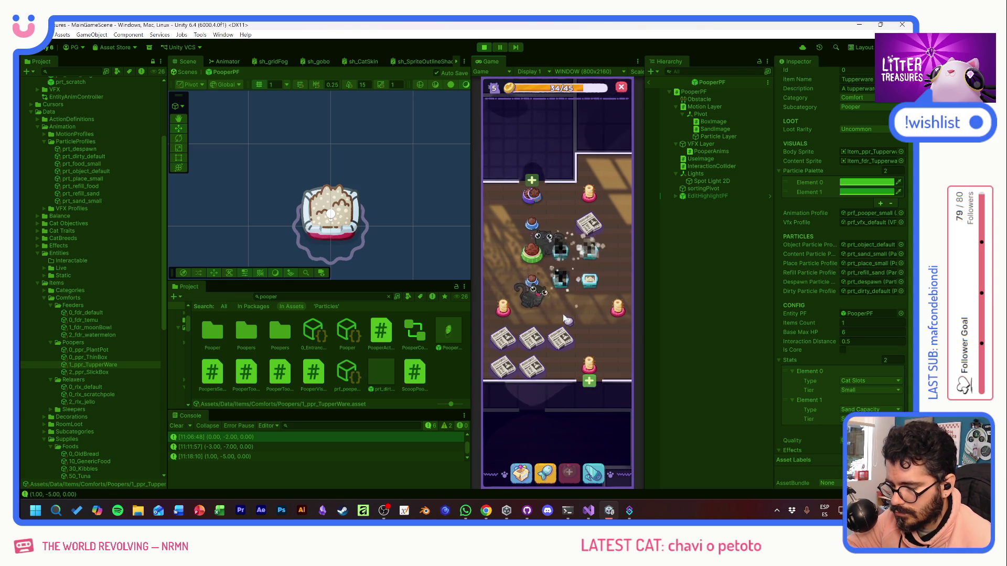
pyautogui.click(563, 284)
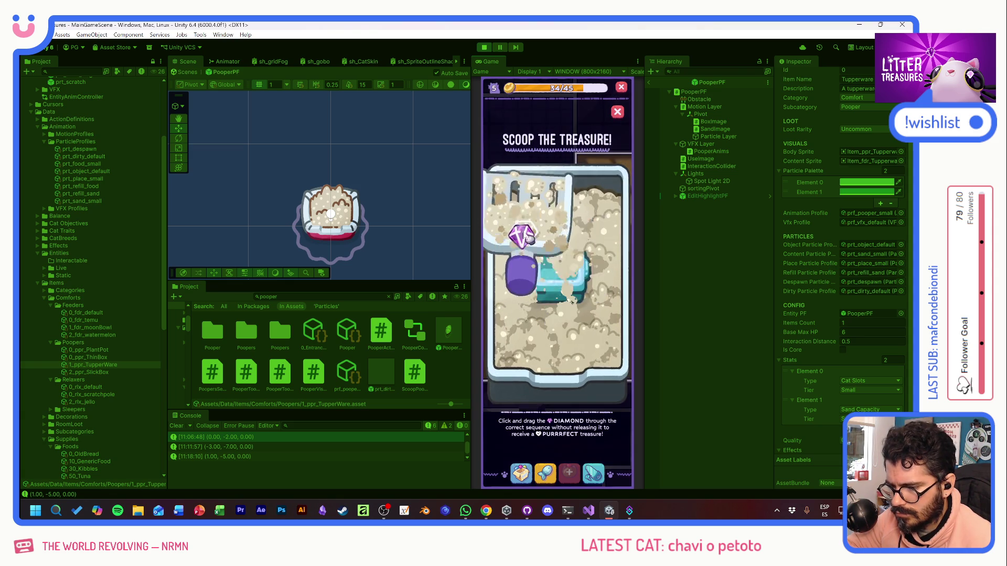
pyautogui.click(577, 299)
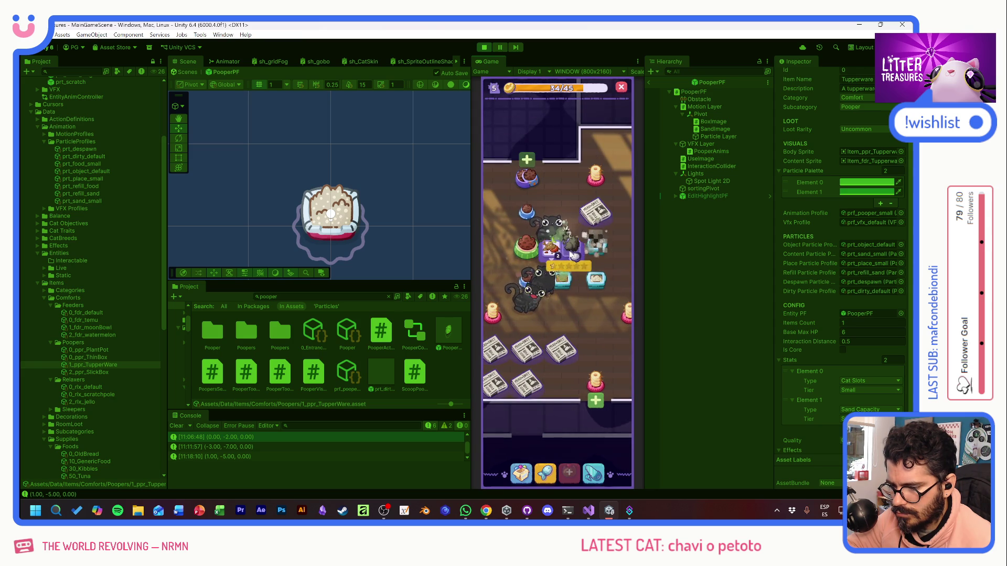
pyautogui.click(554, 253)
pyautogui.moveTo(560, 240); pyautogui.dragTo(585, 328)
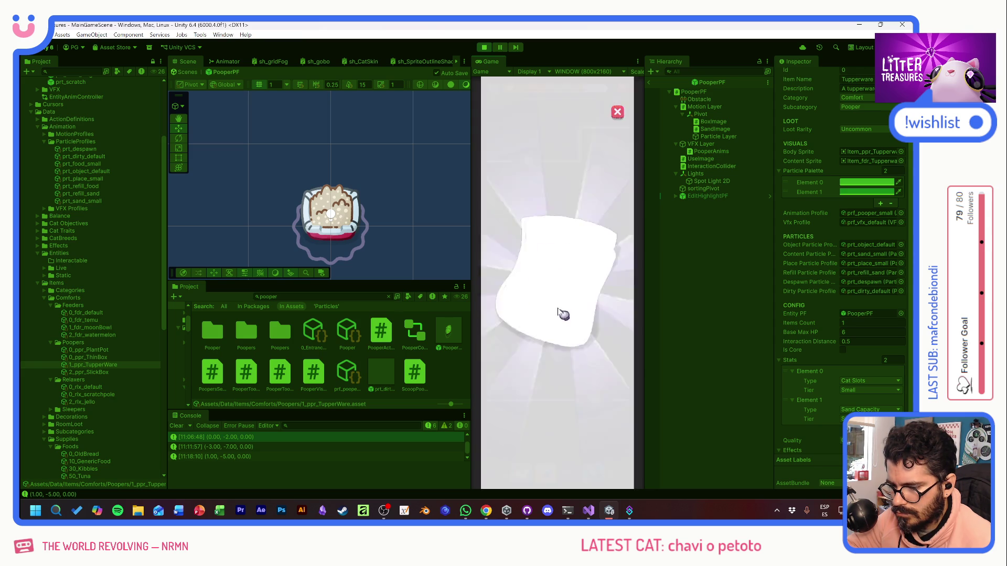
pyautogui.click(583, 329)
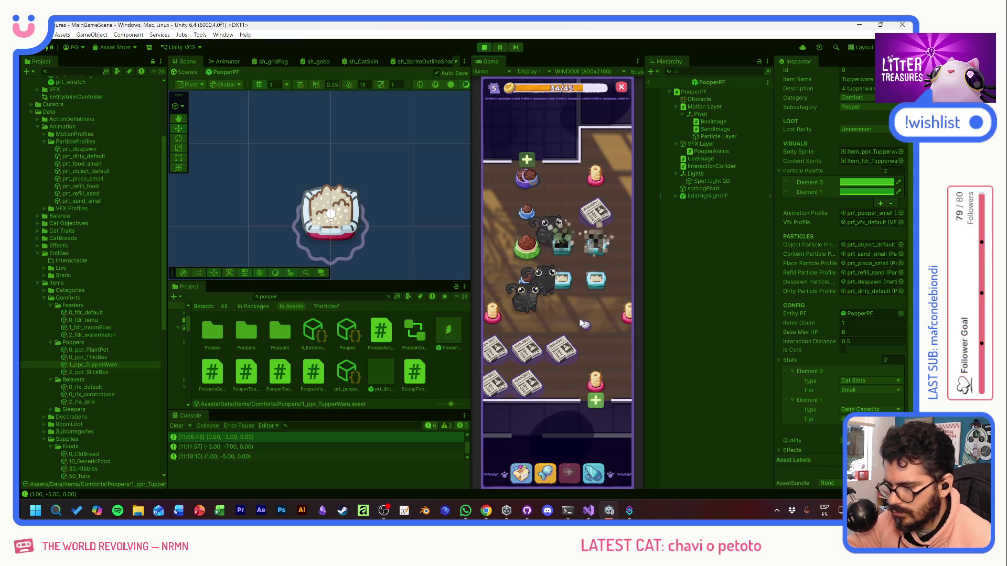
# Step: Scoop more litter boxes until the new Sushi food reward appears
pyautogui.click(563, 242)
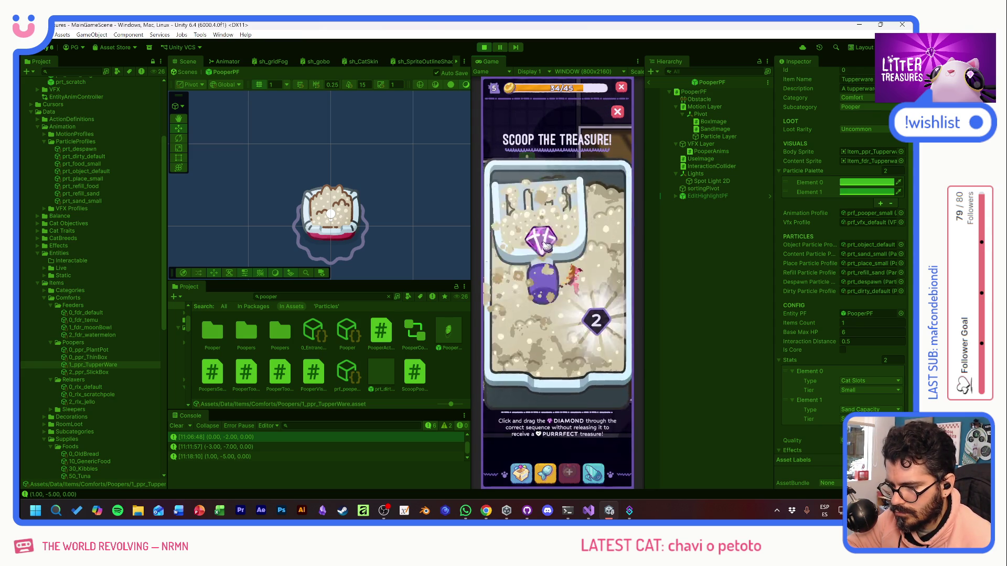
pyautogui.moveTo(544, 249); pyautogui.dragTo(551, 312)
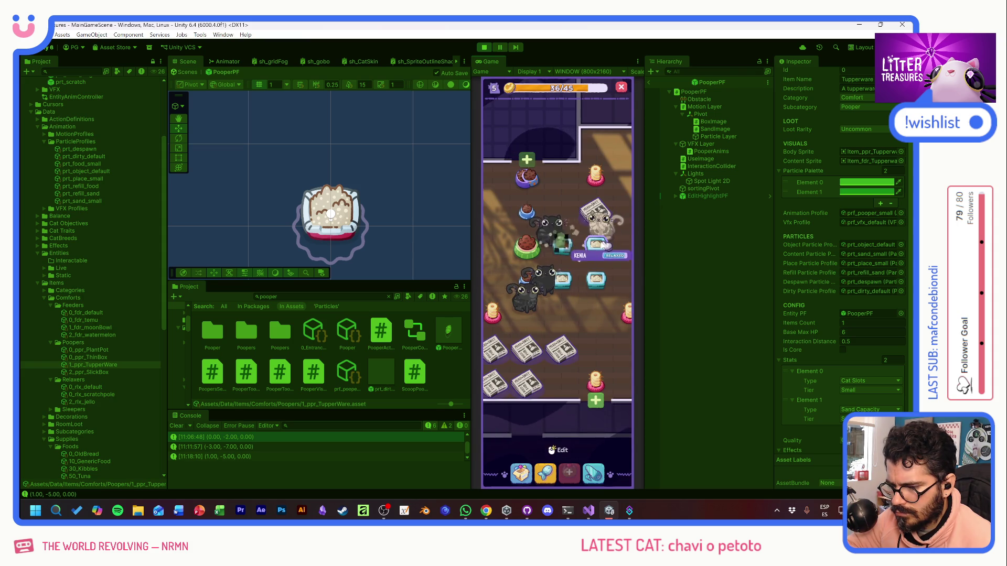
pyautogui.moveTo(566, 282)
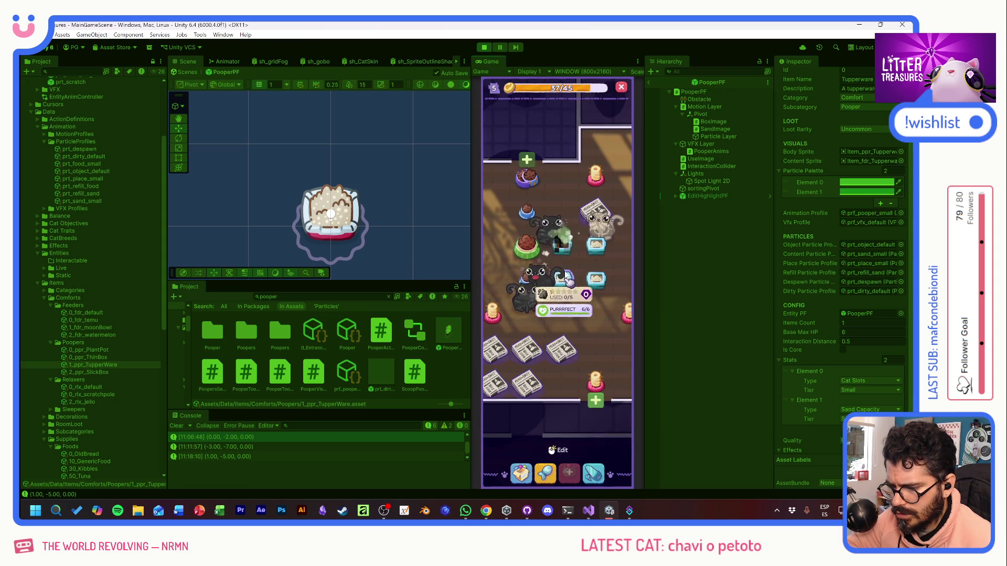
pyautogui.click(568, 245)
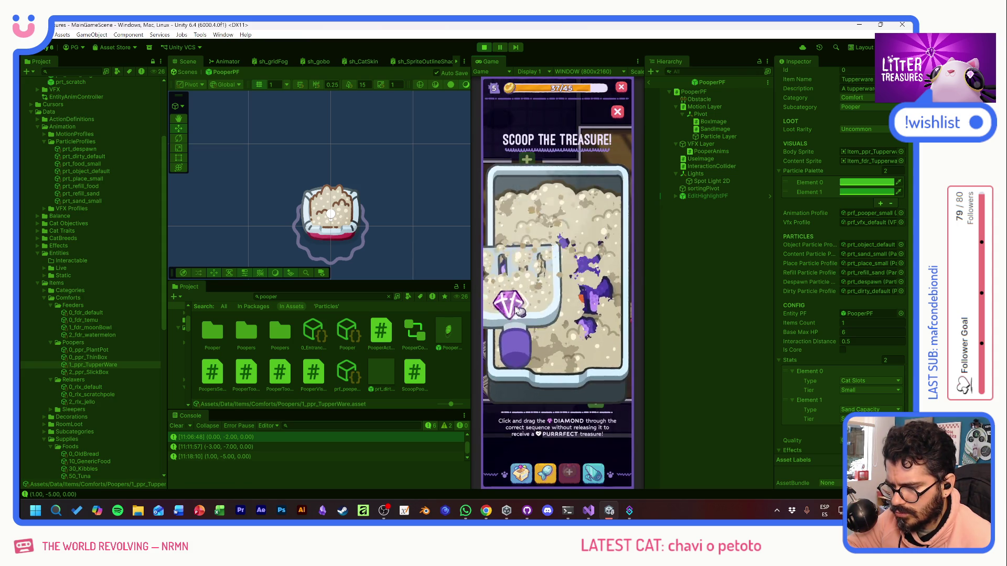
pyautogui.moveTo(522, 317)
pyautogui.mouseDown()
pyautogui.moveTo(592, 235)
pyautogui.moveTo(560, 346)
pyautogui.mouseUp()
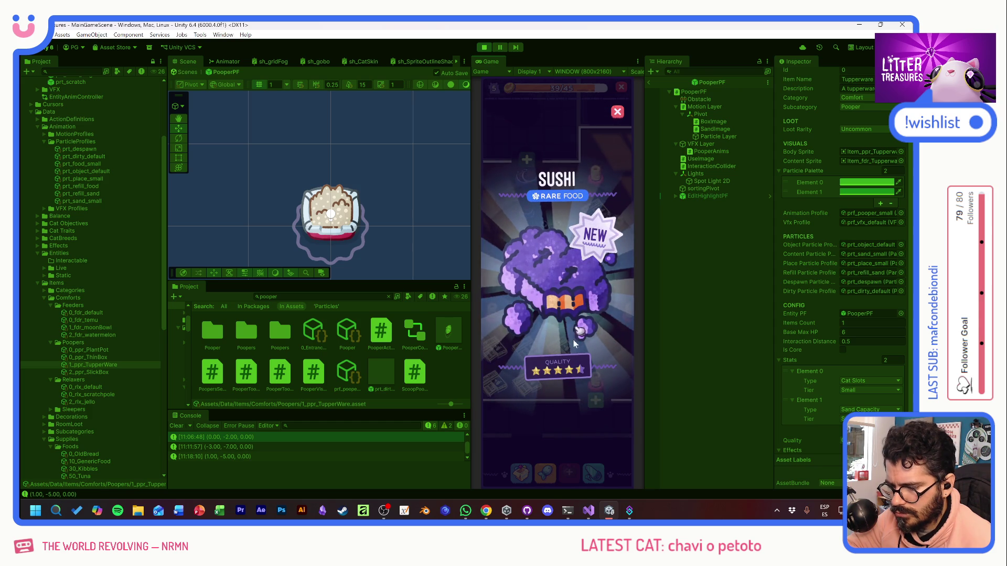
pyautogui.click(577, 371)
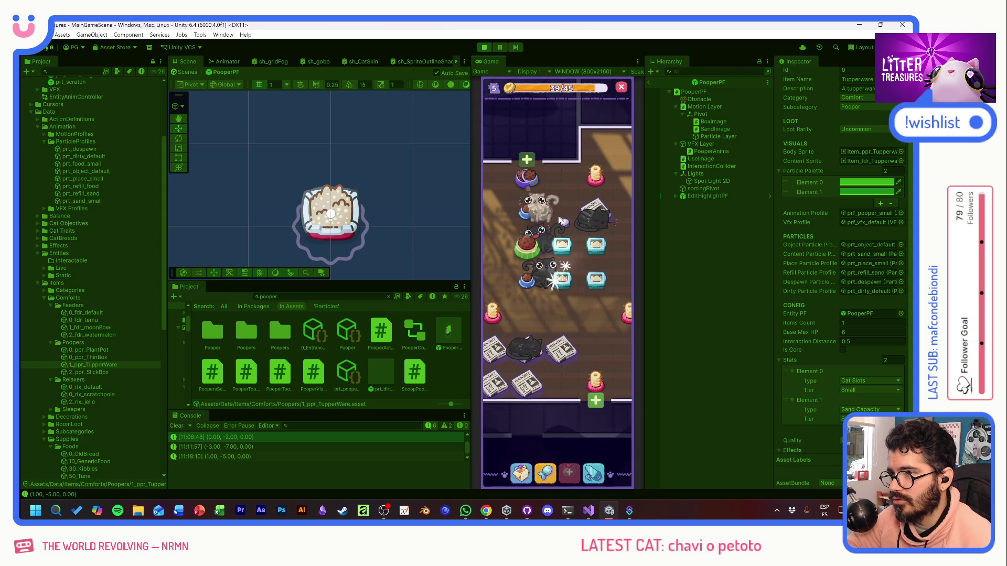
# Step: Scoop one more litter box for the Moon Bowl, then toggle the Categories folder
pyautogui.click(554, 276)
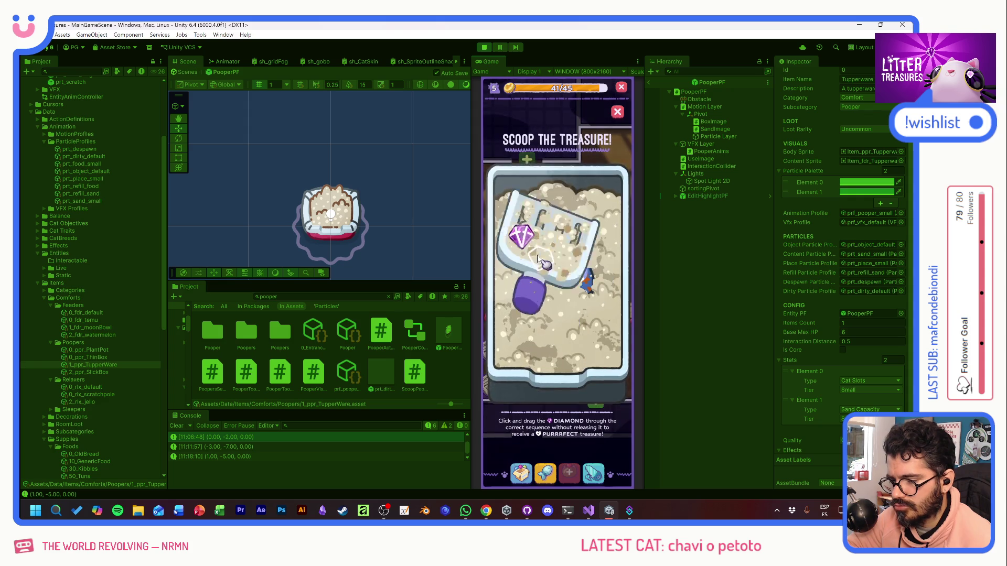
pyautogui.moveTo(521, 237)
pyautogui.mouseDown()
pyautogui.moveTo(532, 302)
pyautogui.moveTo(597, 336)
pyautogui.mouseUp()
pyautogui.click(578, 310)
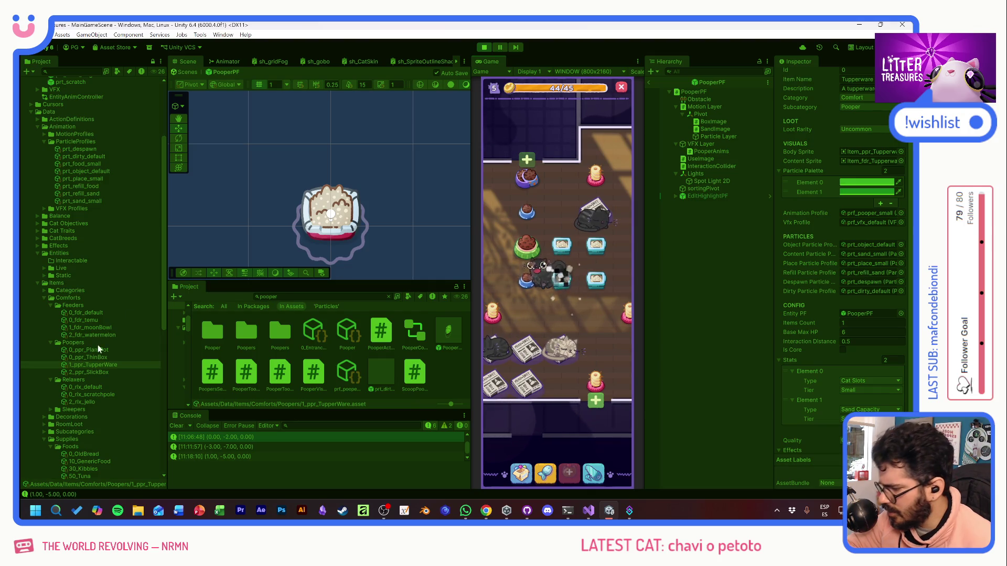
pyautogui.click(44, 290)
pyautogui.click(44, 290)
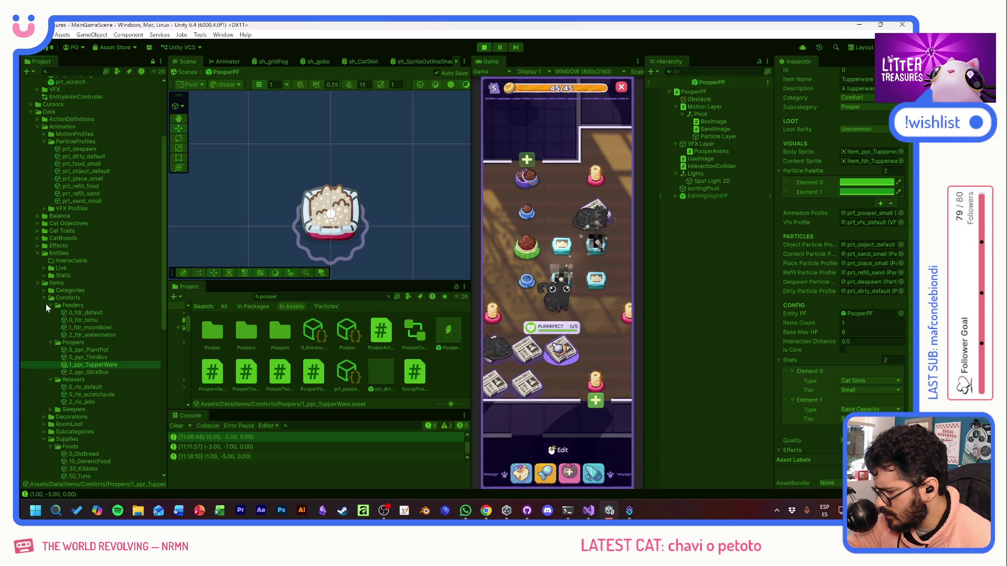
# Step: Select 90_SpaceSupplements among the foods and set its Loot Rarity to Epic
pyautogui.scroll(-8, 72, 432)
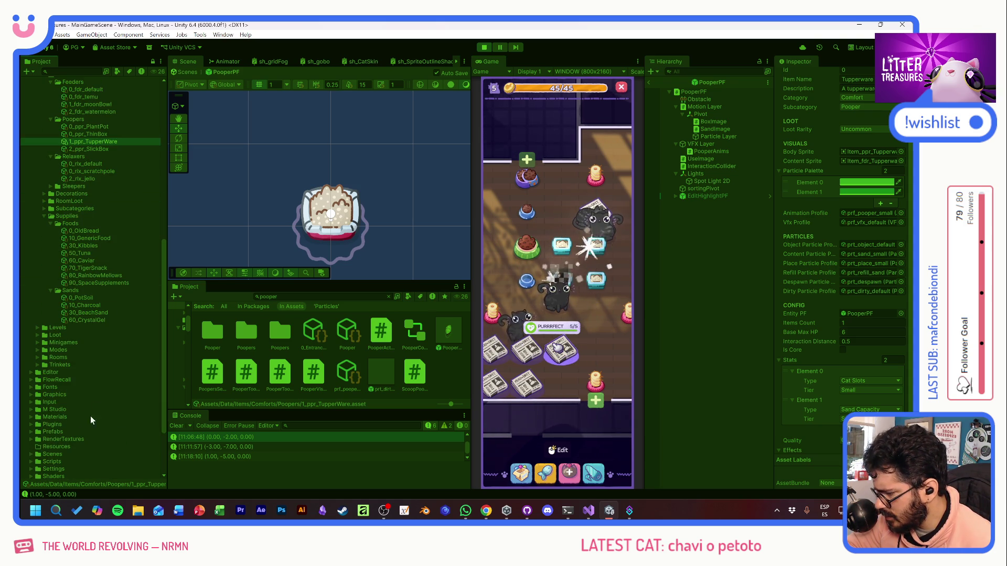
pyautogui.click(85, 260)
pyautogui.click(87, 267)
pyautogui.click(90, 276)
pyautogui.click(93, 284)
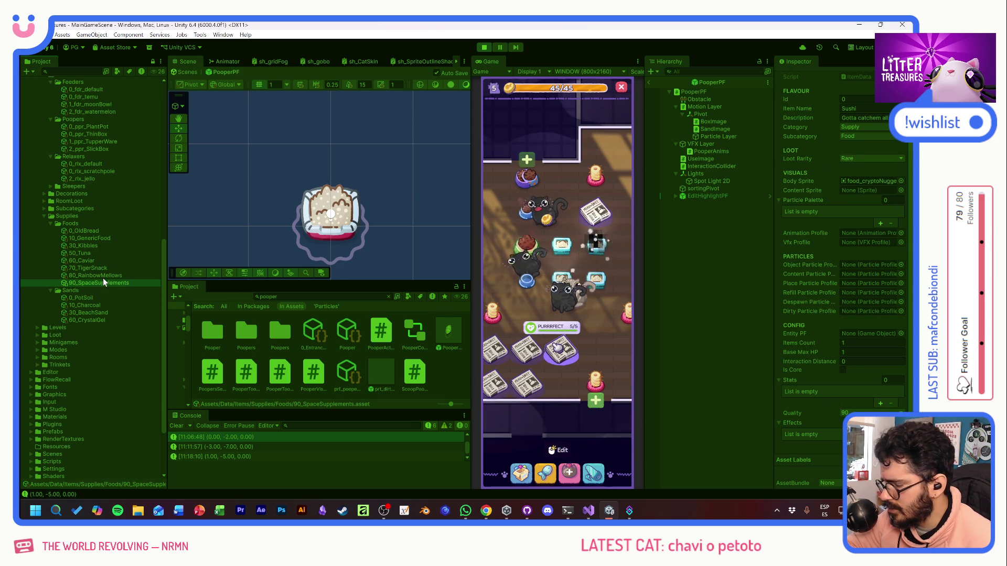
pyautogui.click(860, 159)
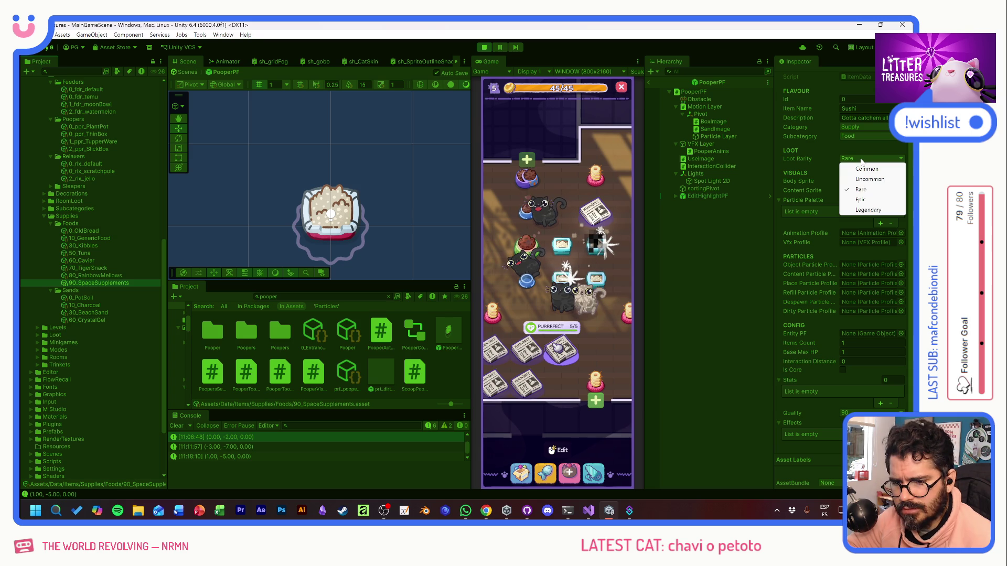
pyautogui.click(866, 200)
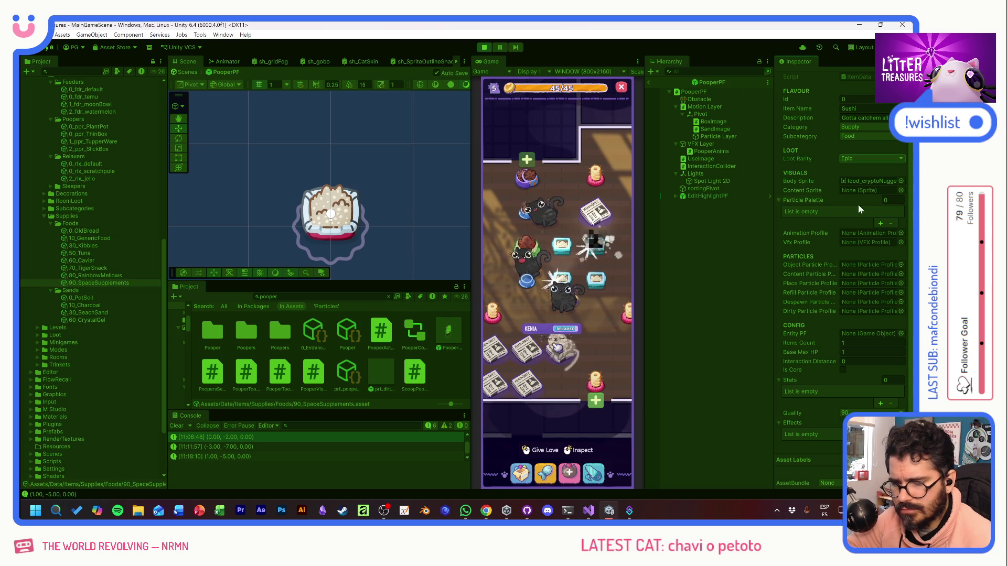
# Step: Compare rarities of 80_RainbowMellows, 70_TigerSnack and 60_Caviar, then start a scoop
pyautogui.click(102, 276)
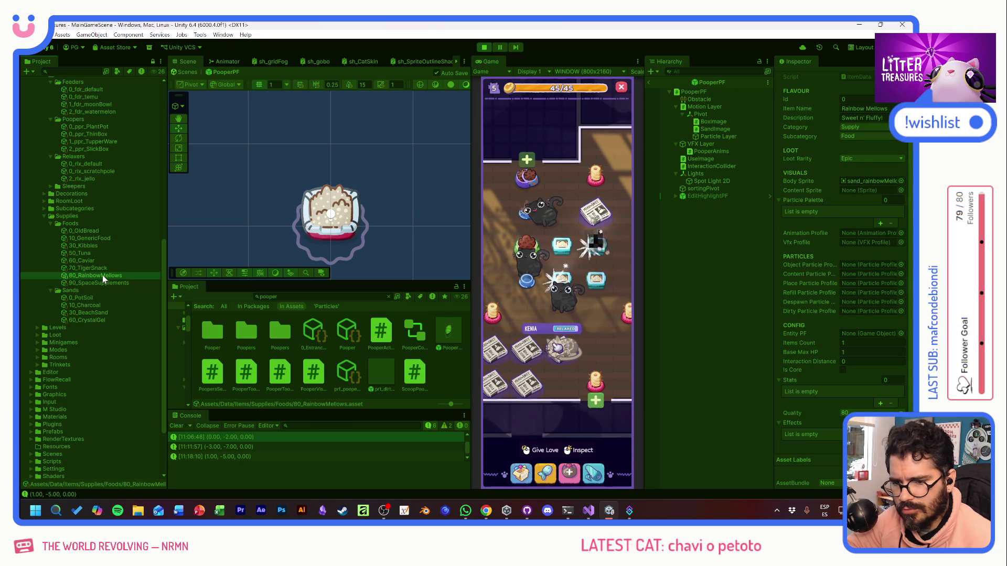
pyautogui.click(103, 269)
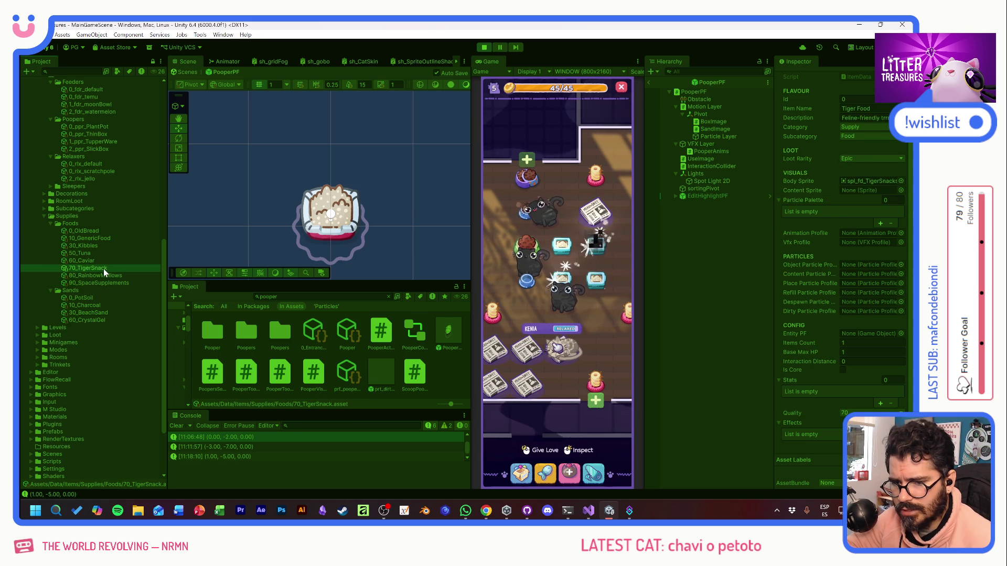
pyautogui.click(106, 262)
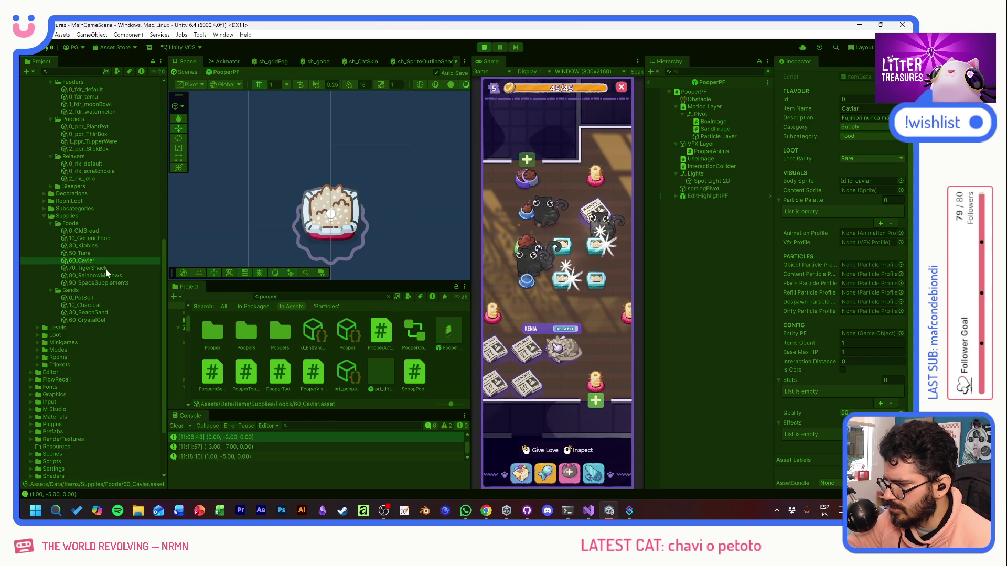
pyautogui.click(105, 269)
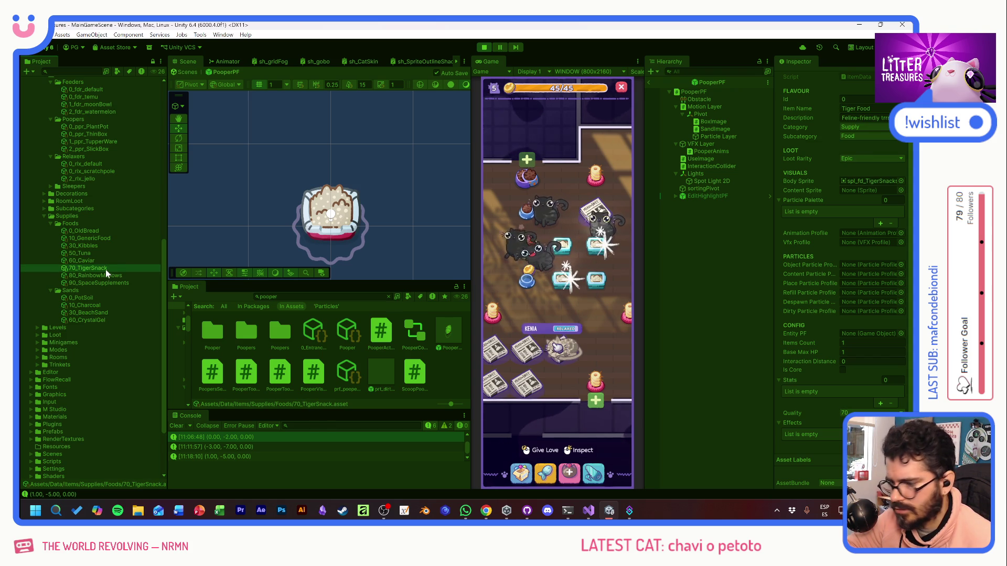
pyautogui.click(560, 279)
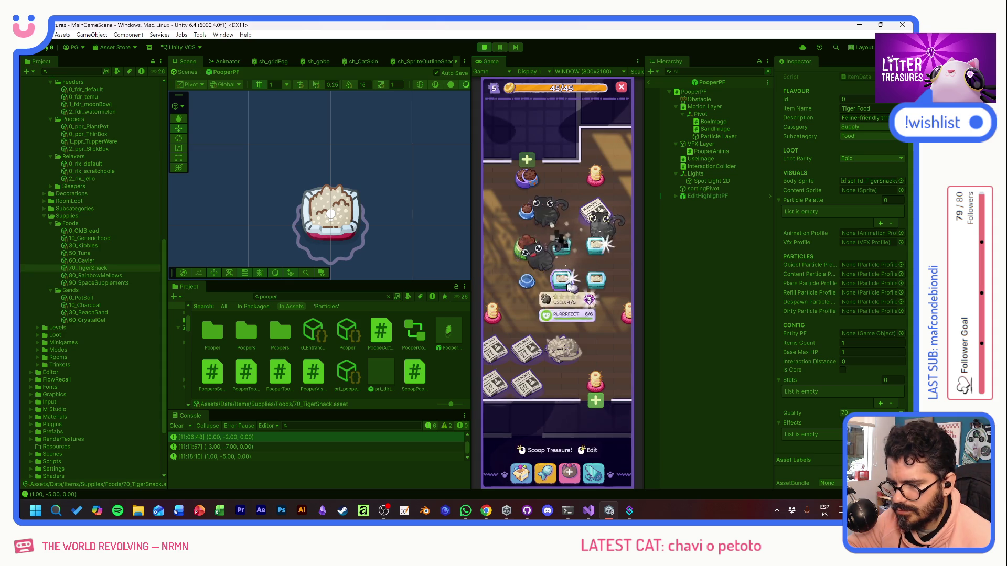
# Step: Complete several scoop rounds, ending with a Miau Daily reward
pyautogui.moveTo(512, 315)
pyautogui.mouseDown()
pyautogui.moveTo(571, 320)
pyautogui.moveTo(549, 294)
pyautogui.mouseUp()
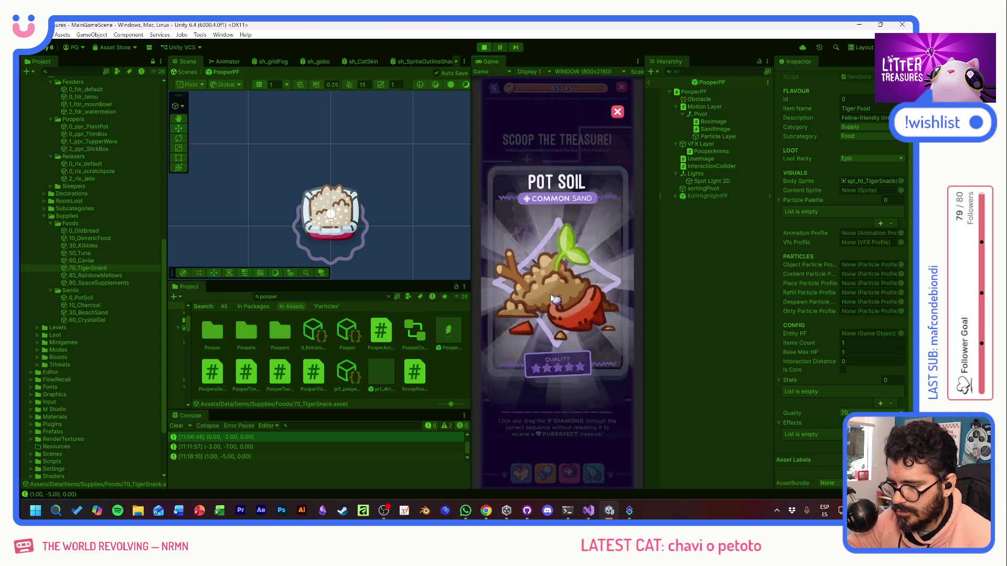
pyautogui.moveTo(519, 234)
pyautogui.mouseDown()
pyautogui.moveTo(596, 260)
pyautogui.moveTo(596, 332)
pyautogui.mouseUp()
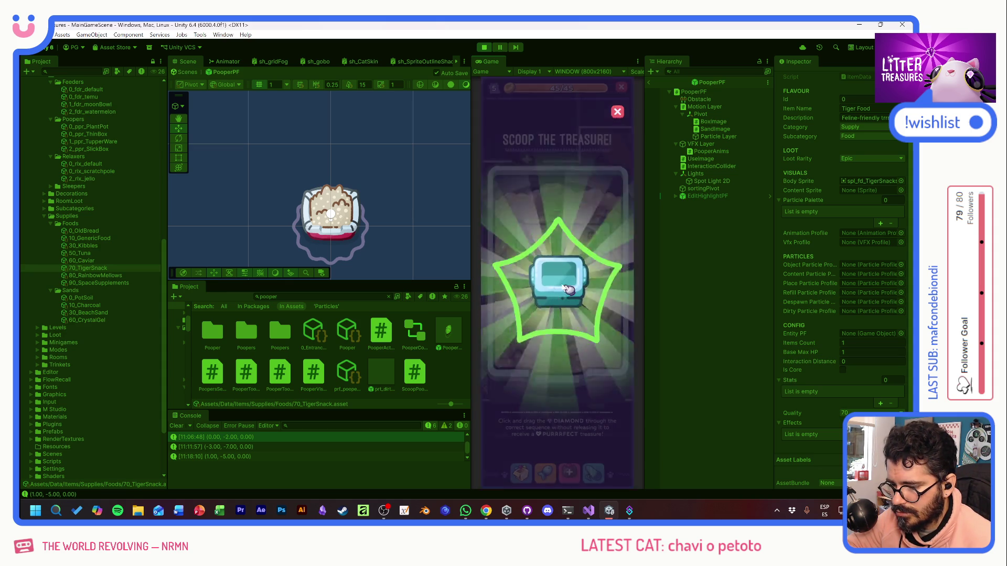
pyautogui.moveTo(507, 321); pyautogui.dragTo(594, 319)
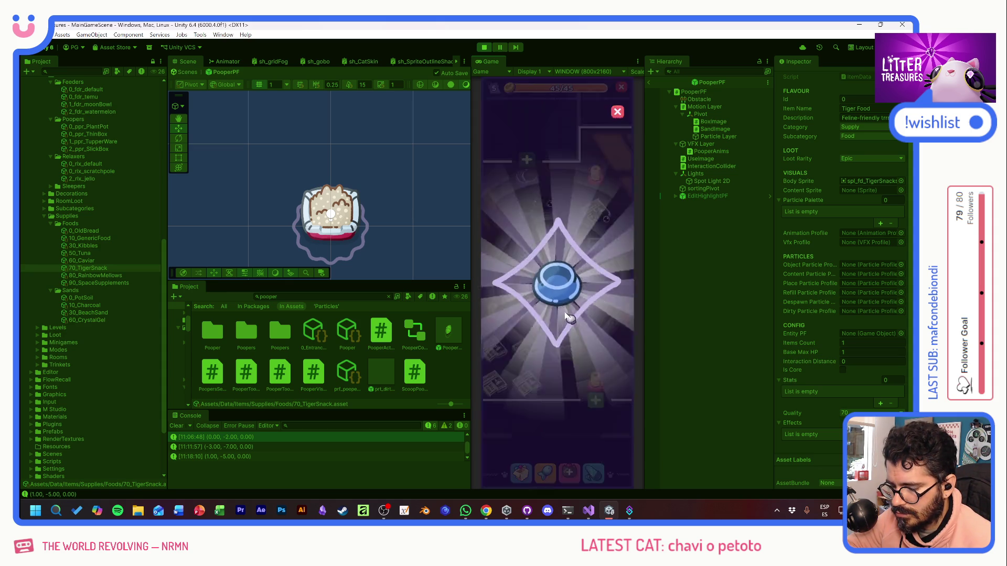
pyautogui.click(596, 277)
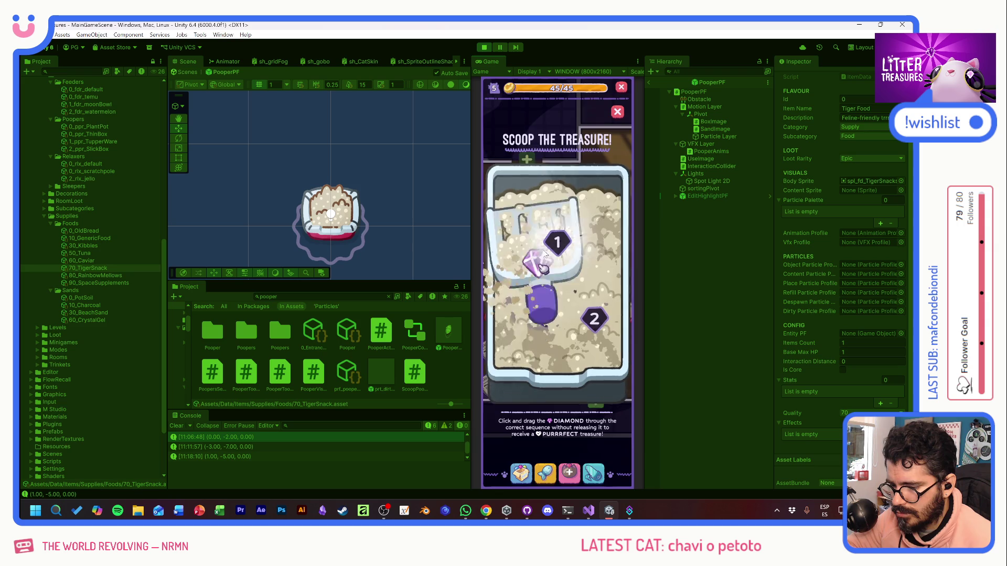
pyautogui.moveTo(522, 281); pyautogui.dragTo(589, 318)
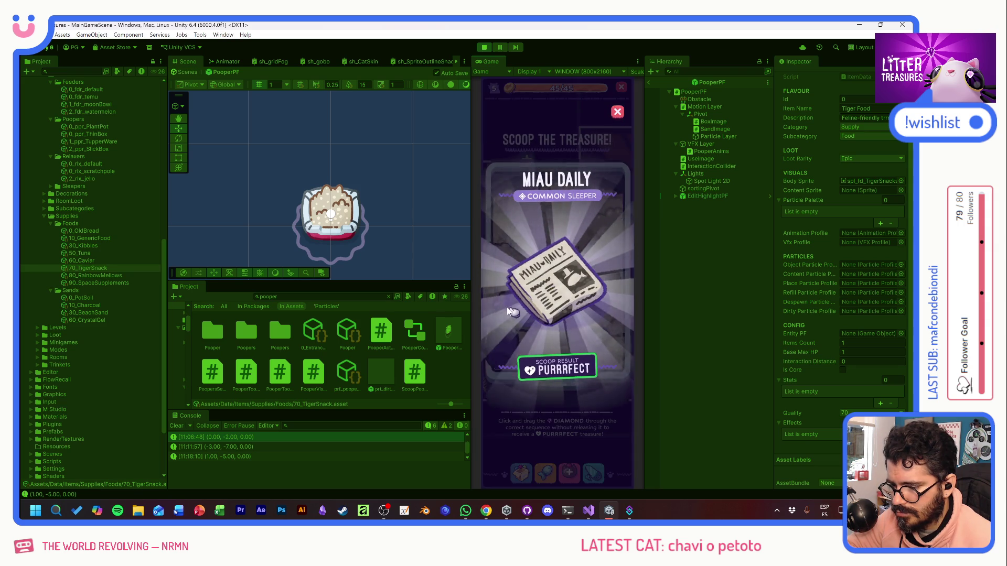
pyautogui.click(564, 301)
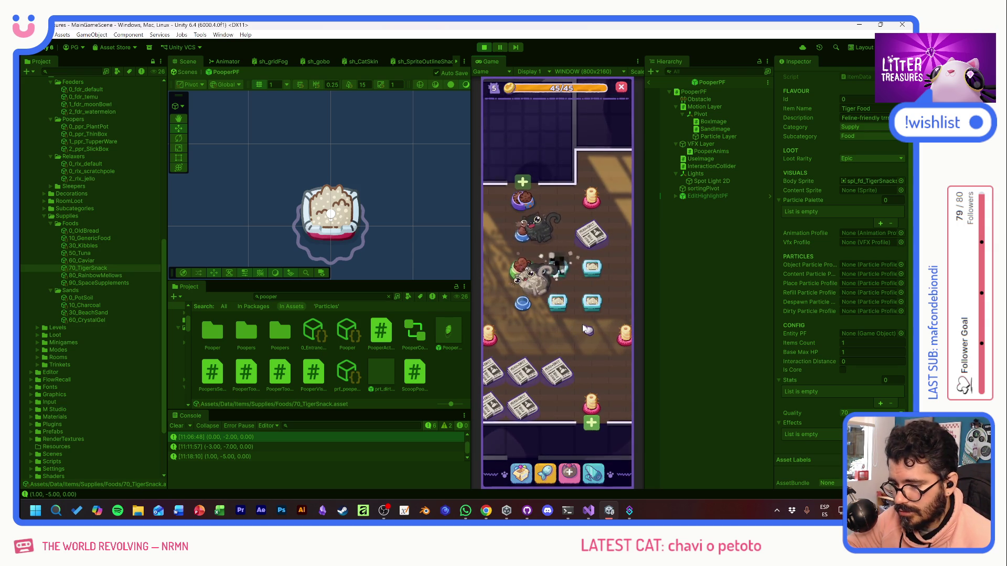
# Step: Check the bowl's food choices, scoop, then buy the 36-coin sand in the Supply Shop
pyautogui.click(525, 235)
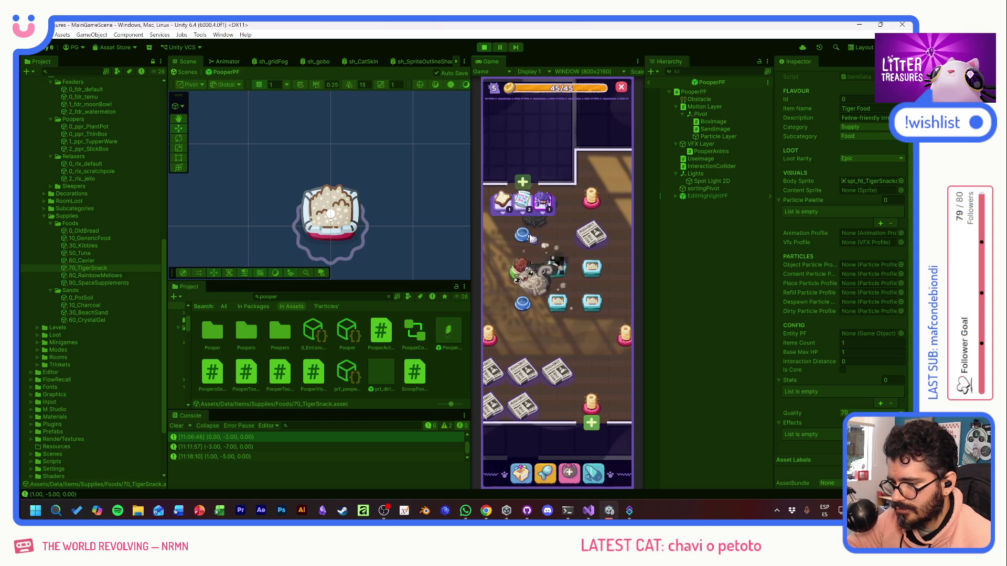
pyautogui.moveTo(562, 271)
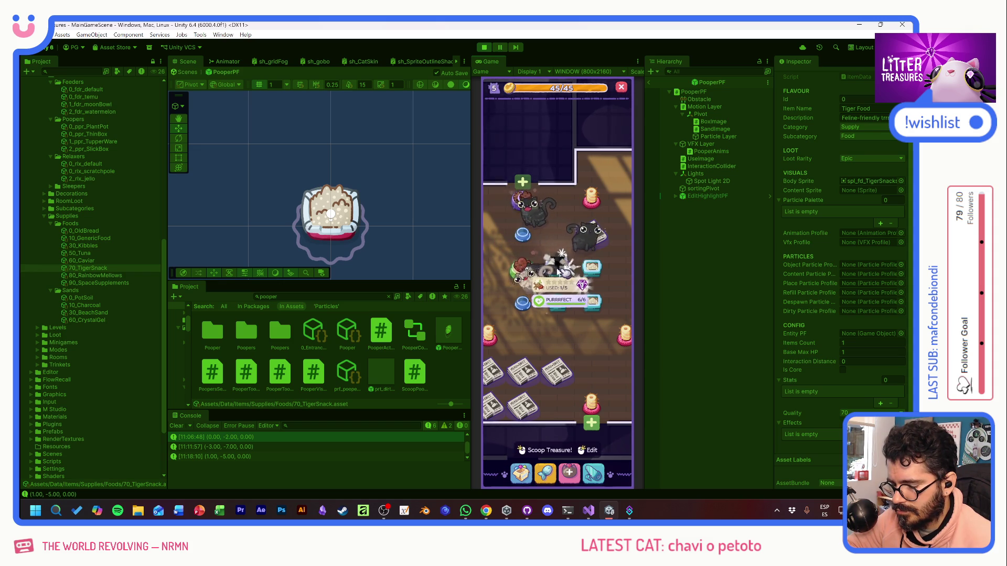
pyautogui.click(564, 273)
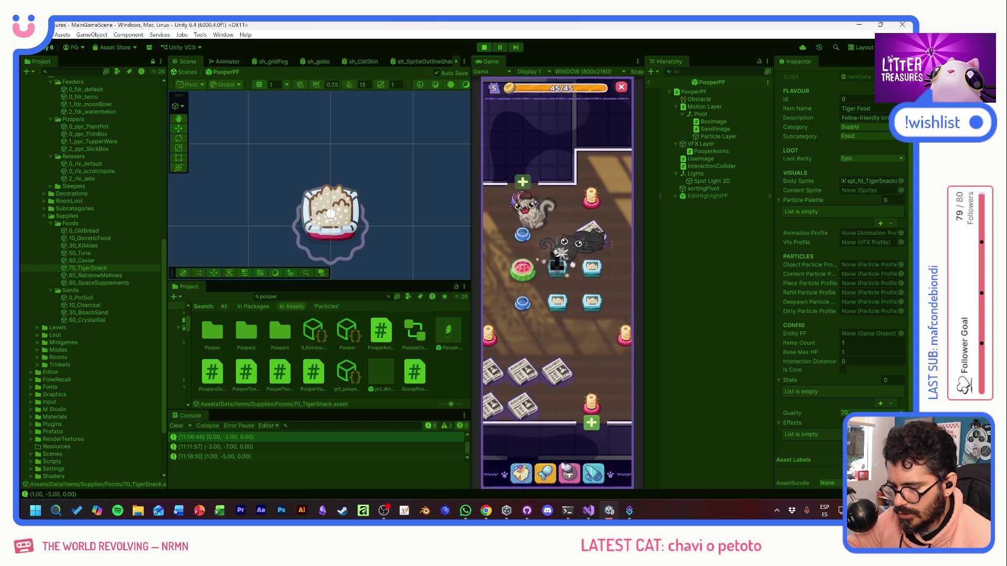
pyautogui.click(546, 467)
pyautogui.click(590, 326)
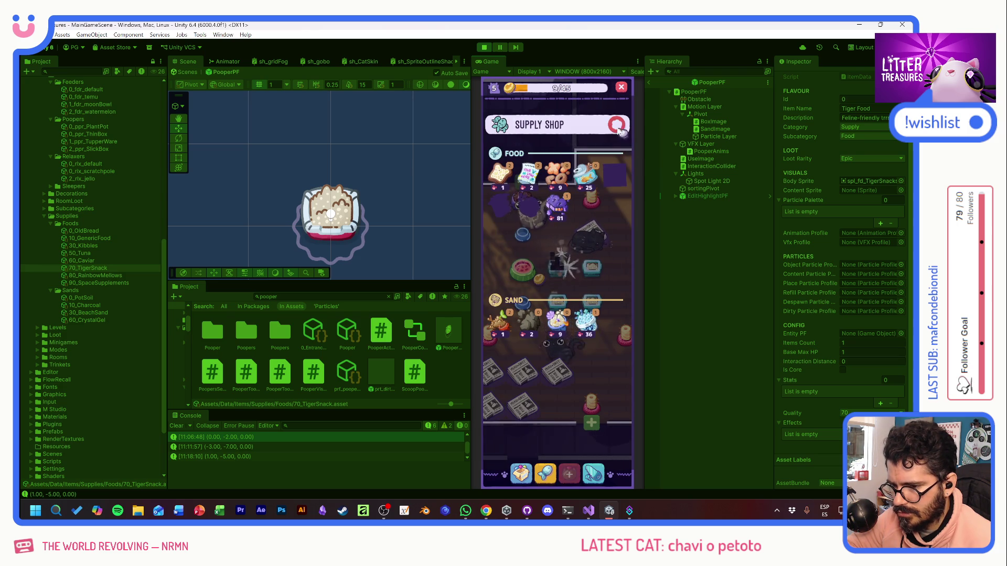
# Step: Close the Supply Shop, scoop the litter box for a newspaper reward, and start another round
pyautogui.click(565, 287)
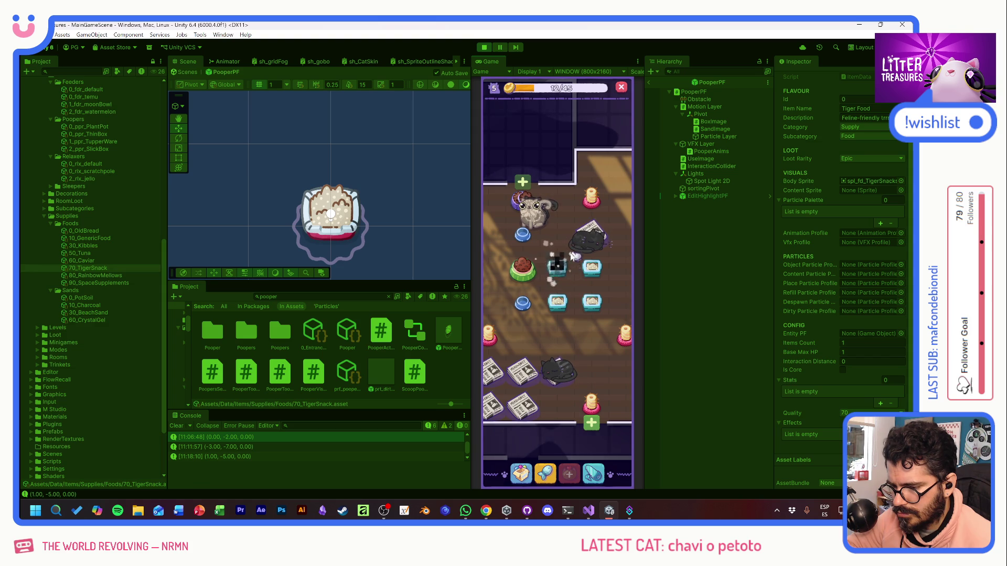
pyautogui.click(567, 272)
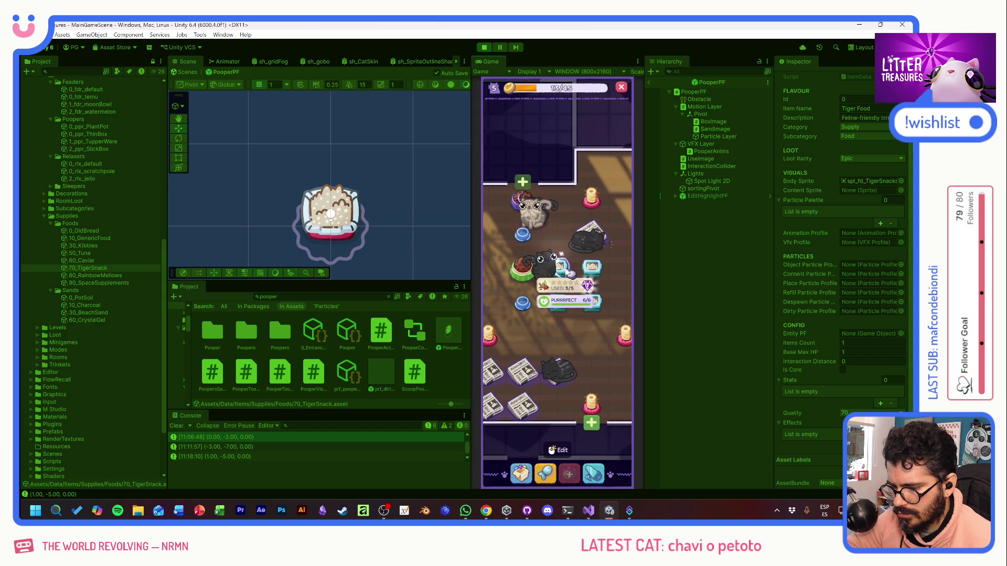
pyautogui.click(566, 273)
pyautogui.moveTo(509, 318); pyautogui.dragTo(582, 296)
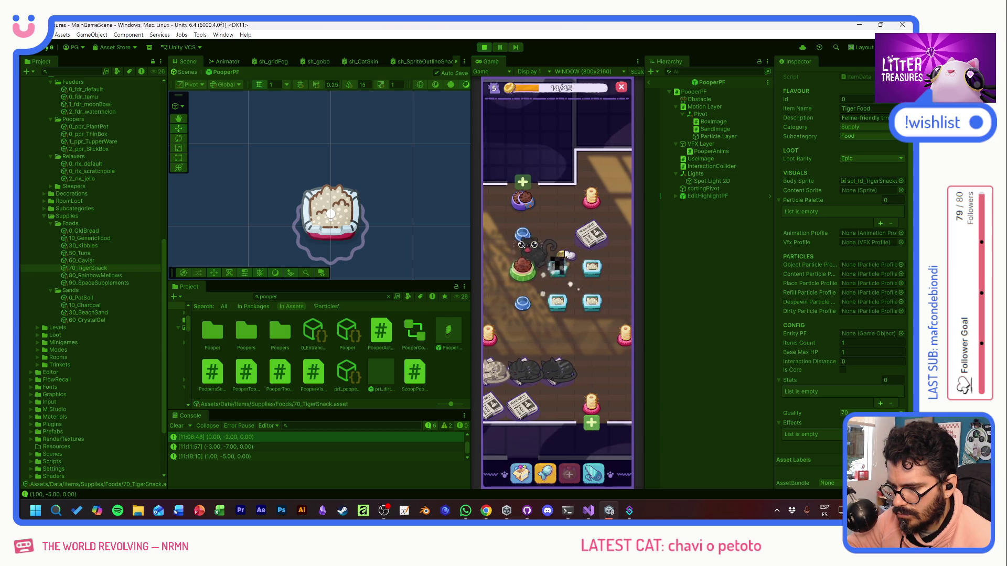
pyautogui.moveTo(522, 234)
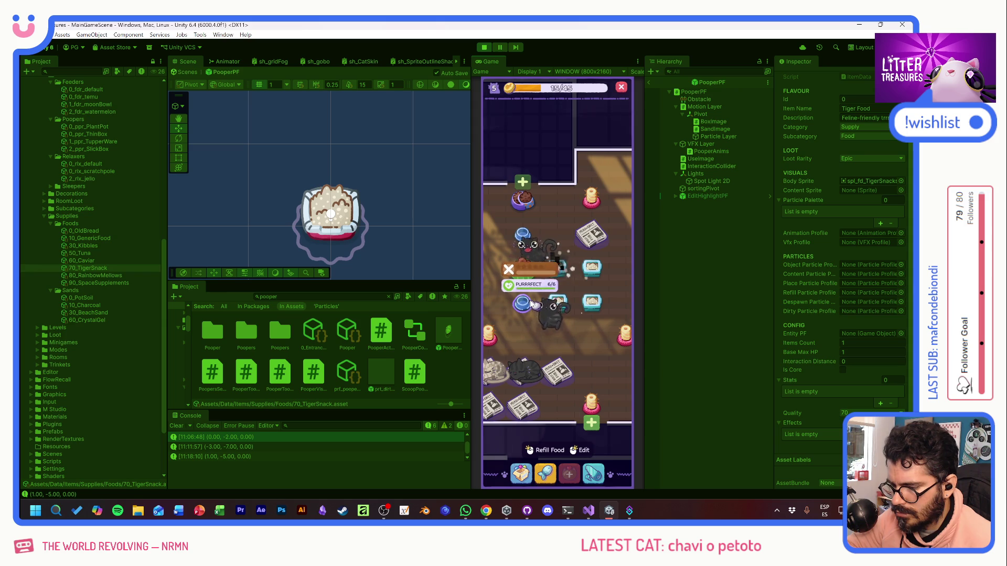
pyautogui.click(563, 313)
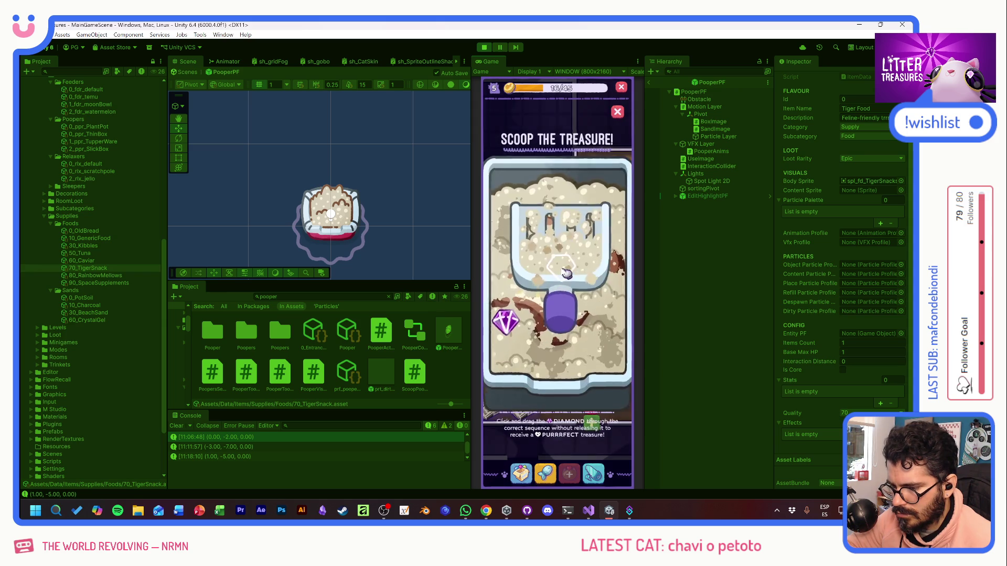
# Step: Scoop the litter box twice, collect the item beside the cats, and stop Play mode
pyautogui.moveTo(585, 303); pyautogui.dragTo(579, 247)
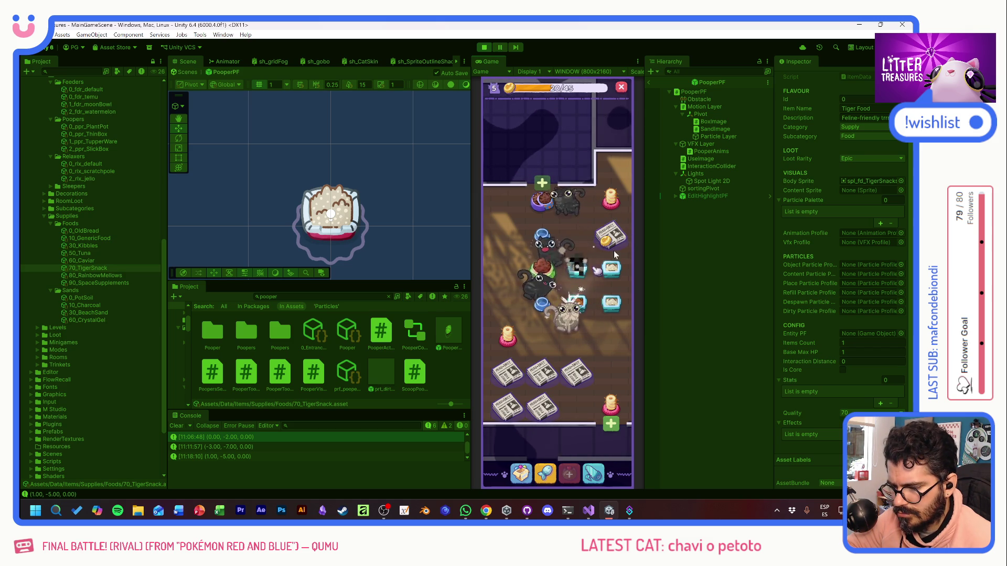
pyautogui.click(587, 312)
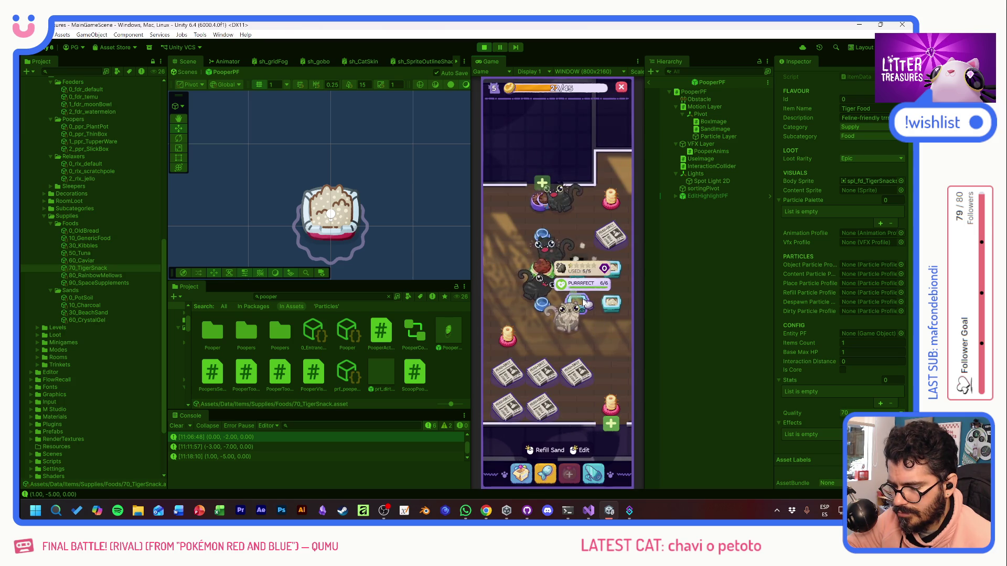
pyautogui.click(585, 278)
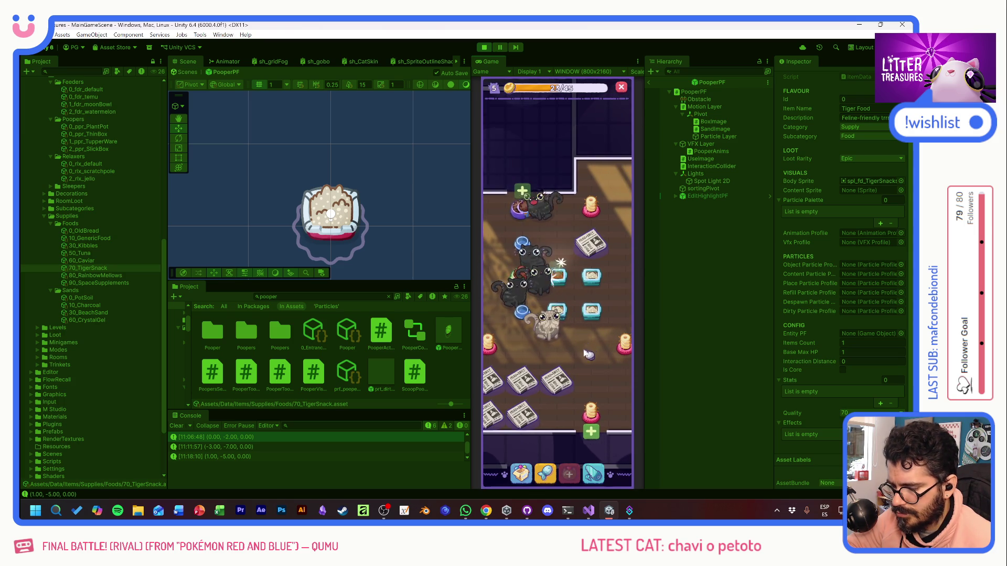
pyautogui.click(563, 271)
pyautogui.moveTo(503, 332); pyautogui.dragTo(597, 315)
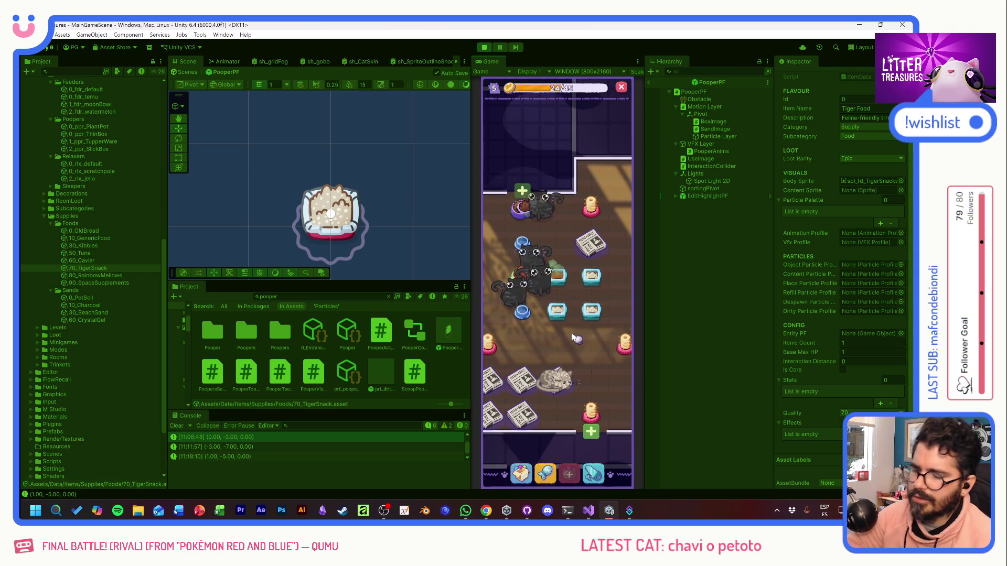
pyautogui.click(484, 47)
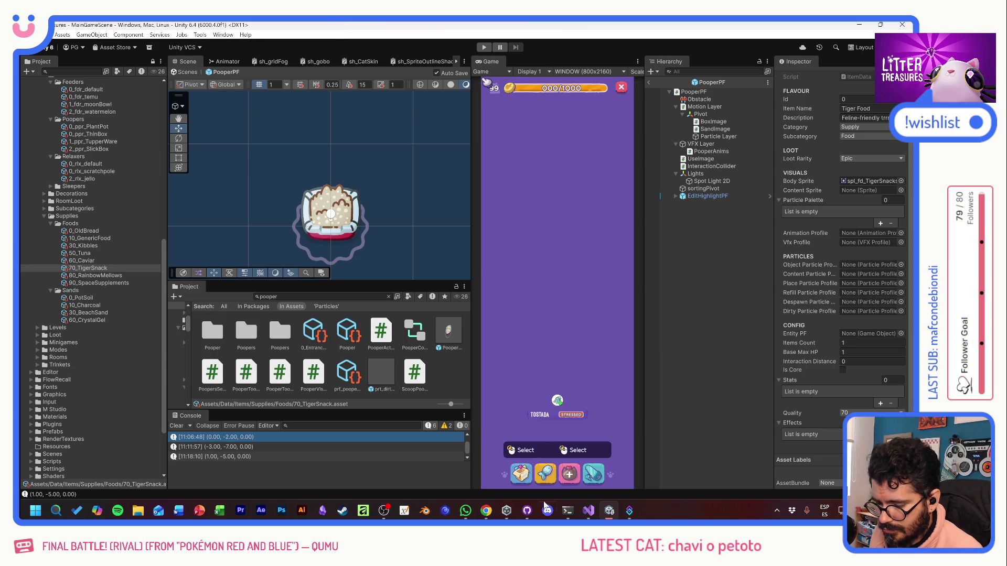
# Step: Commit the 13 changed files to develop in GitHub Desktop with the summary 'Dirty Particles'
pyautogui.click(527, 510)
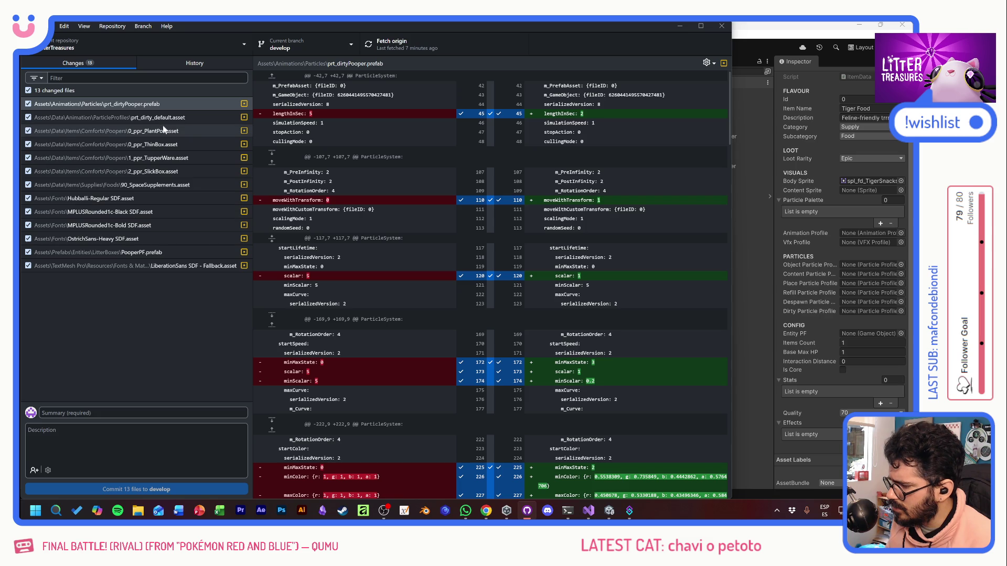
pyautogui.write('d')
pyautogui.press('BackSpace')
pyautogui.write('dIRT')
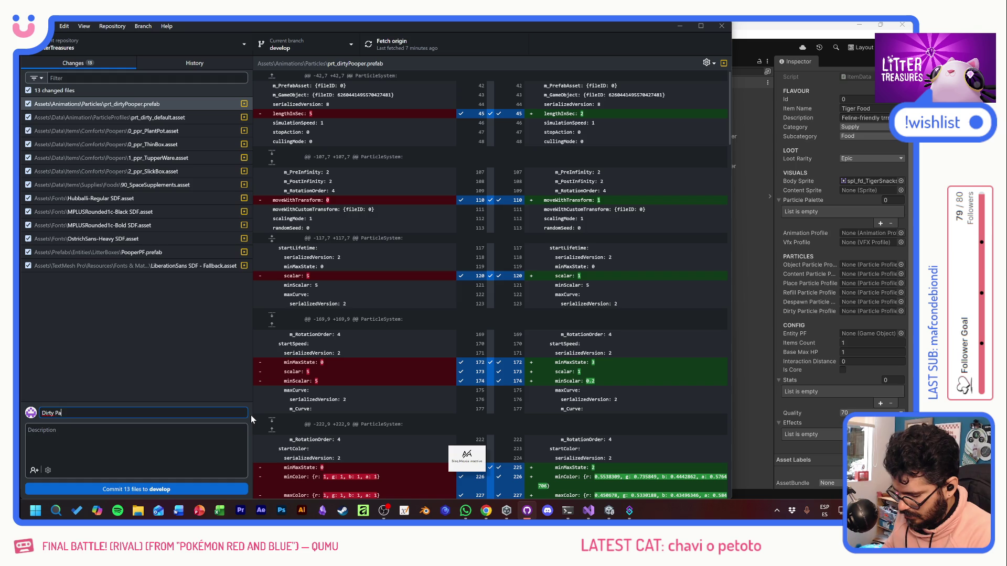
pyautogui.write('les')
pyautogui.click(198, 488)
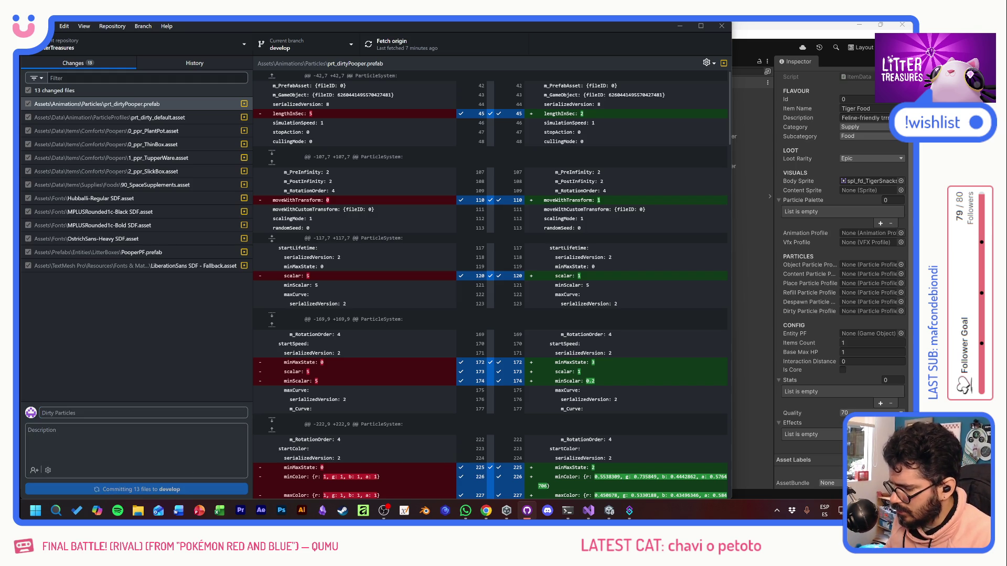
pyautogui.hotkey('alt', 'Tab')
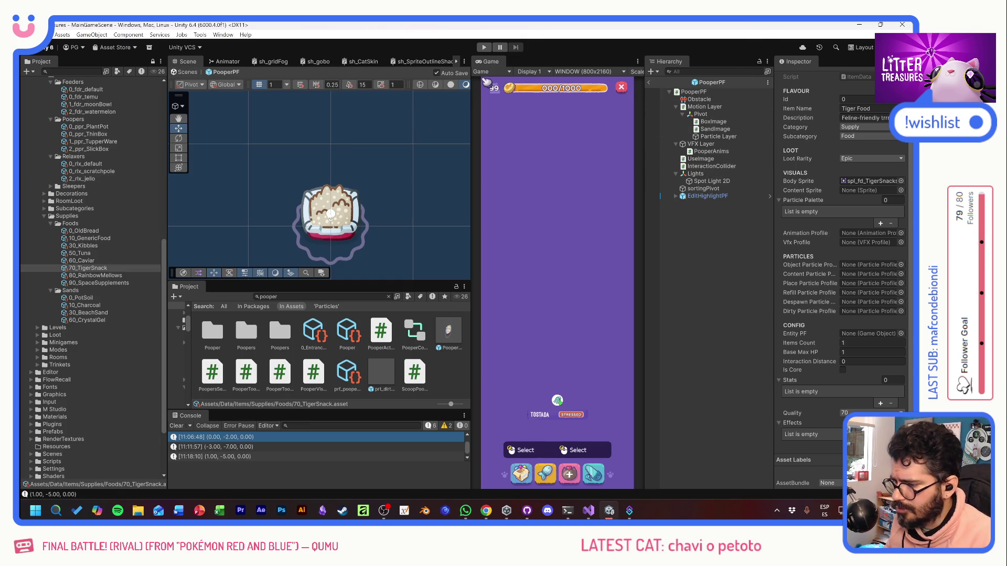
# Step: Select the Spot Light 2D and toggle it off and on to compare the lighting
pyautogui.click(717, 182)
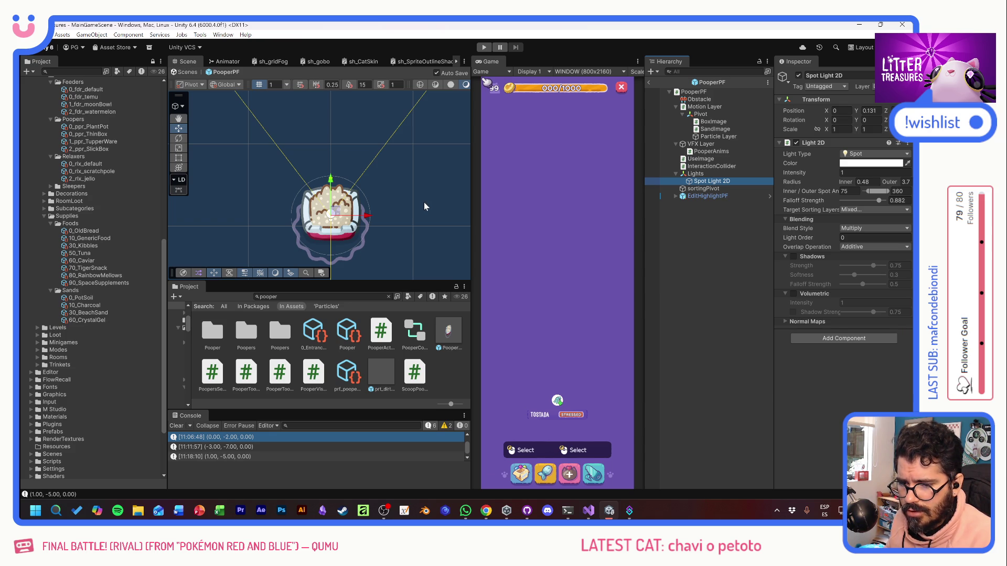
pyautogui.click(700, 173)
pyautogui.click(704, 182)
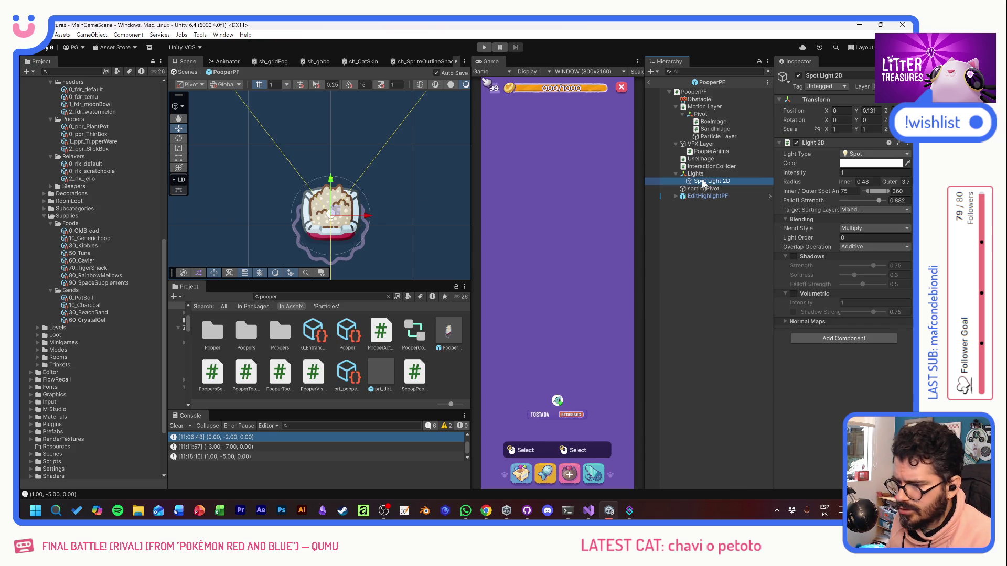
pyautogui.click(798, 76)
pyautogui.click(798, 76)
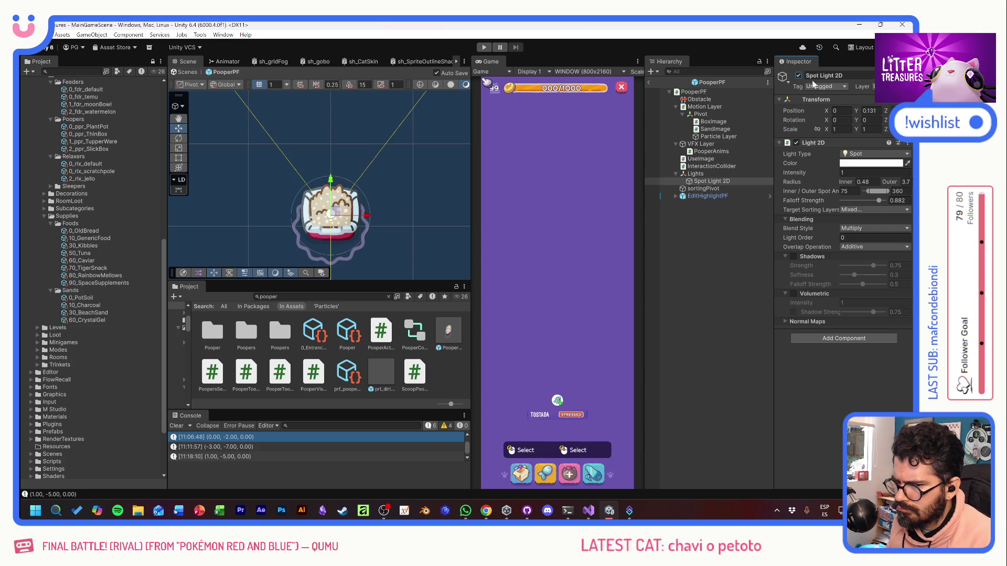
pyautogui.click(798, 75)
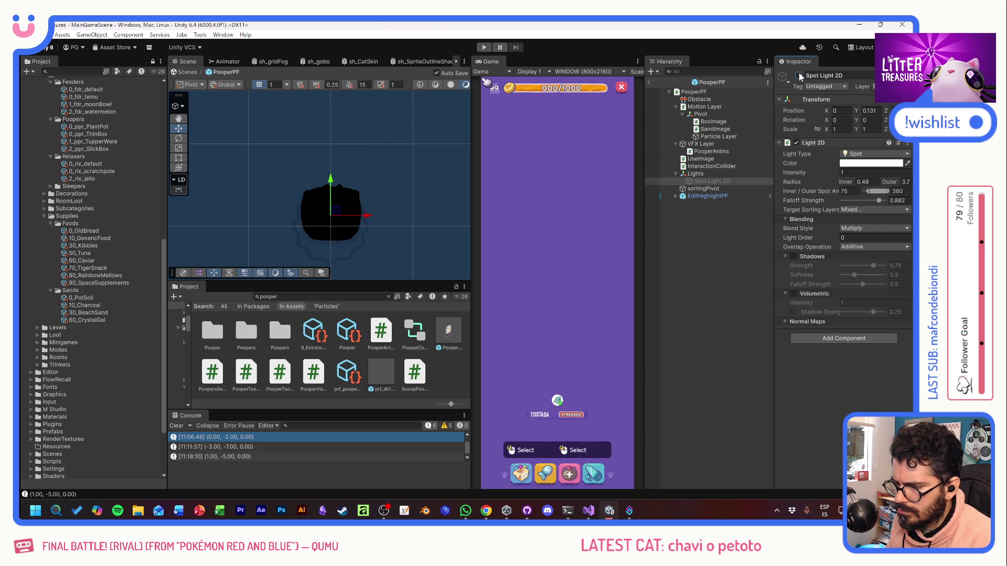
pyautogui.click(798, 76)
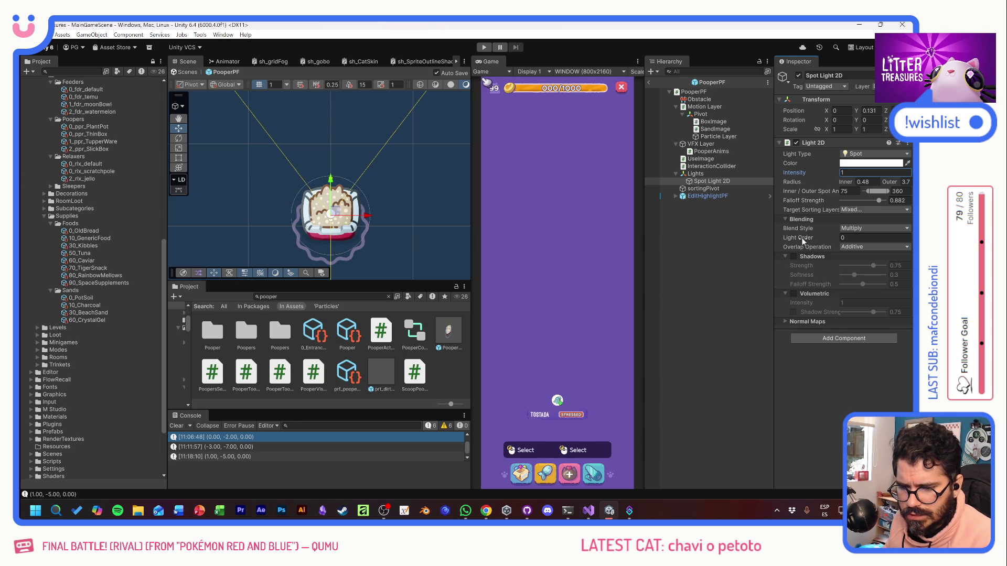
pyautogui.click(857, 210)
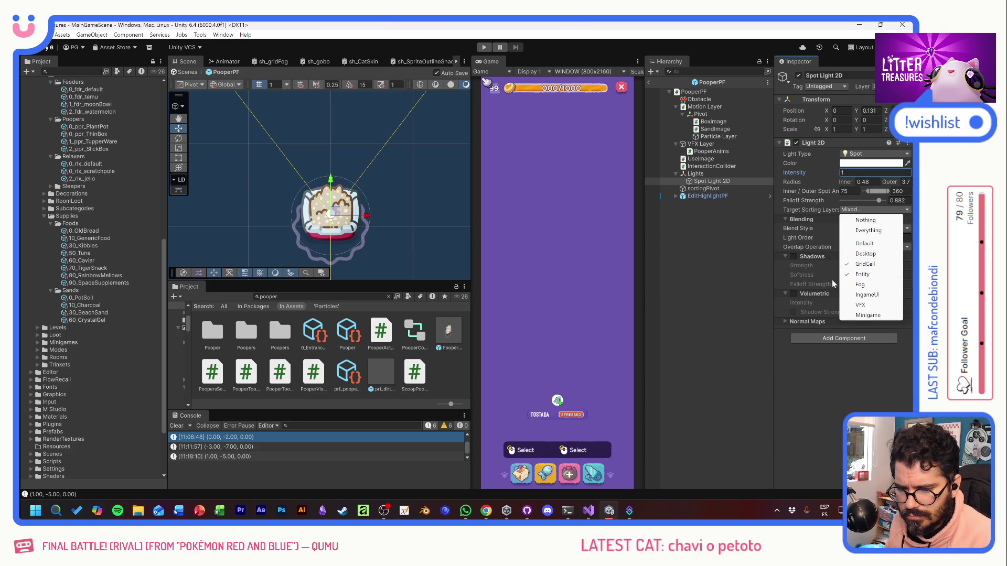
pyautogui.click(691, 182)
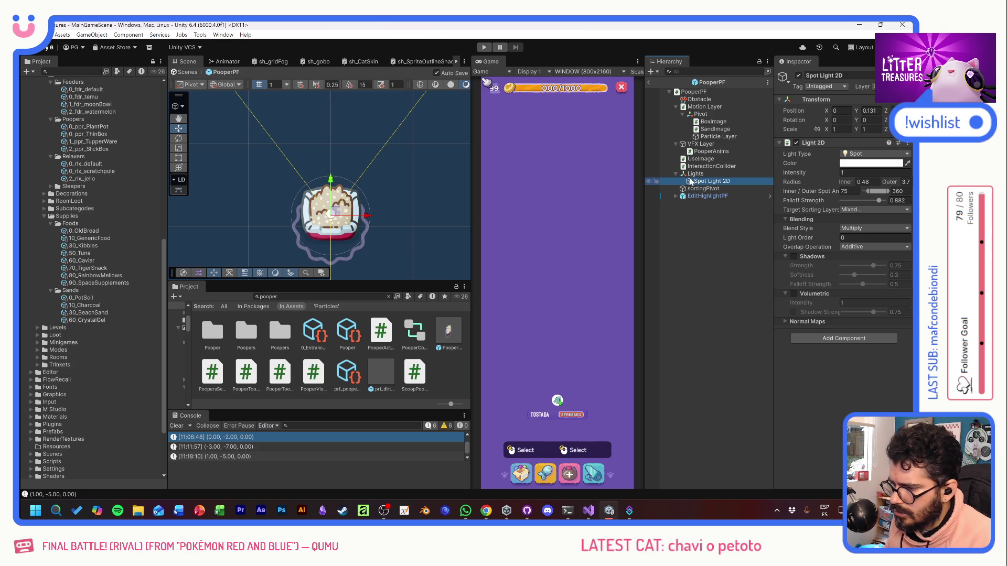
# Step: Lower the spot light to Y 0.108, set inner radius 0.45, and adjust the light order
pyautogui.moveTo(330, 181); pyautogui.dragTo(331, 181)
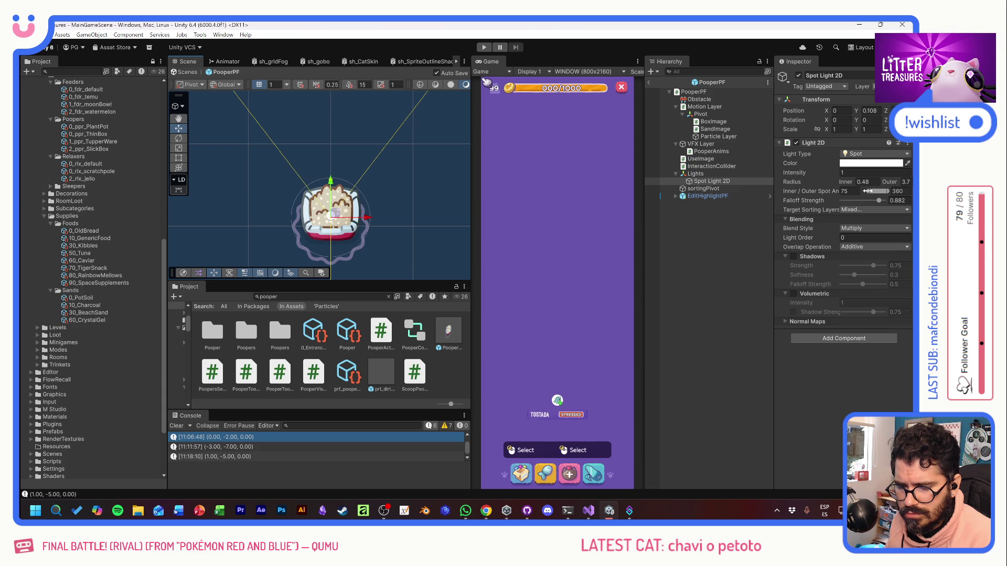
pyautogui.moveTo(844, 183); pyautogui.dragTo(847, 182)
pyautogui.write('0.45')
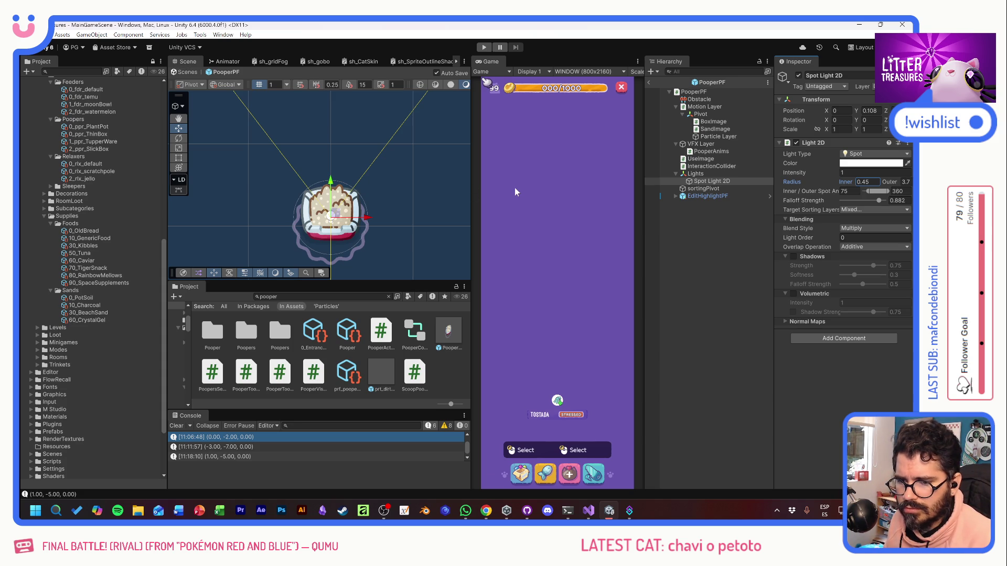
pyautogui.click(688, 180)
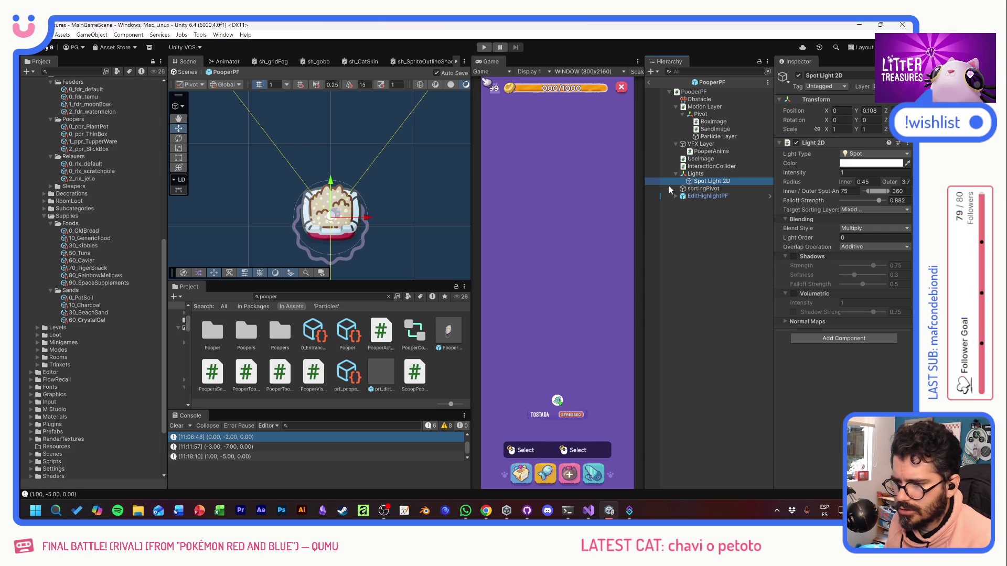
pyautogui.click(451, 86)
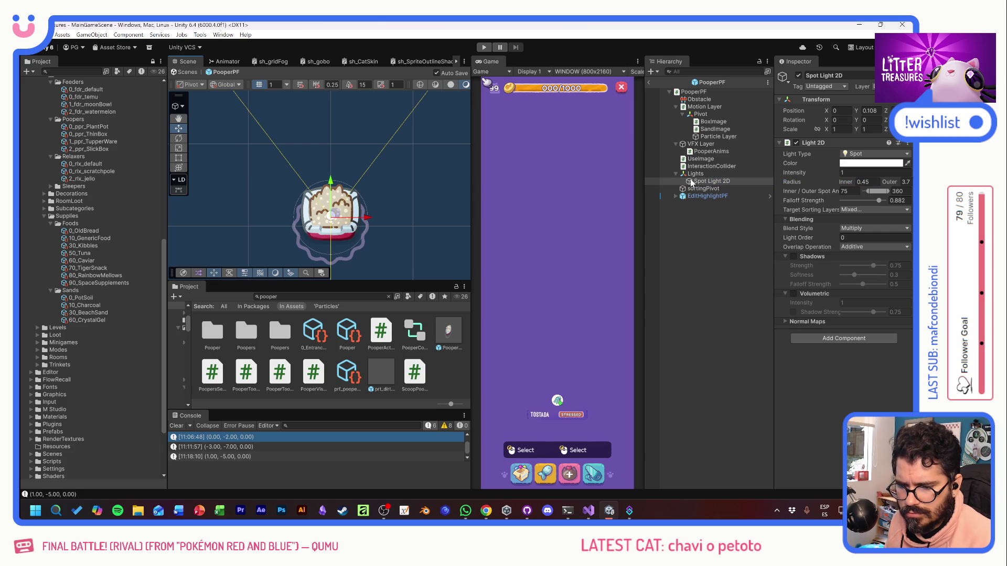
pyautogui.moveTo(809, 238)
pyautogui.mouseDown()
pyautogui.moveTo(858, 237)
pyautogui.moveTo(810, 232)
pyautogui.mouseUp()
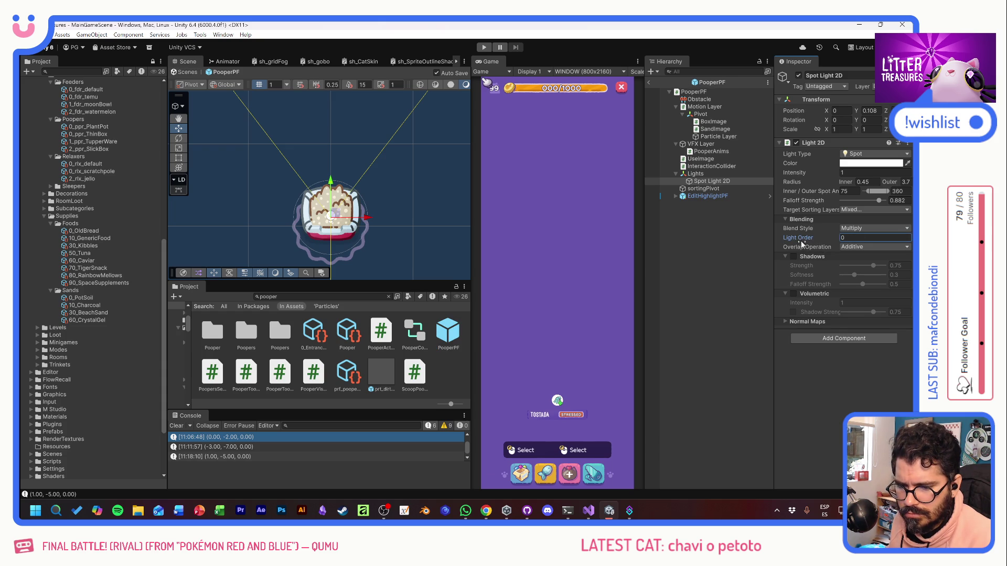
# Step: Try the Additive blend style on the spot light, then revert it to Multiply
pyautogui.click(851, 228)
pyautogui.click(845, 247)
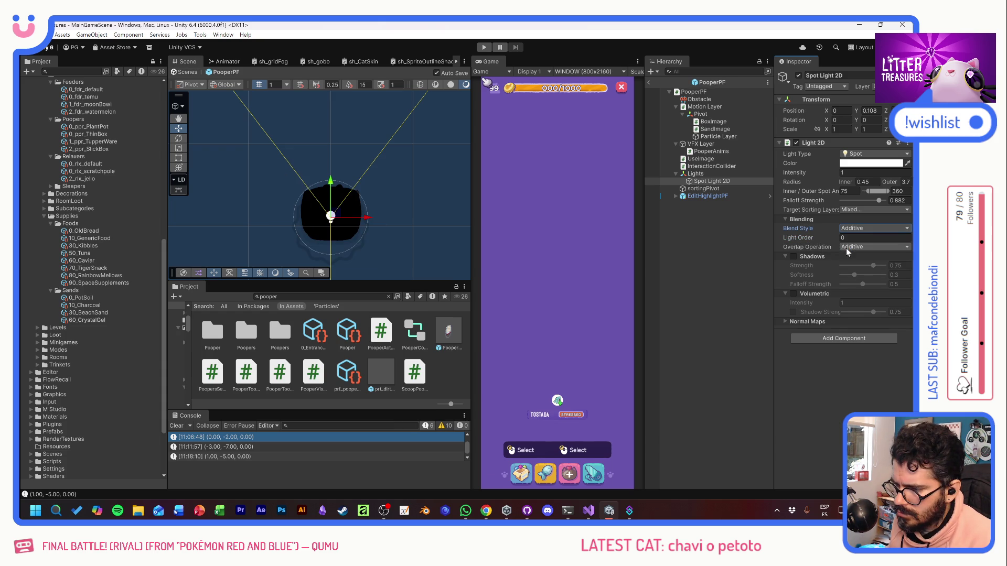
pyautogui.click(847, 228)
pyautogui.click(854, 238)
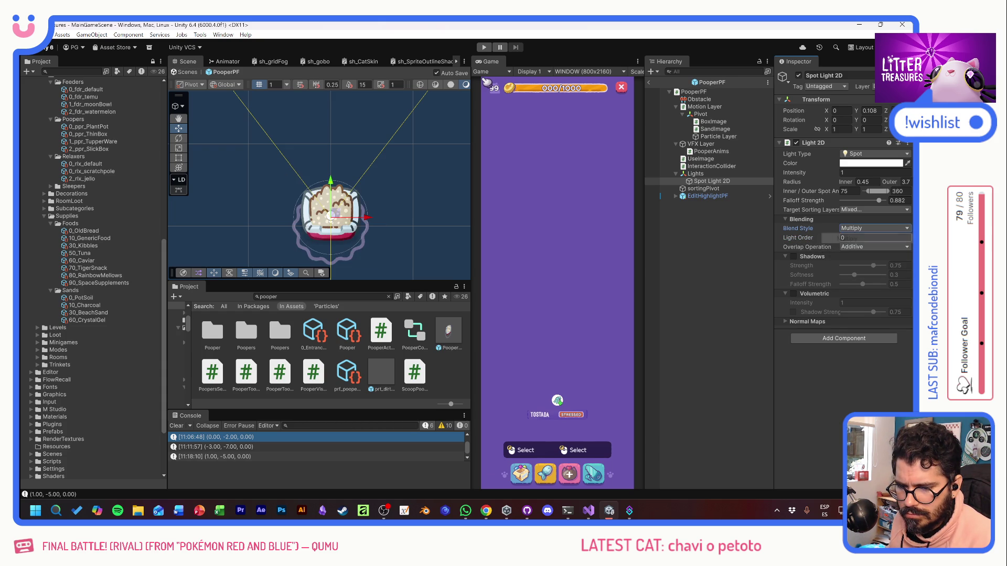
pyautogui.hotkey('ctrl', 'z')
pyautogui.click(848, 228)
pyautogui.click(855, 238)
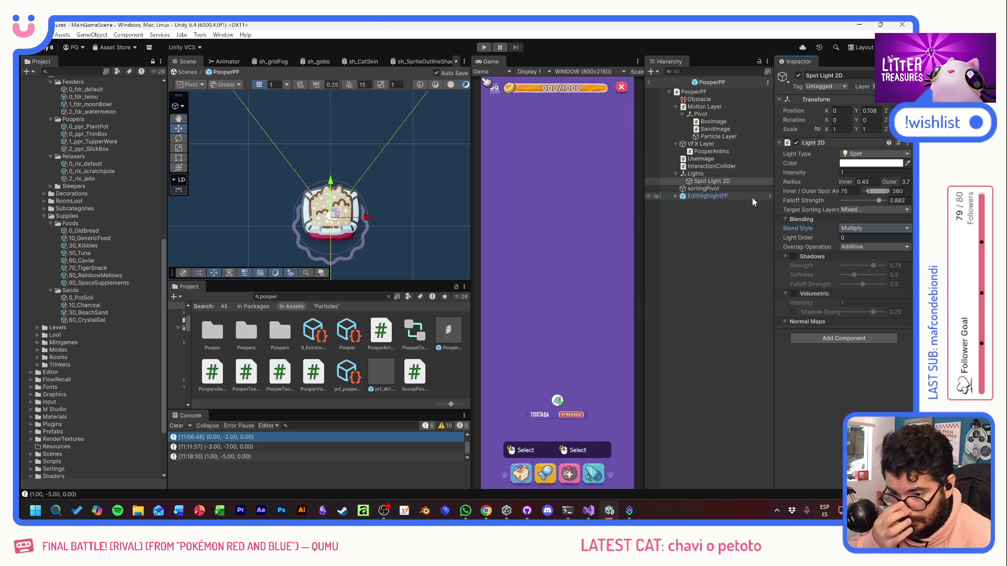
pyautogui.click(863, 153)
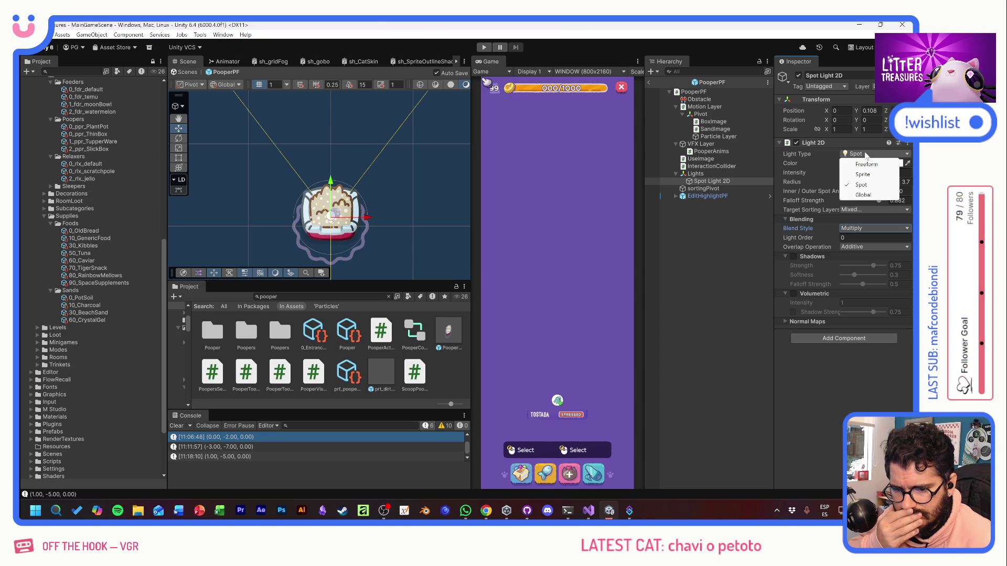
# Step: Try the Global light type, undo back to a spot light, and lower the falloff strength
pyautogui.click(863, 194)
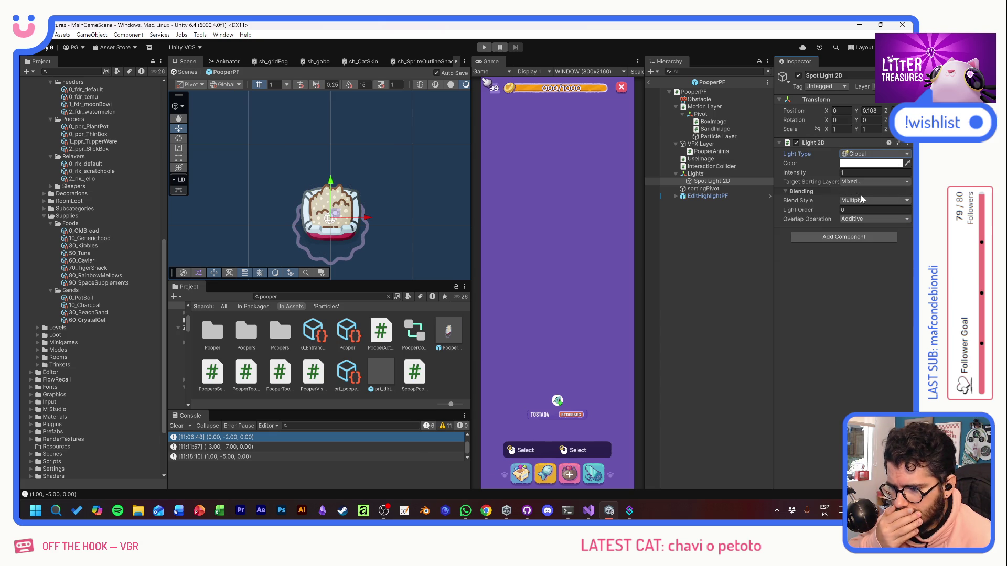
pyautogui.hotkey('ctrl', 'z')
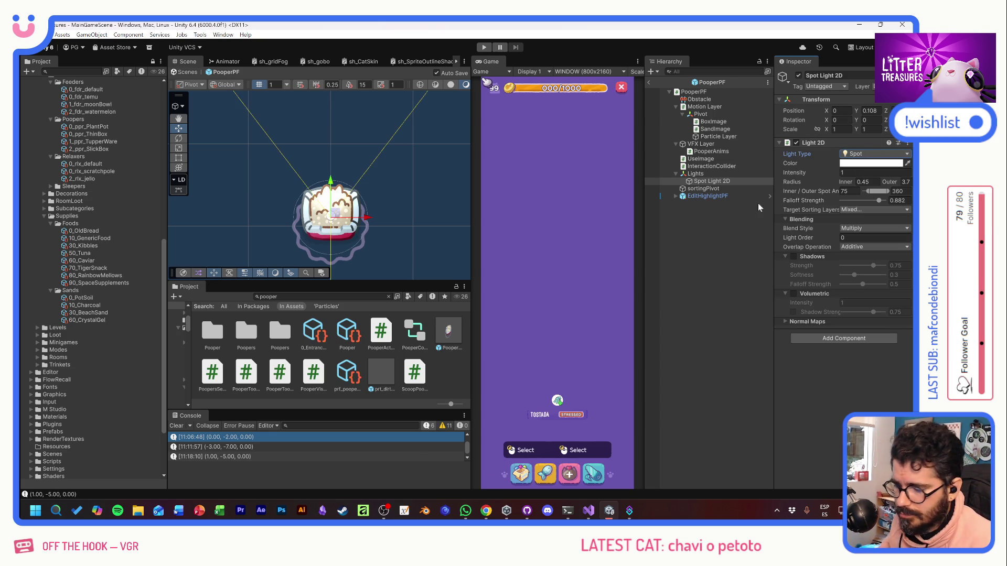
pyautogui.click(707, 181)
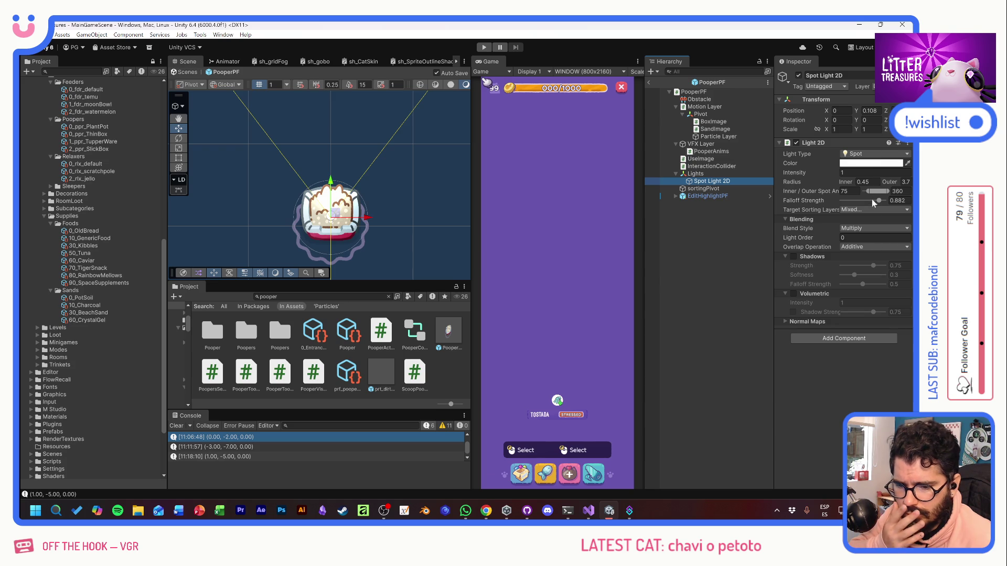
pyautogui.moveTo(876, 201)
pyautogui.mouseDown()
pyautogui.moveTo(830, 200)
pyautogui.moveTo(877, 199)
pyautogui.mouseUp()
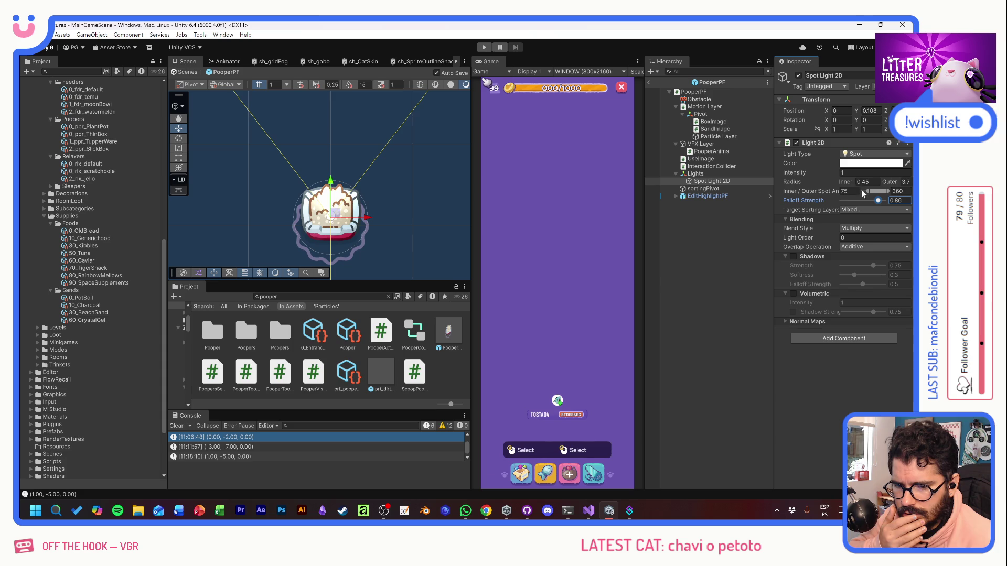
# Step: Tighten the spot light radius to inner 0.3 and outer 1.5
pyautogui.moveTo(847, 181); pyautogui.dragTo(842, 181)
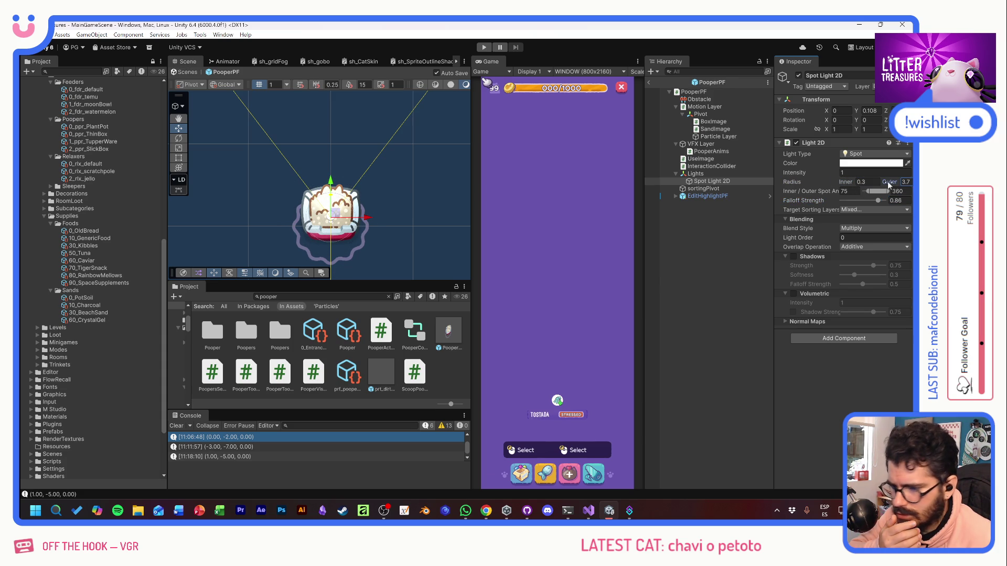
pyautogui.moveTo(891, 182)
pyautogui.mouseDown()
pyautogui.moveTo(30, 178)
pyautogui.moveTo(690, 202)
pyautogui.moveTo(604, 206)
pyautogui.mouseUp()
pyautogui.moveTo(372, 188)
pyautogui.mouseDown()
pyautogui.moveTo(176, 209)
pyautogui.moveTo(207, 219)
pyautogui.mouseUp()
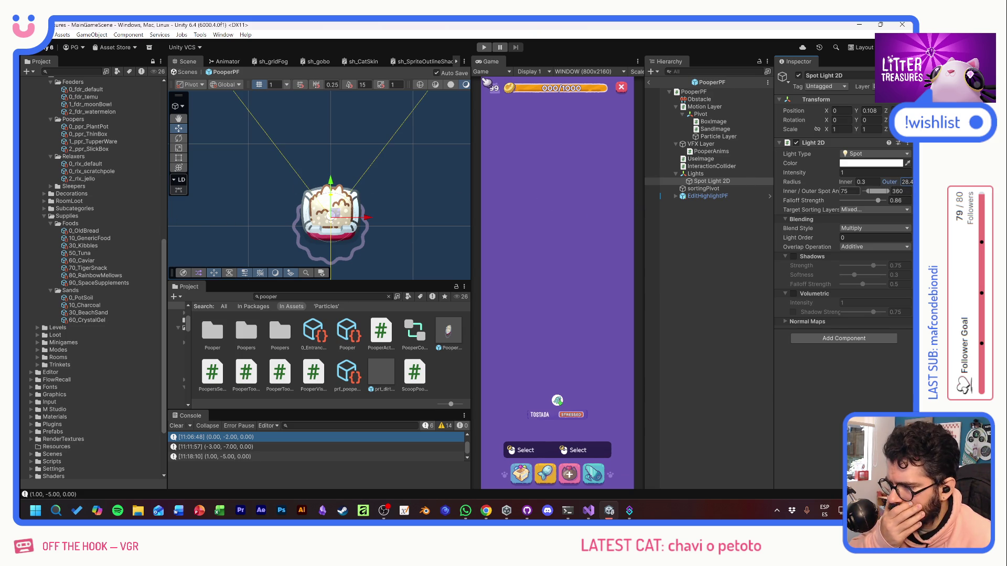
pyautogui.moveTo(886, 180); pyautogui.dragTo(815, 192)
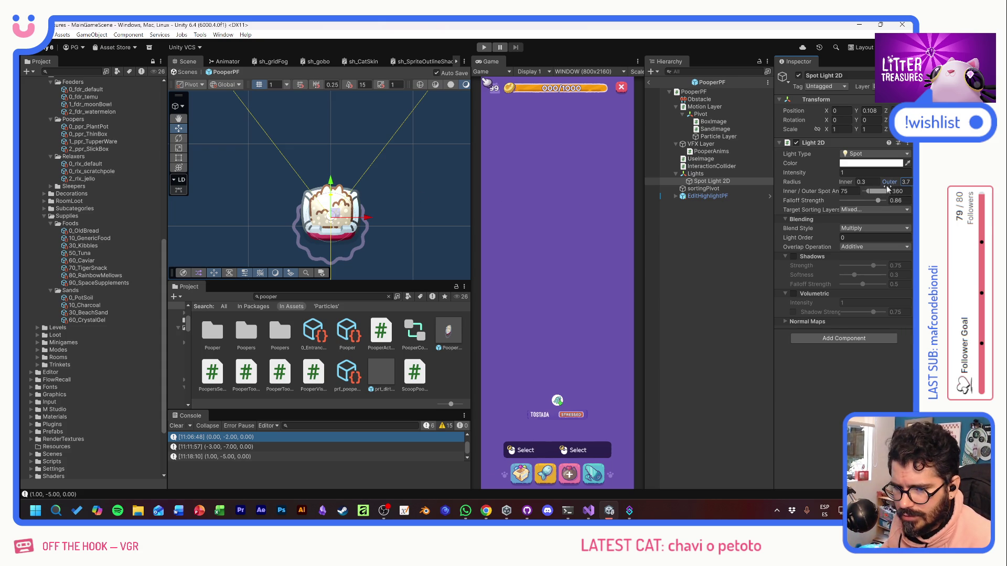
pyautogui.moveTo(889, 184); pyautogui.dragTo(870, 184)
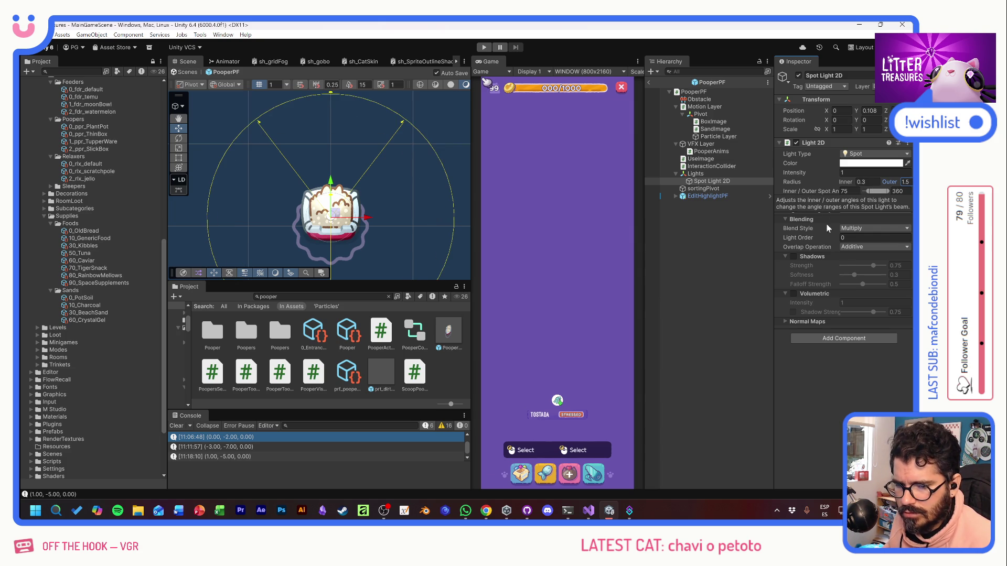
# Step: Color the spot light a saturated violet (hue ~254) and raise its intensity to 20.77
pyautogui.click(869, 164)
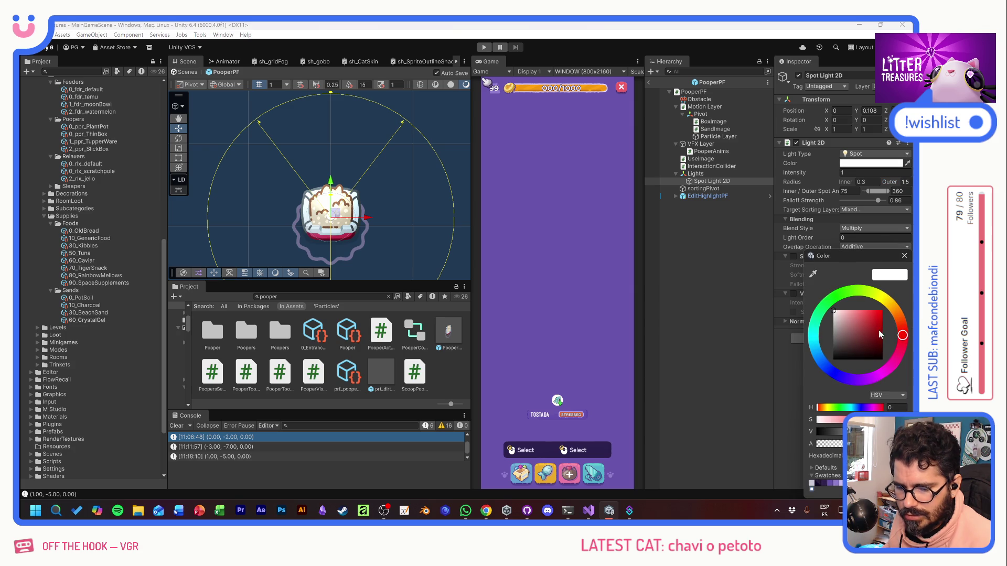
pyautogui.click(868, 408)
pyautogui.click(867, 309)
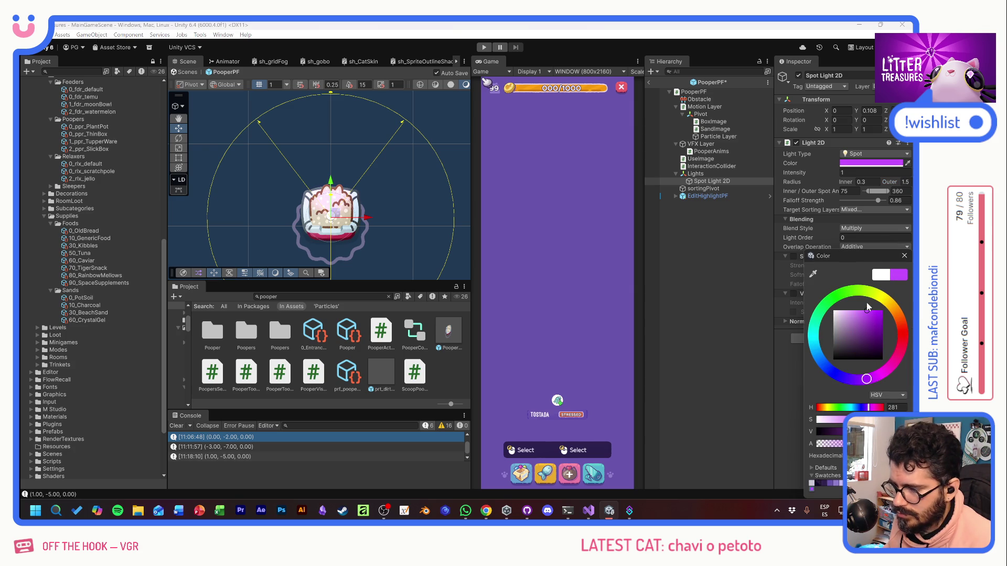
pyautogui.moveTo(863, 301)
pyautogui.mouseDown()
pyautogui.moveTo(892, 294)
pyautogui.moveTo(877, 312)
pyautogui.mouseUp()
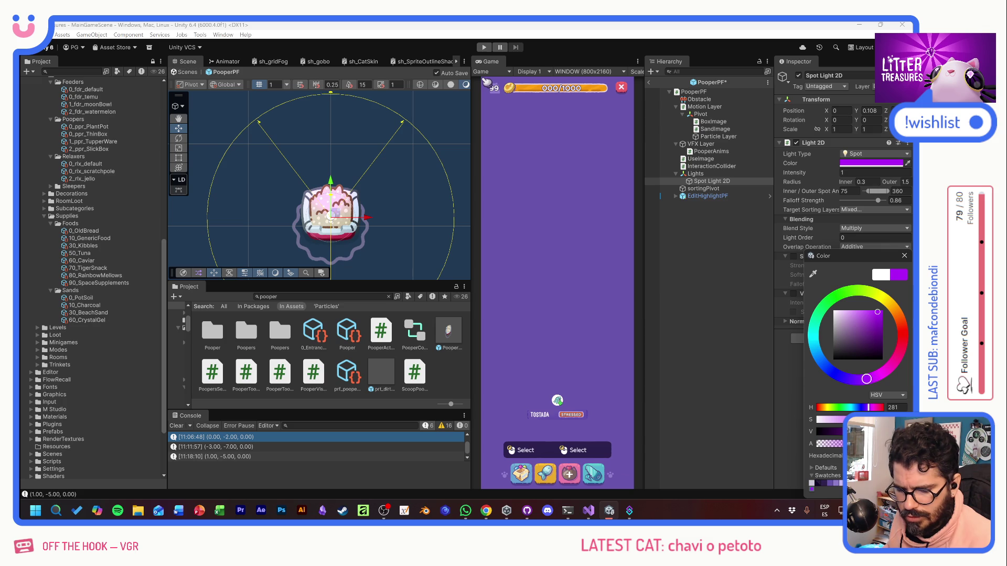
pyautogui.moveTo(867, 378); pyautogui.dragTo(845, 378)
pyautogui.click(869, 314)
pyautogui.moveTo(868, 313); pyautogui.dragTo(861, 298)
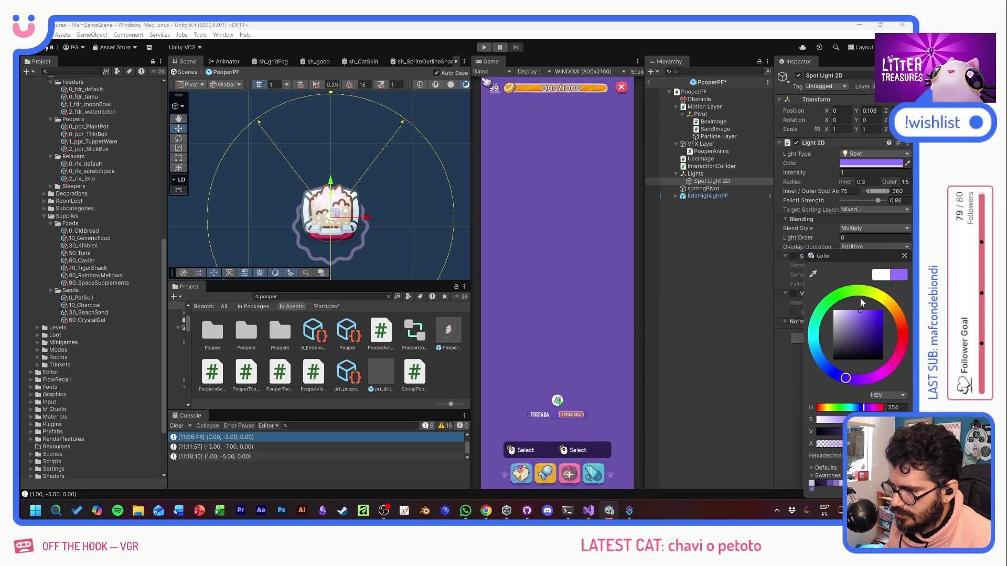
pyautogui.click(904, 257)
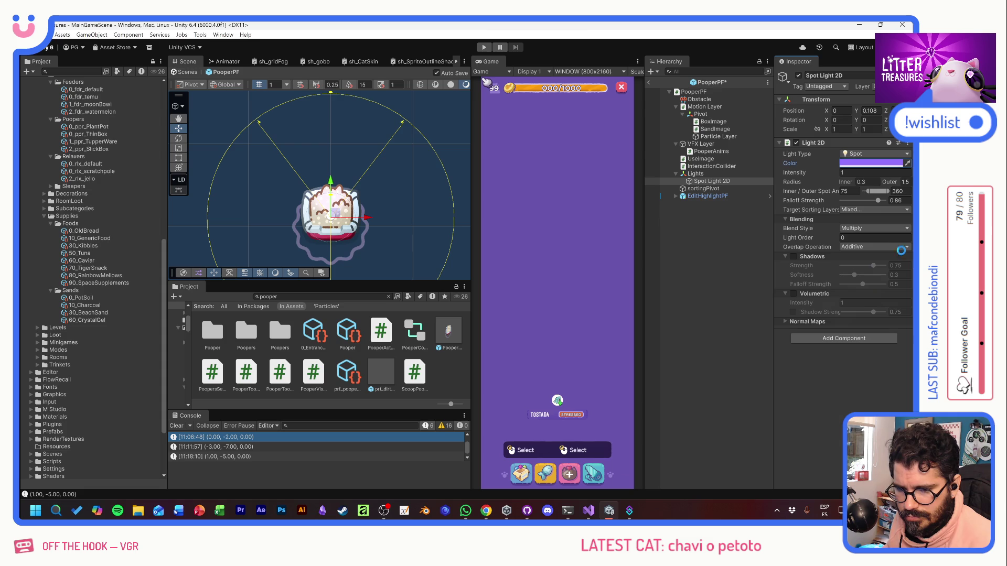
pyautogui.moveTo(822, 172)
pyautogui.mouseDown()
pyautogui.moveTo(996, 173)
pyautogui.moveTo(38, 174)
pyautogui.moveTo(187, 190)
pyautogui.moveTo(149, 195)
pyautogui.moveTo(32, 188)
pyautogui.moveTo(906, 187)
pyautogui.moveTo(24, 181)
pyautogui.moveTo(69, 190)
pyautogui.moveTo(47, 192)
pyautogui.moveTo(912, 192)
pyautogui.moveTo(31, 192)
pyautogui.moveTo(96, 190)
pyautogui.mouseUp()
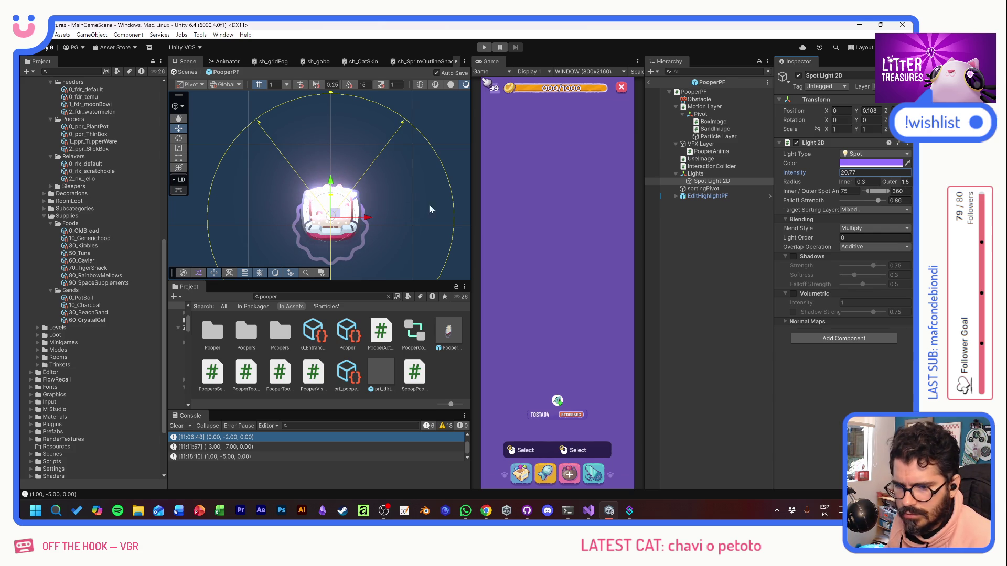
# Step: Drop the light colour's alpha to 54, deepen its saturation, and move the light slightly lower
pyautogui.click(856, 164)
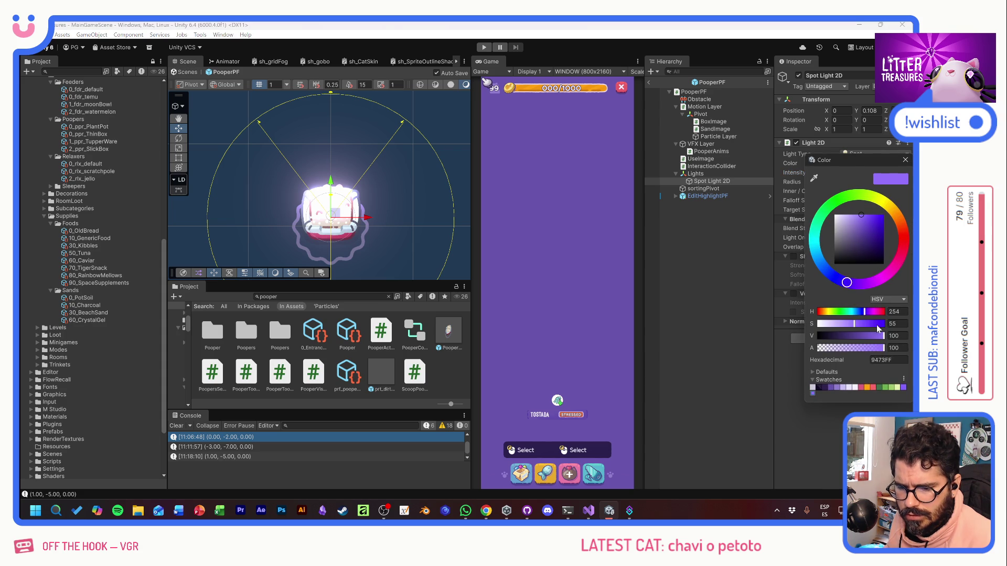
pyautogui.moveTo(868, 348)
pyautogui.mouseDown()
pyautogui.moveTo(841, 348)
pyautogui.moveTo(853, 348)
pyautogui.mouseUp()
pyautogui.moveTo(865, 225); pyautogui.dragTo(882, 215)
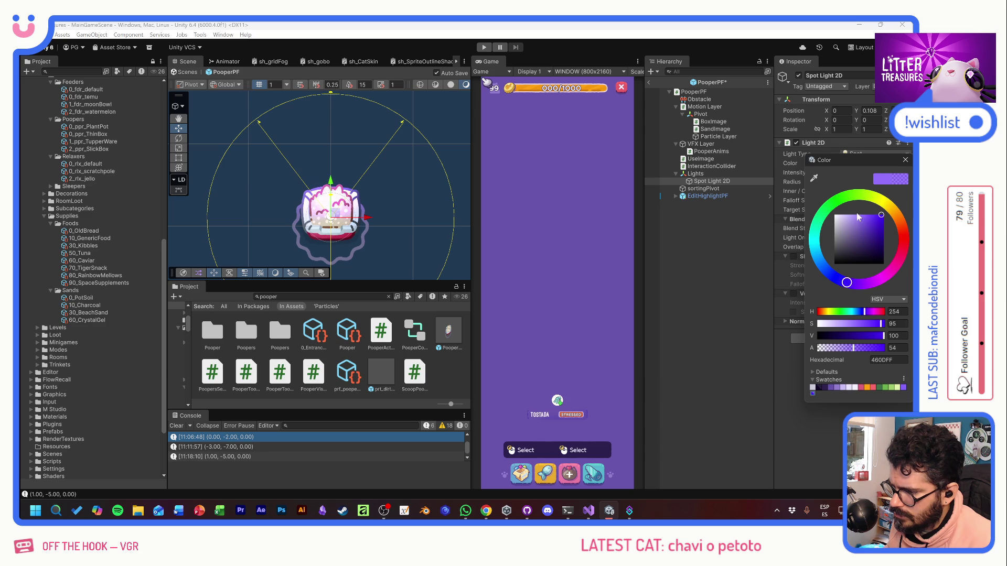
pyautogui.click(905, 160)
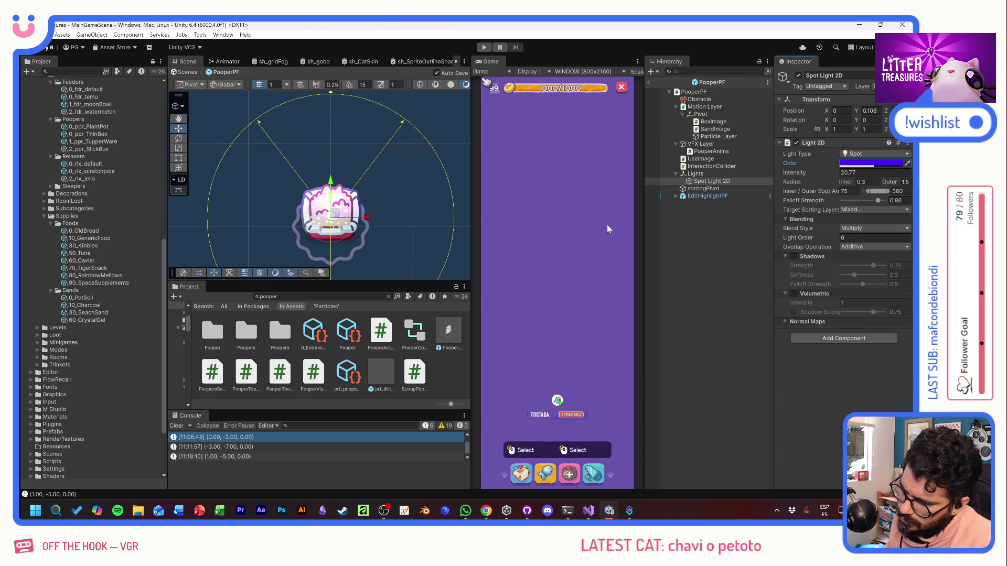
pyautogui.moveTo(333, 186)
pyautogui.mouseDown()
pyautogui.moveTo(348, 205)
pyautogui.moveTo(352, 190)
pyautogui.mouseUp()
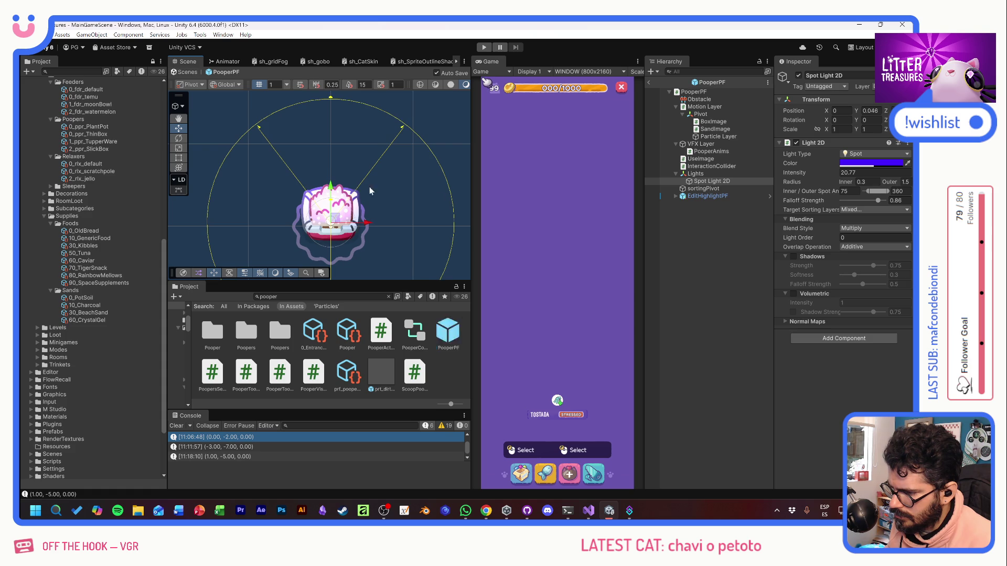
pyautogui.click(735, 248)
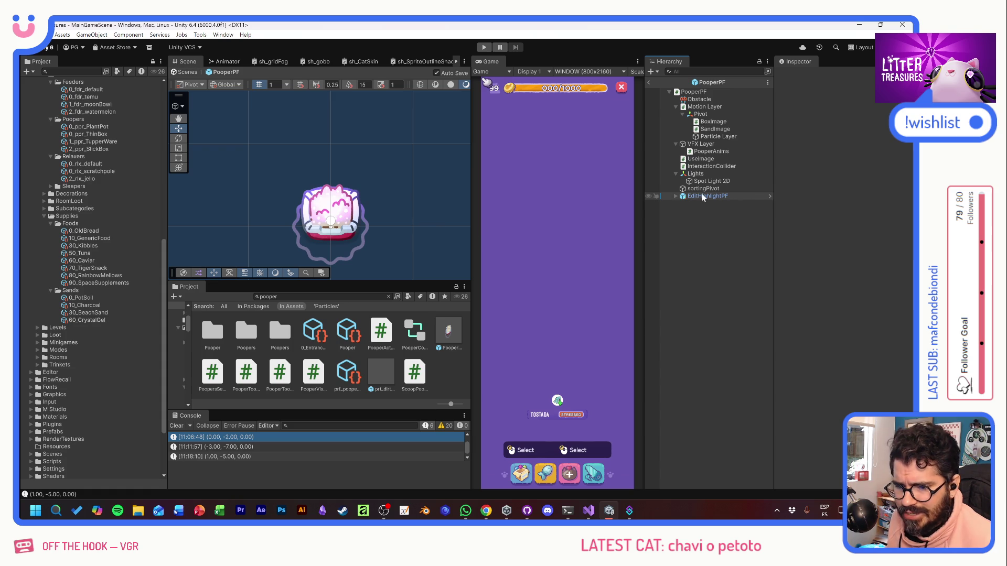
# Step: Select PooperAnims, lock its scale proportions, and undo an accidental scale drag
pyautogui.click(702, 145)
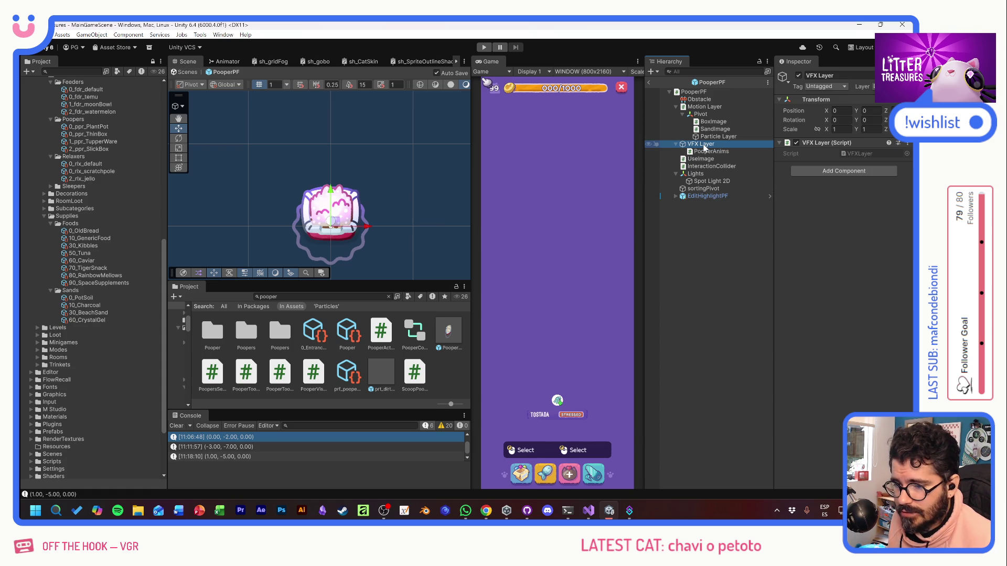
pyautogui.click(712, 152)
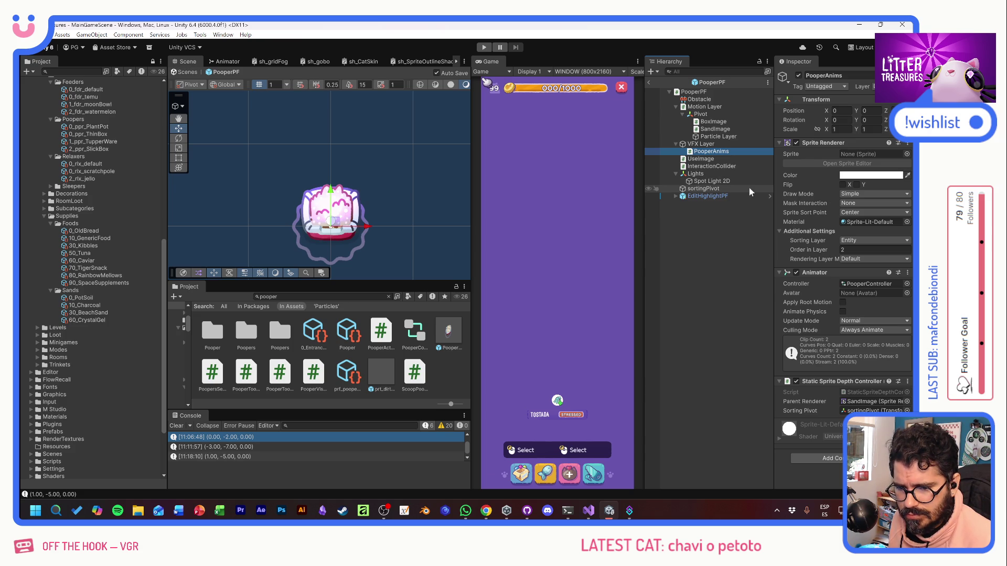
pyautogui.click(818, 129)
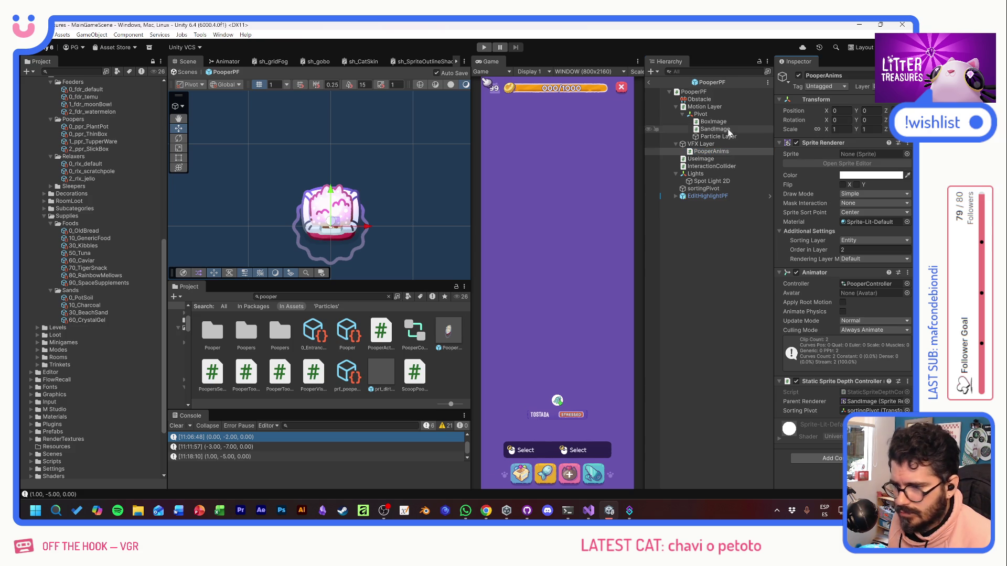
pyautogui.click(179, 149)
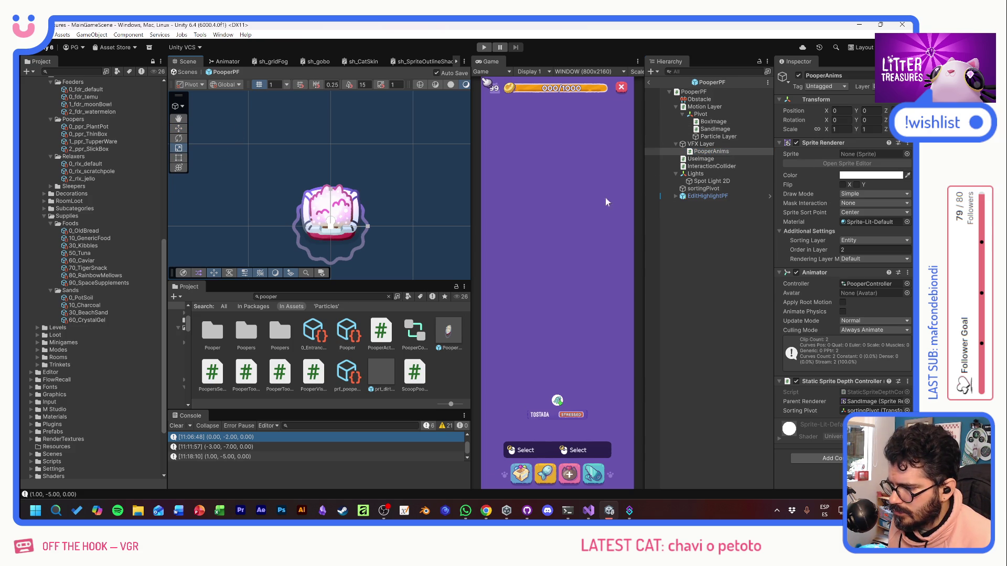
pyautogui.moveTo(829, 131); pyautogui.dragTo(783, 139)
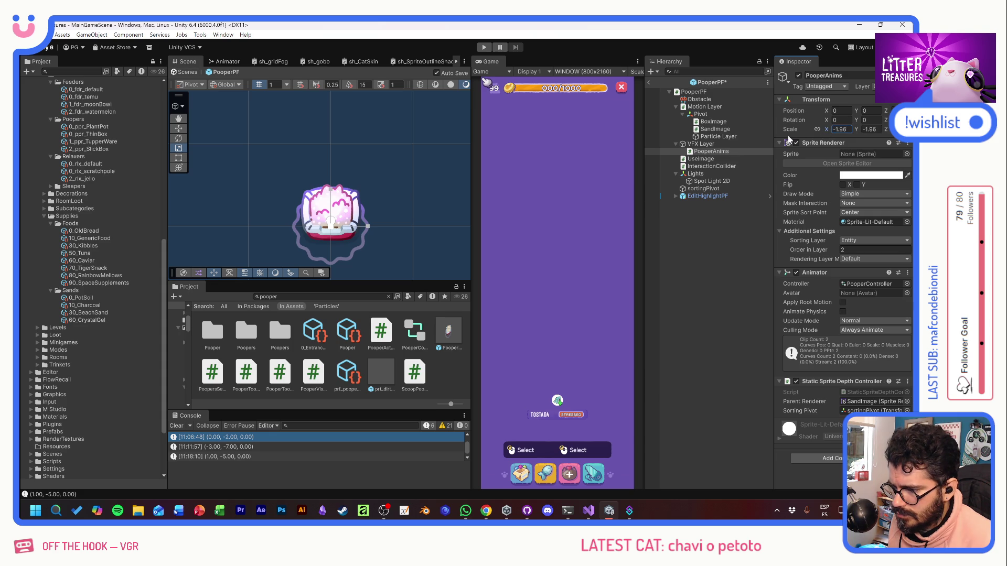
pyautogui.hotkey('ctrl', 'z')
pyautogui.click(689, 152)
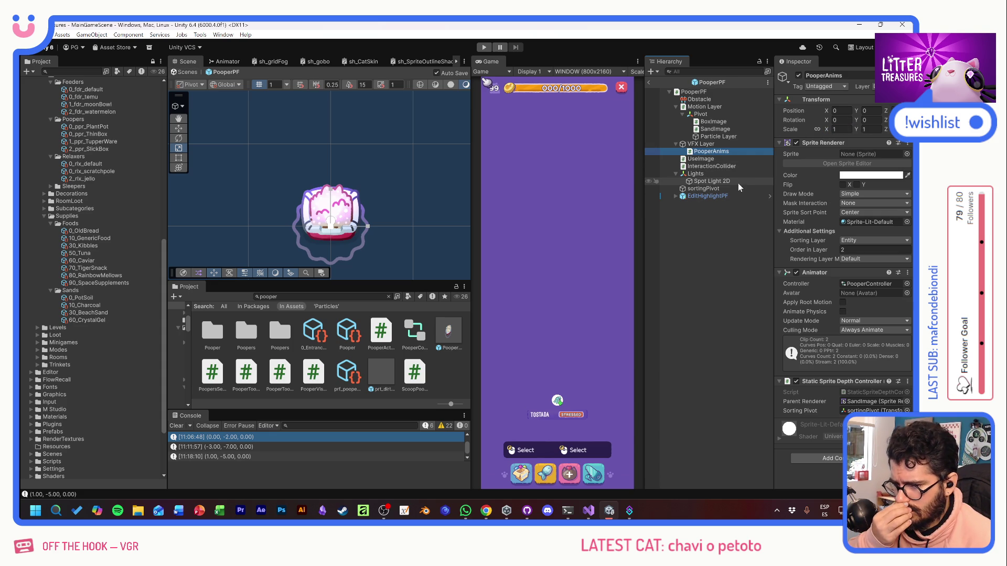
# Step: Turn off the UseImage sprite rendering and set the PooperAnims scale to 0.5
pyautogui.click(729, 159)
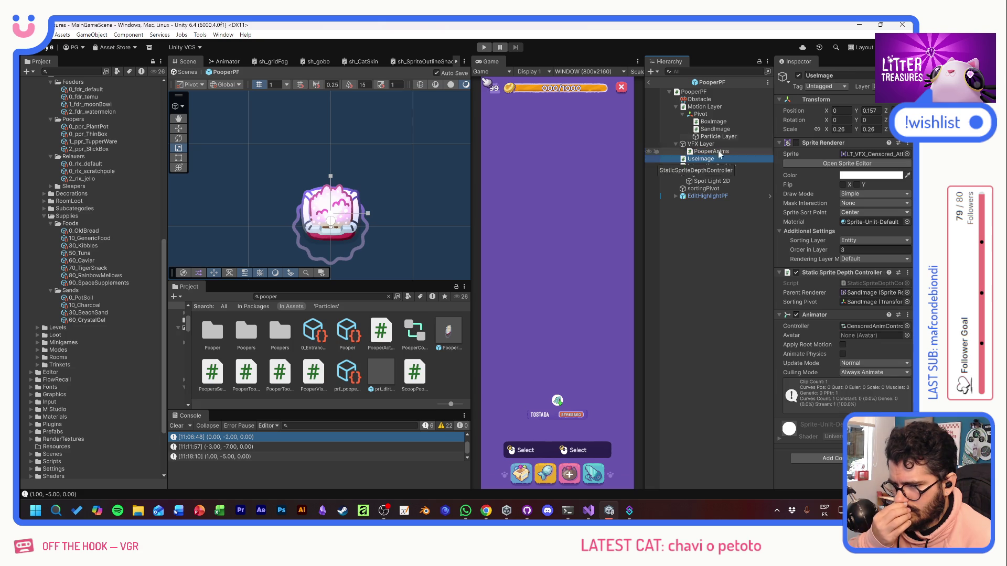
pyautogui.click(796, 142)
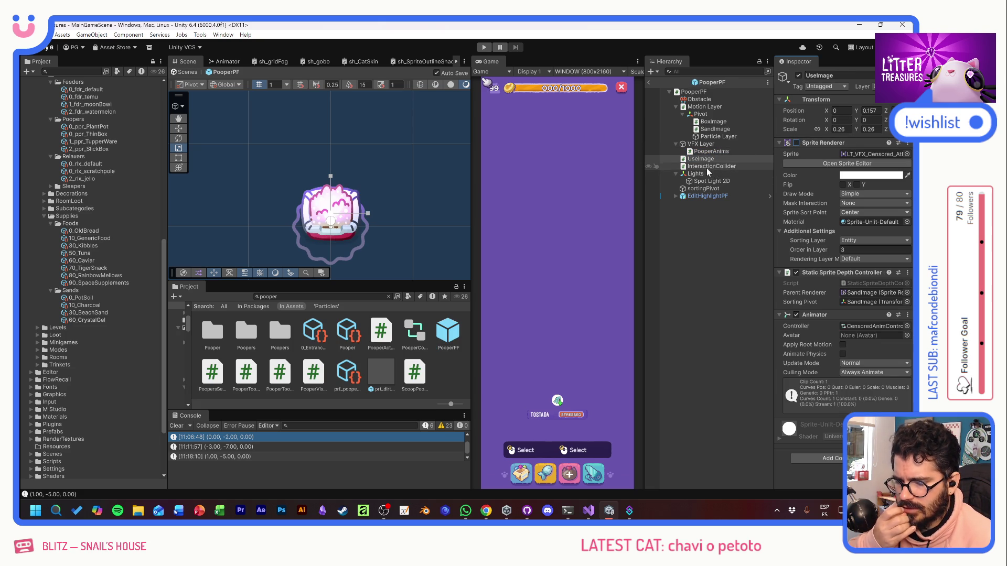
pyautogui.click(709, 152)
pyautogui.click(835, 129)
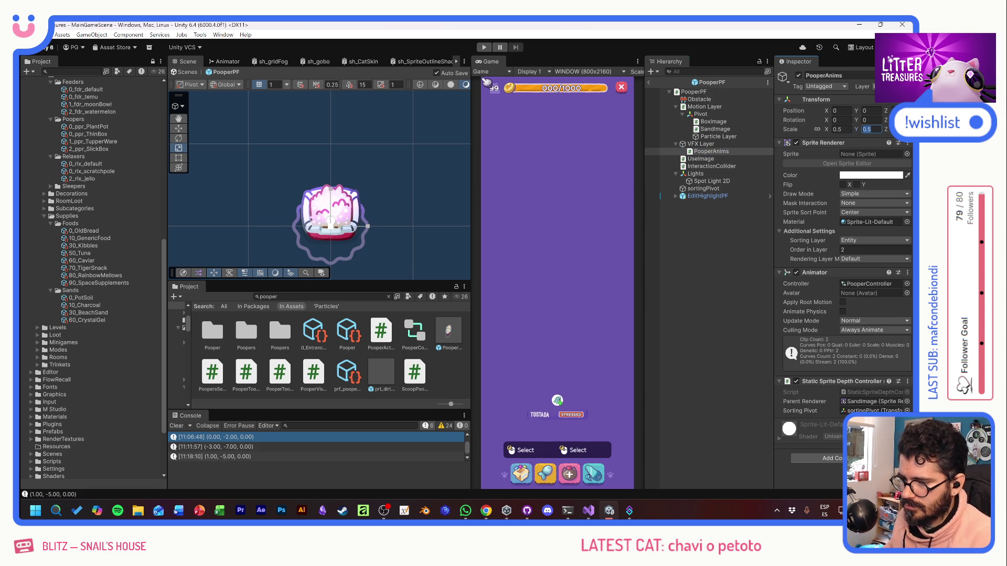
pyautogui.click(485, 47)
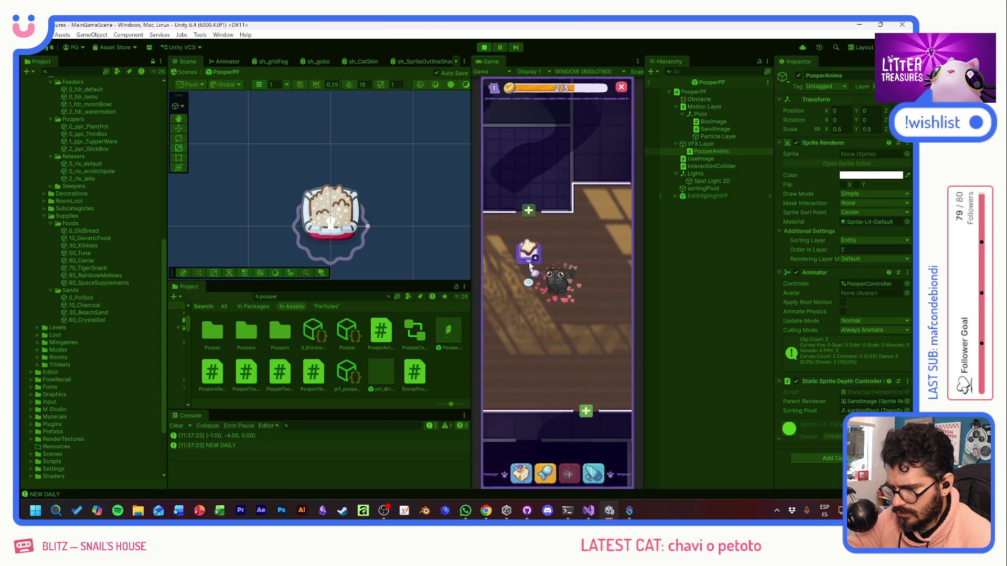
# Step: Place the Thin Sand Box from the inventory, then give the cat the Scratch Pile item
pyautogui.click(527, 466)
pyautogui.click(527, 331)
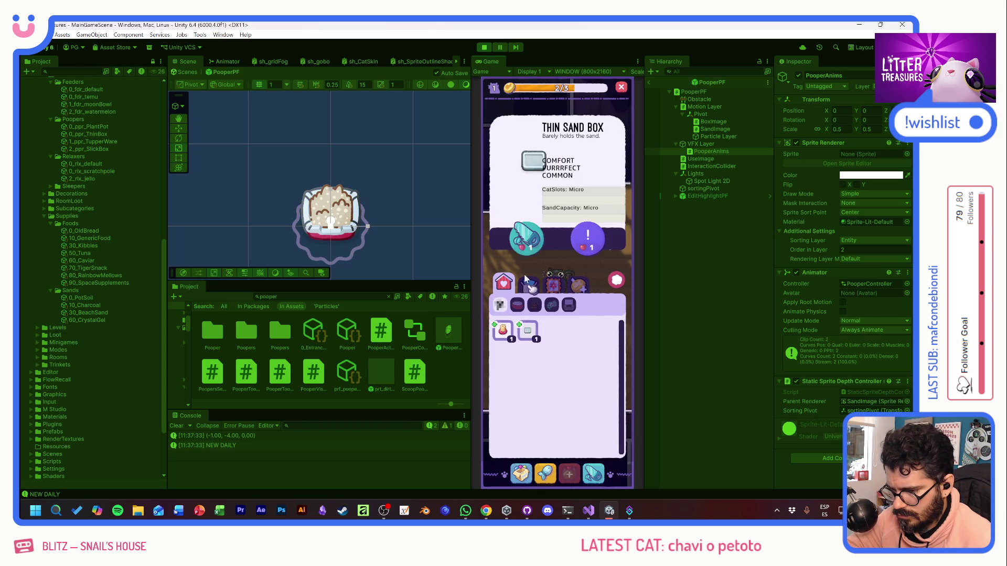
pyautogui.click(524, 237)
pyautogui.click(551, 353)
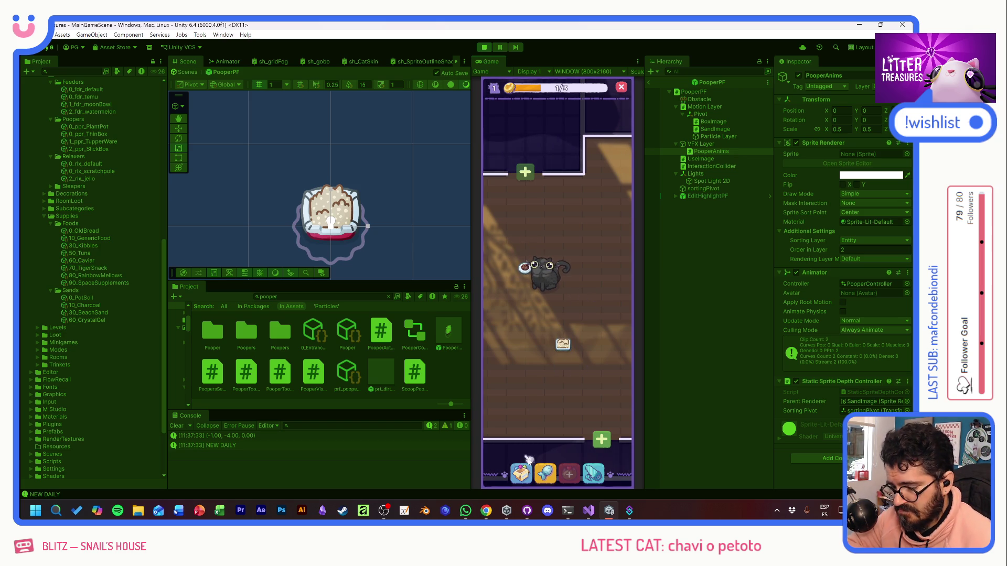
pyautogui.click(550, 268)
pyautogui.click(503, 331)
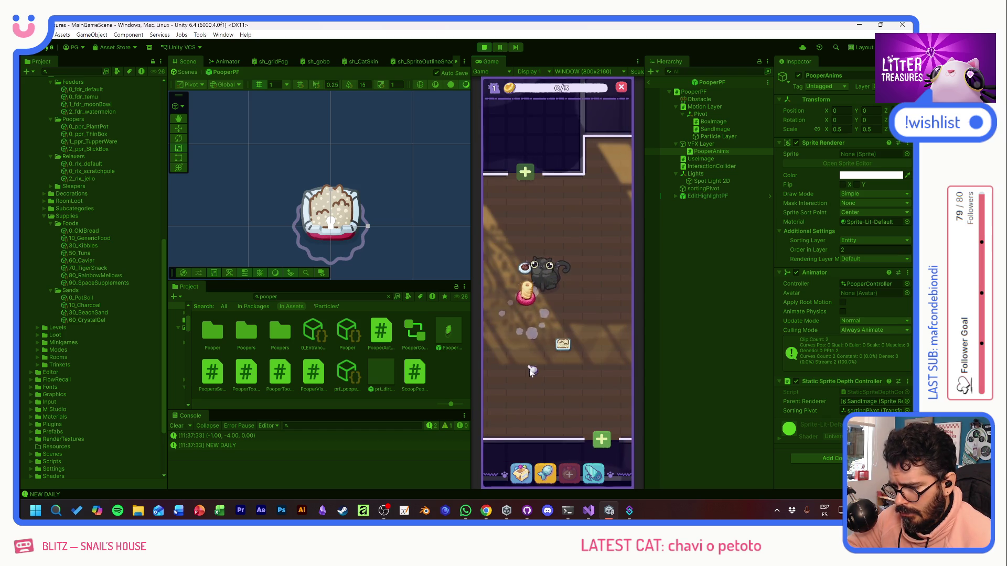
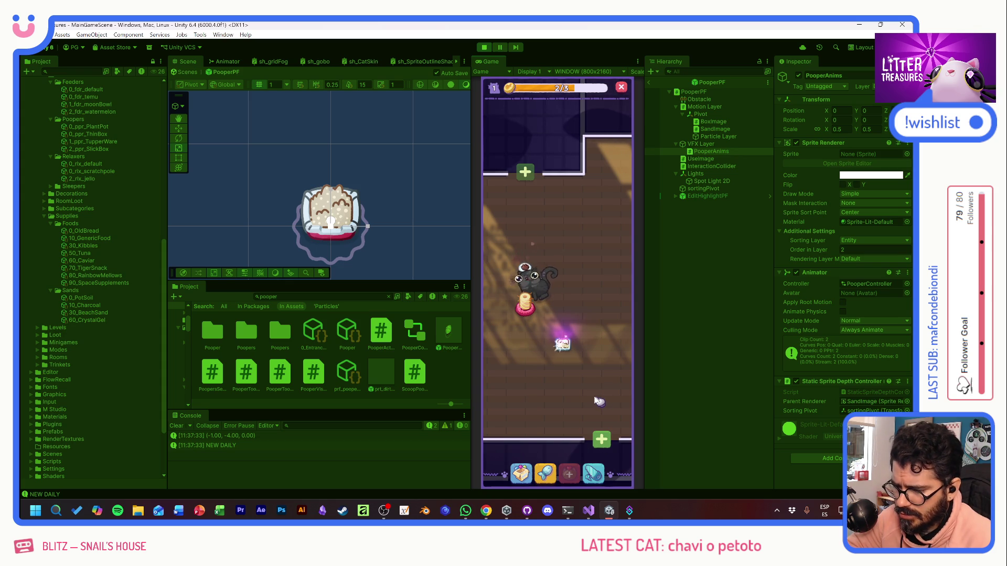
# Step: Select Spot Light 2D, dismiss the daily reward card, and stop Play mode
pyautogui.click(704, 181)
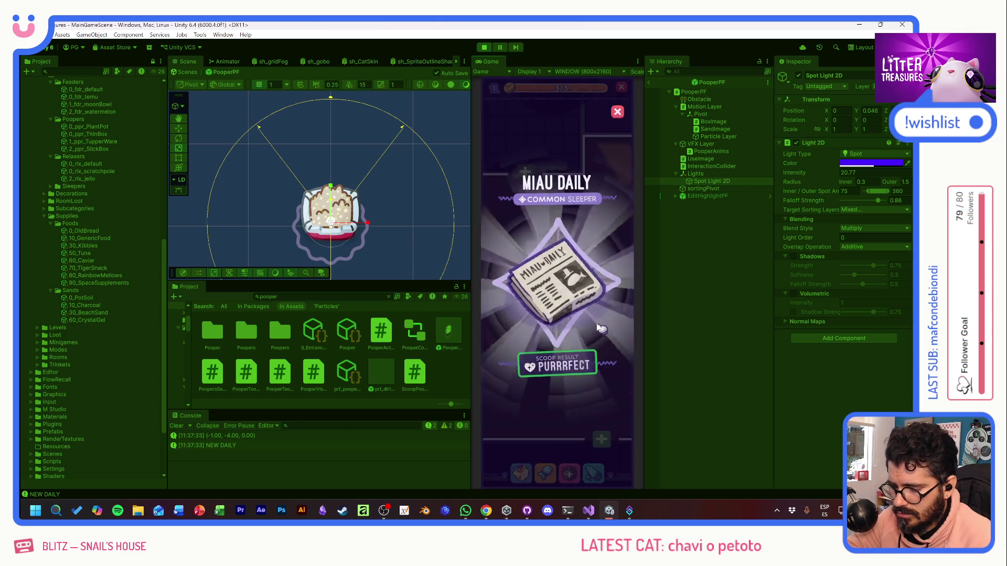
pyautogui.click(599, 328)
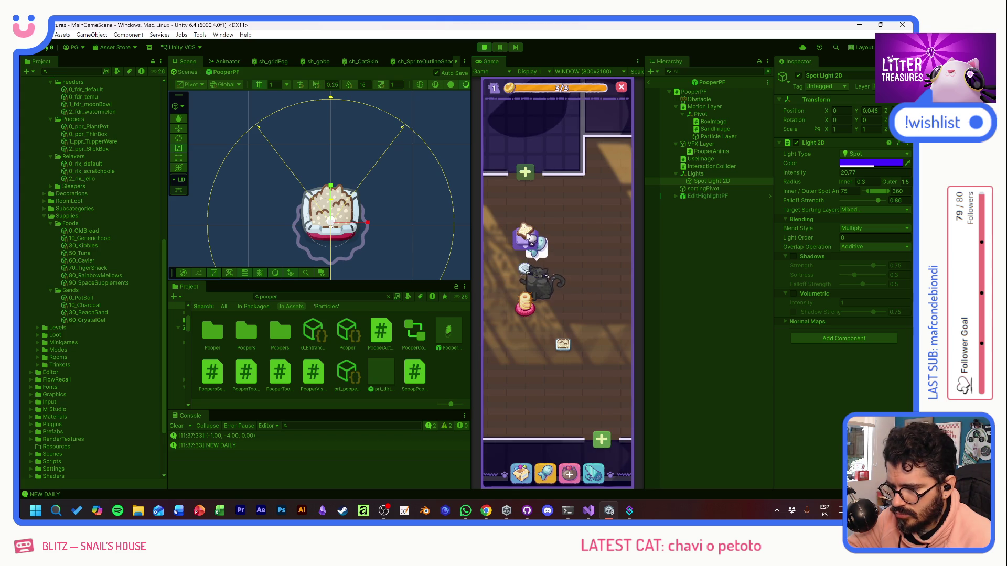
pyautogui.click(485, 46)
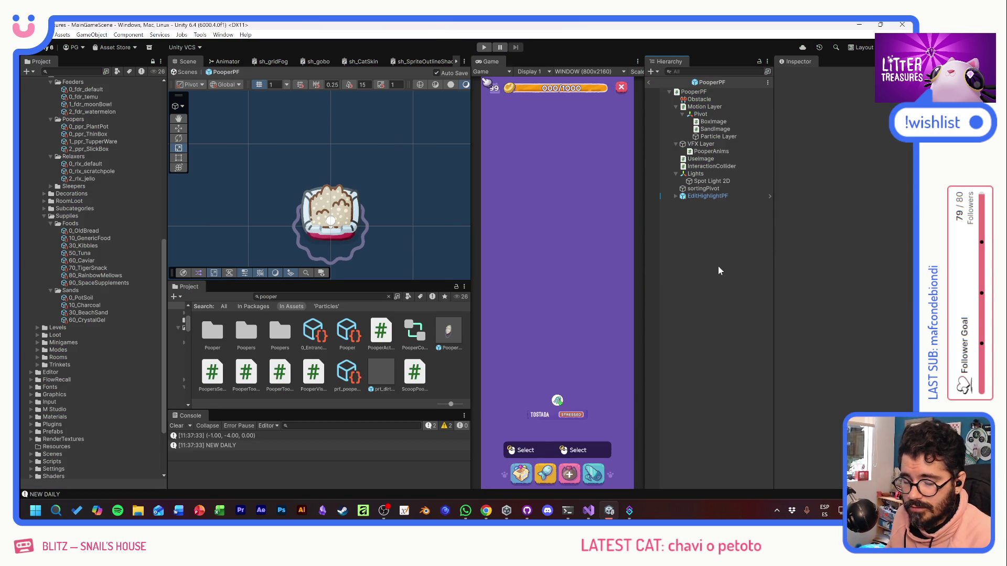
pyautogui.hotkey('alt', 'Tab')
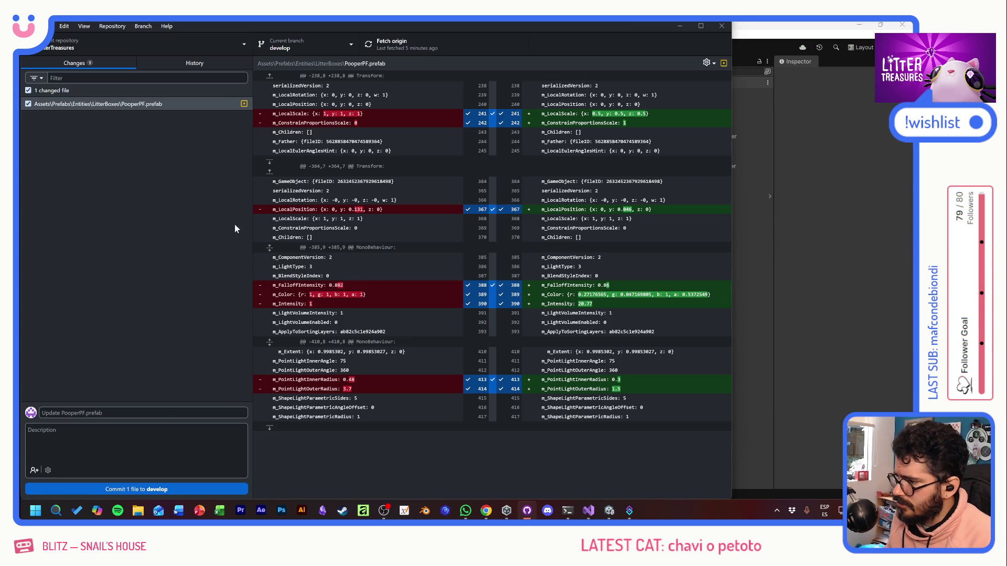
# Step: Commit the PooperPF.prefab change to develop as 'Purple Pooper Light' and push it to origin
pyautogui.click(169, 413)
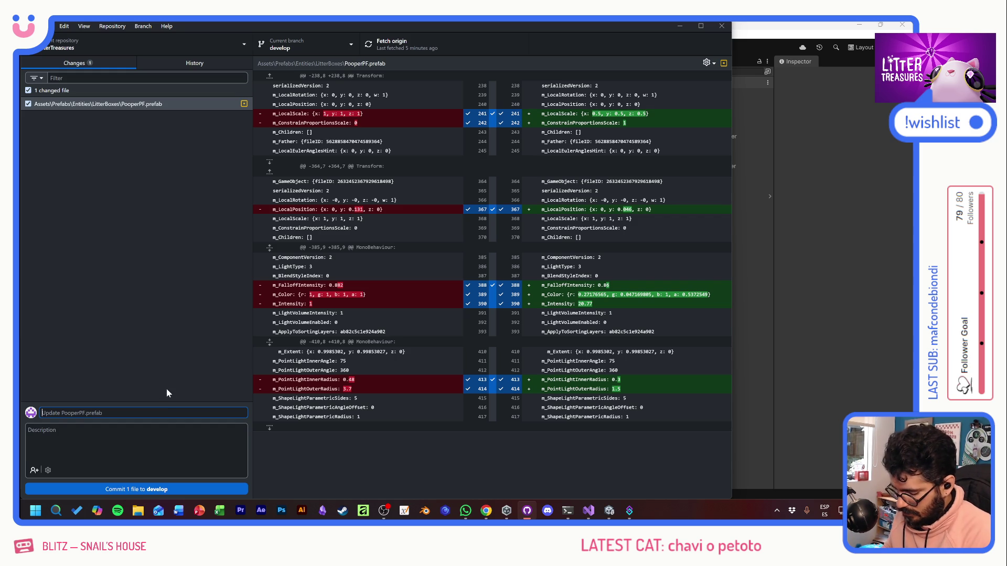
pyautogui.write('Purple ')
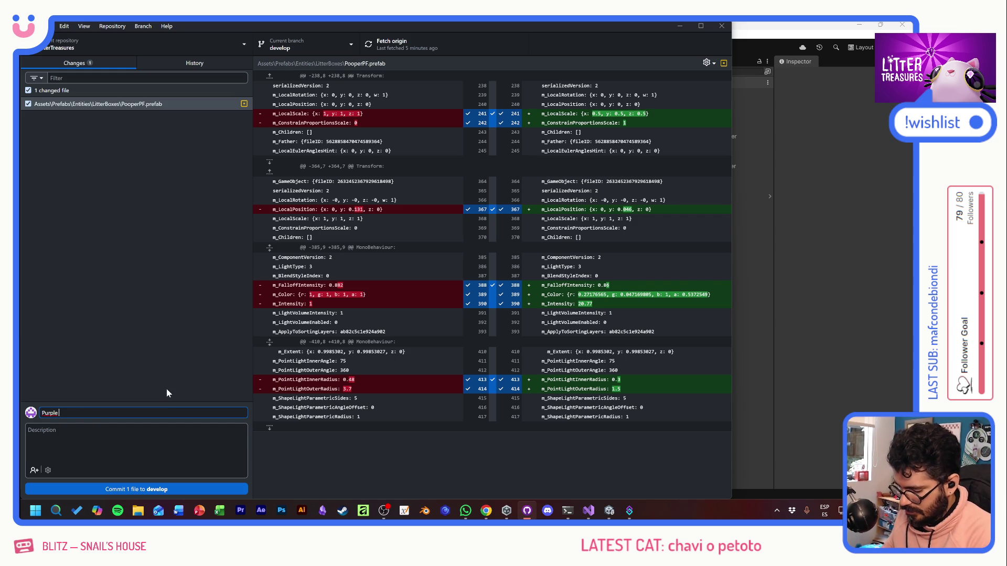
pyautogui.write('Pooper Light')
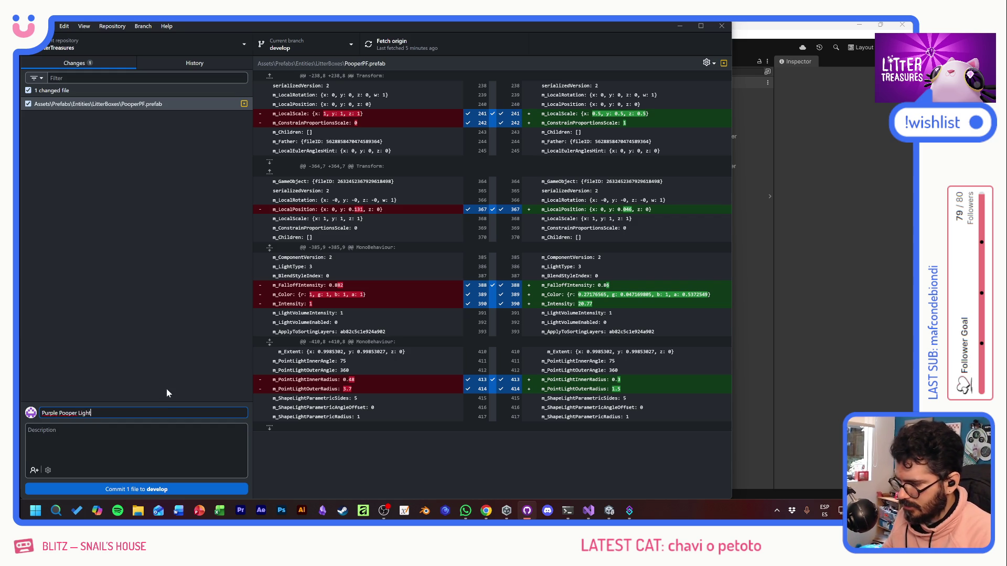
pyautogui.click(172, 489)
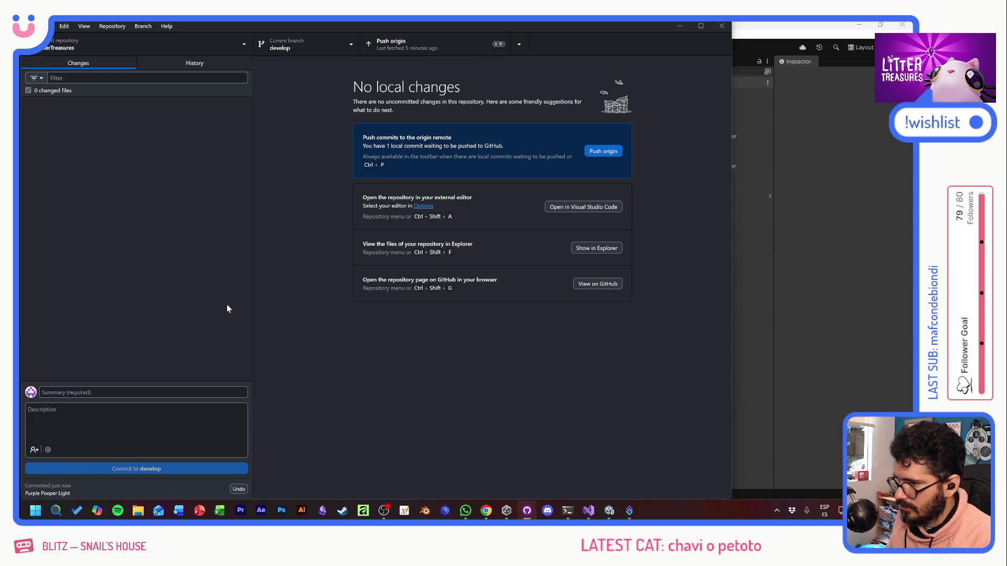
pyautogui.click(479, 52)
pyautogui.hotkey('alt', 'Tab')
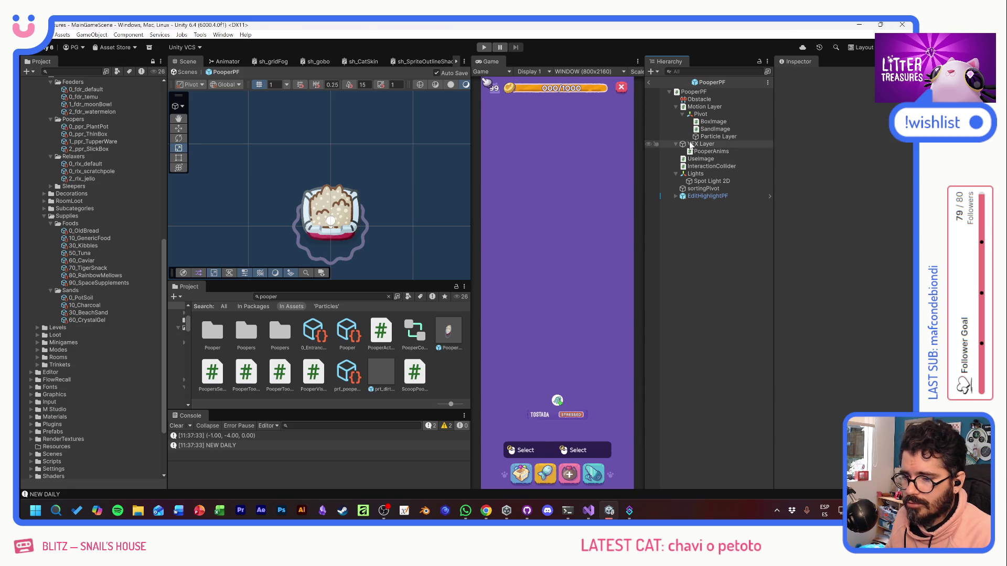
# Step: Collapse the Animation, Entities, Items, Particles, Animations and Data folders in the Project window
pyautogui.scroll(15, 86, 174)
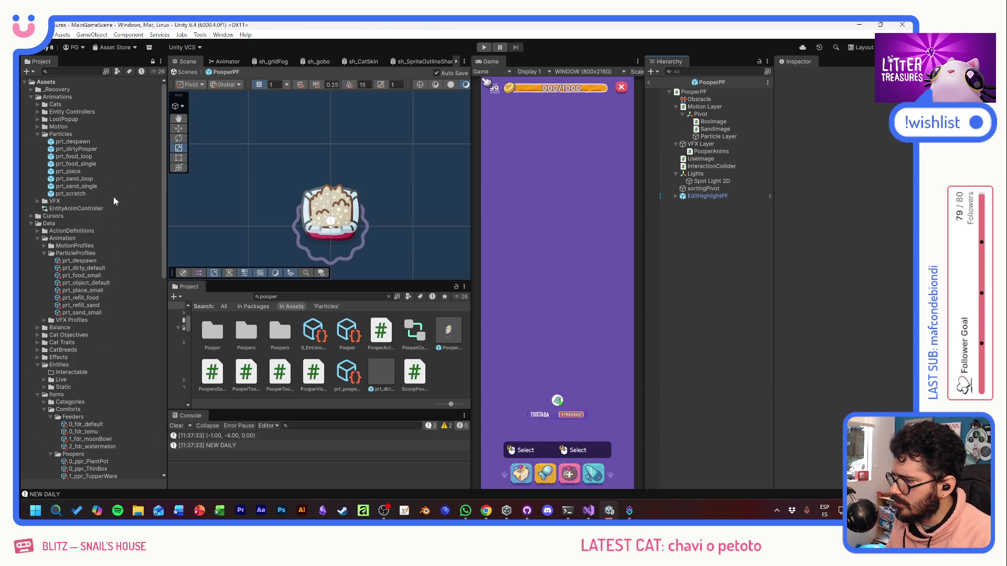
pyautogui.click(36, 238)
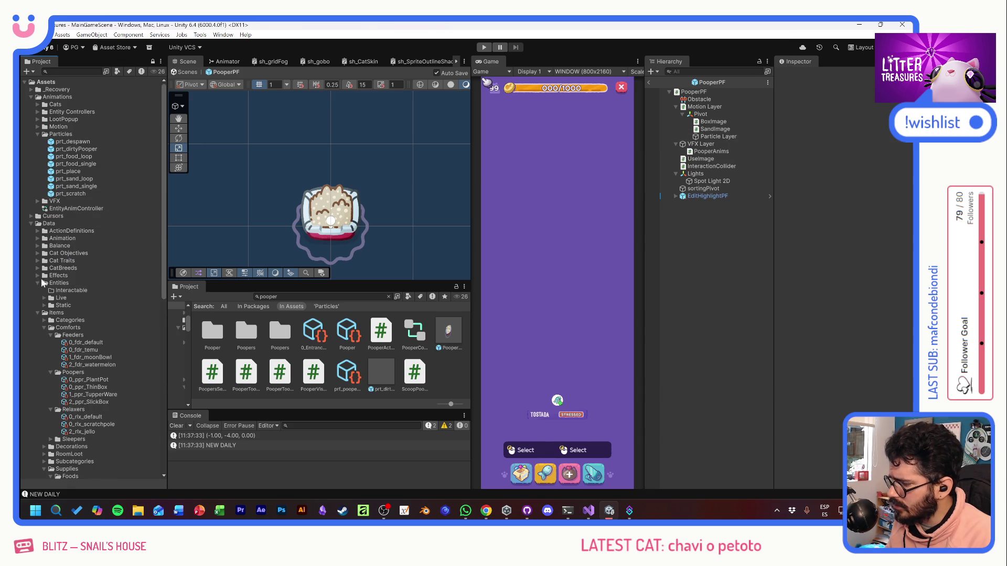
pyautogui.click(36, 283)
pyautogui.click(38, 291)
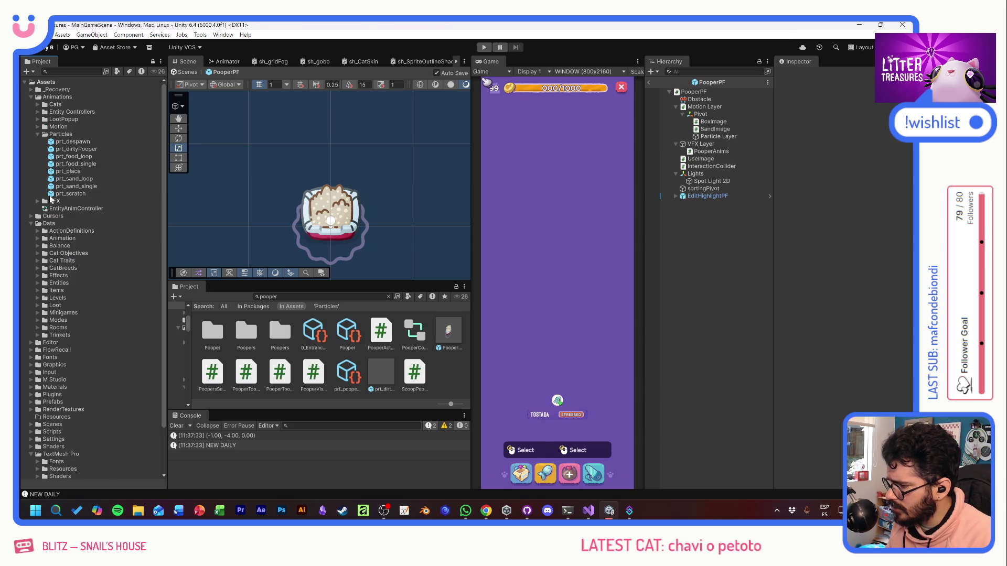
pyautogui.click(37, 134)
pyautogui.click(31, 97)
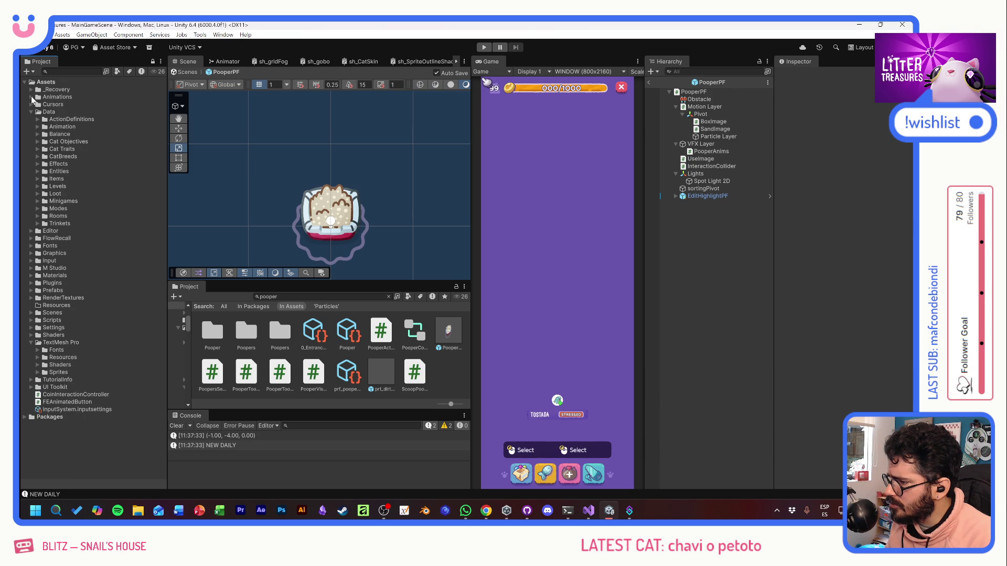
pyautogui.click(31, 112)
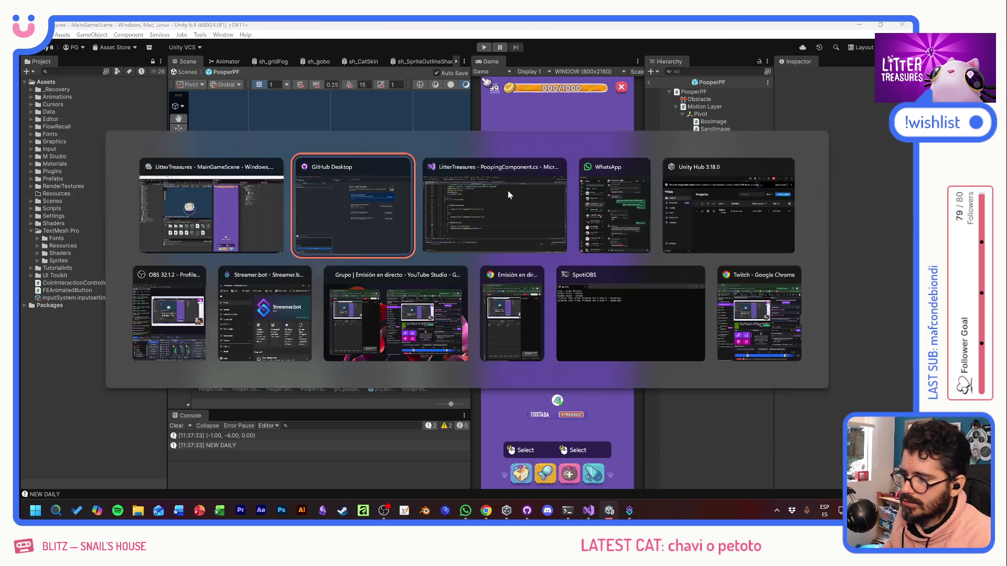
# Step: Search the code for 'unlockroom' and step through matches to the UnlockRoom call in Room.cs
pyautogui.hotkey('alt', 'Tab')
pyautogui.hotkey('alt', 'Tab')
pyautogui.hotkey('ctrl', 'f')
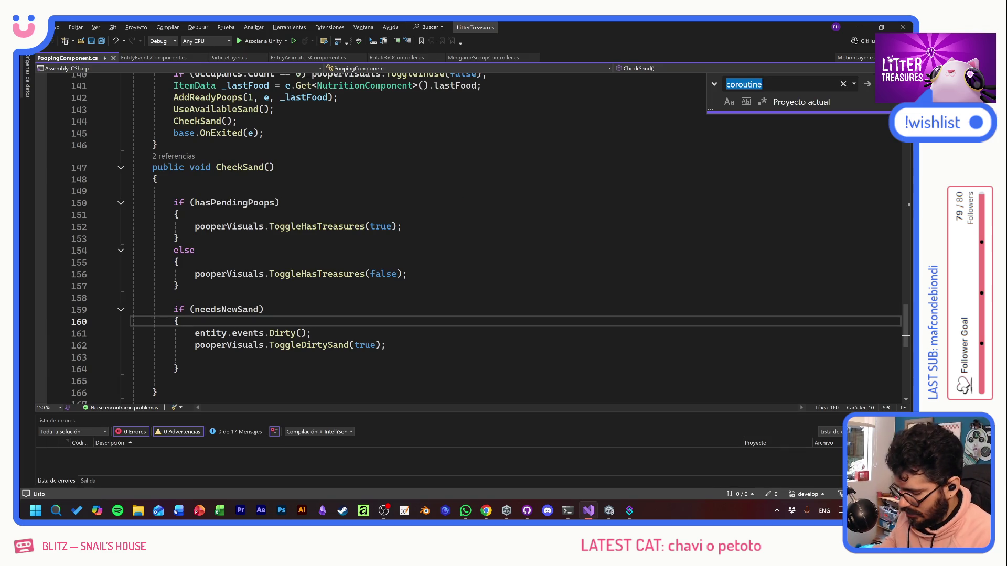
pyautogui.write('unlockroom')
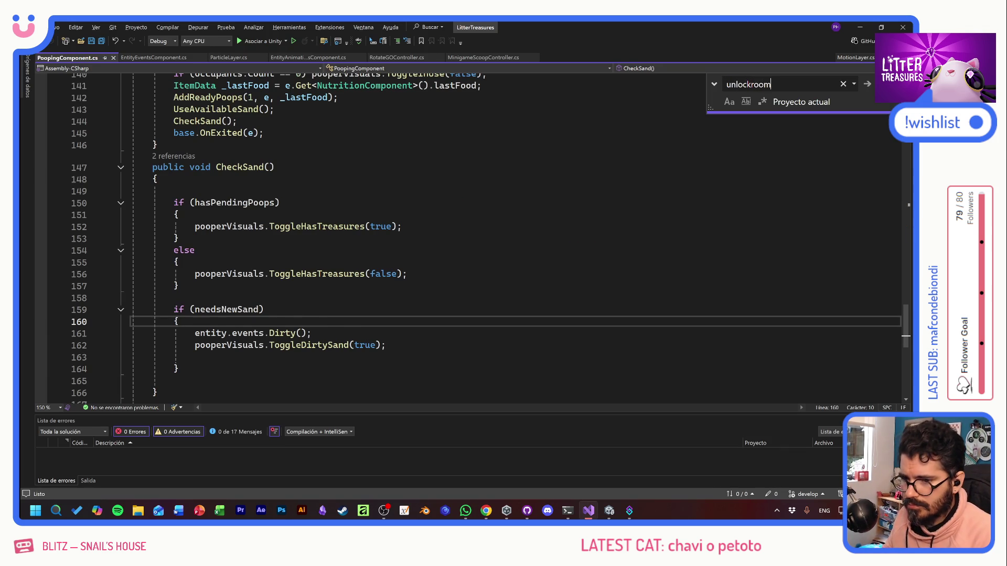
pyautogui.press('Return')
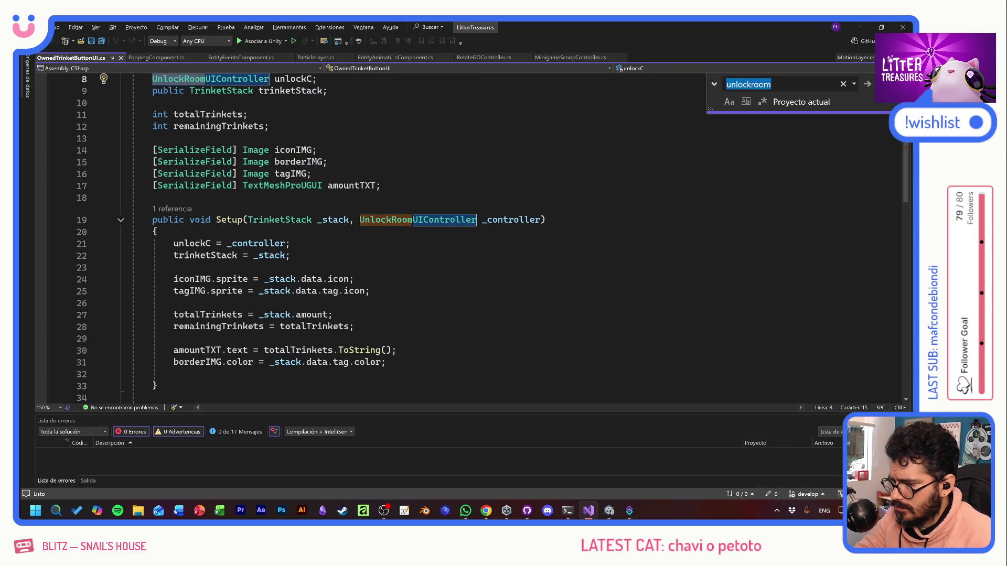
pyautogui.press('Return')
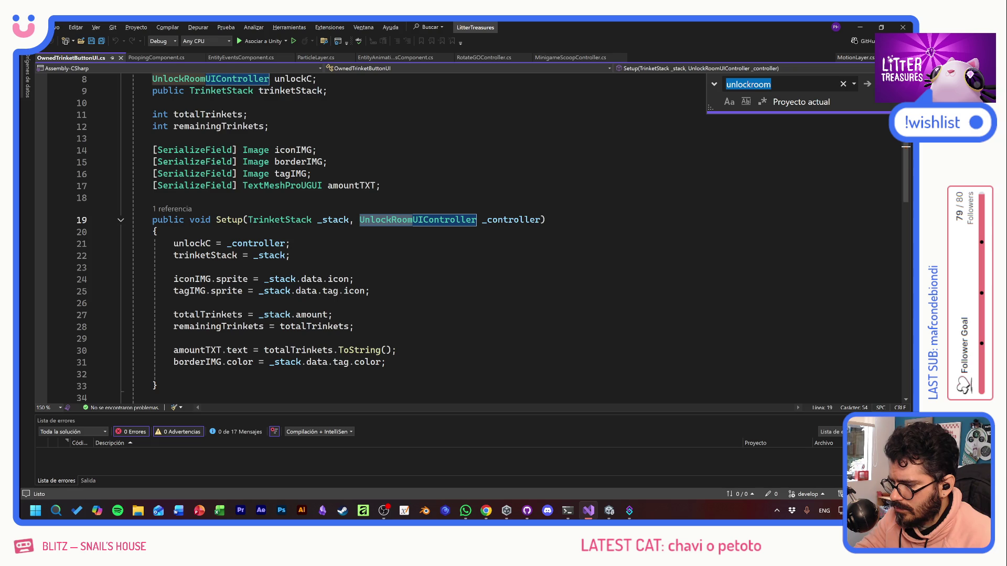
pyautogui.press('Return')
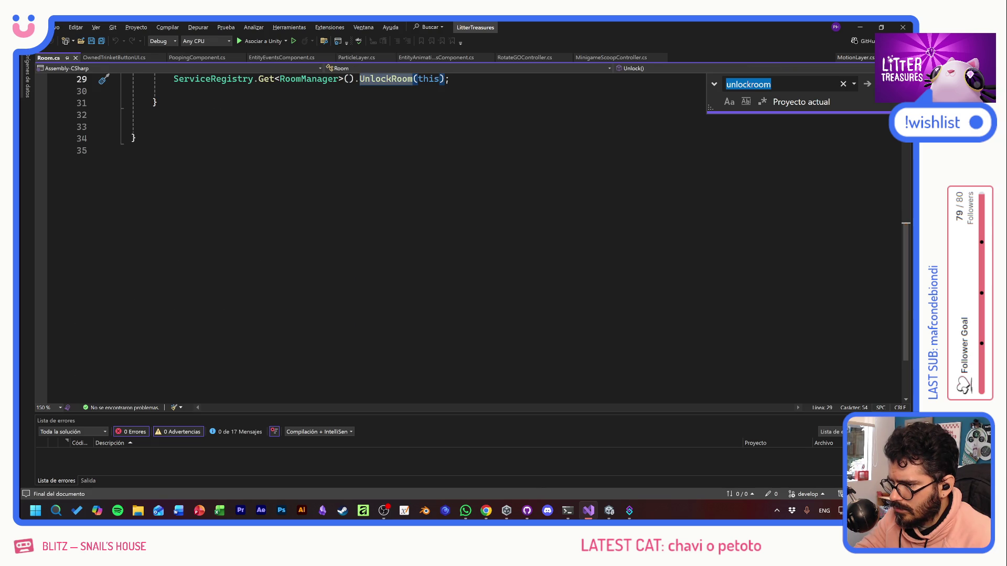
pyautogui.click(209, 150)
# Step: Go to the UnlockRoom definition in RoomManager.cs and read through its body
pyautogui.scroll(4, 209, 150)
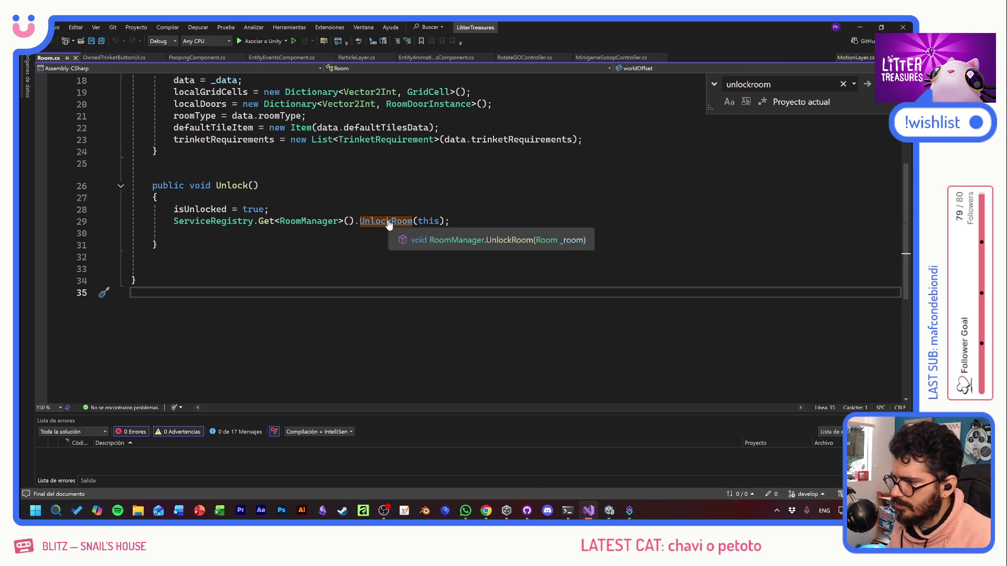
pyautogui.click(158, 197)
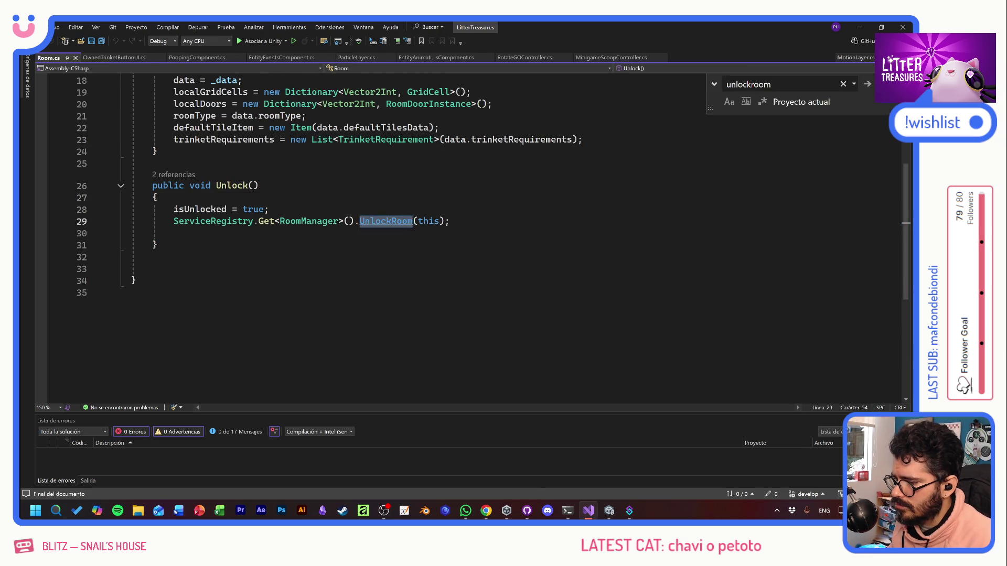
pyautogui.press('F12')
pyautogui.press('Up')
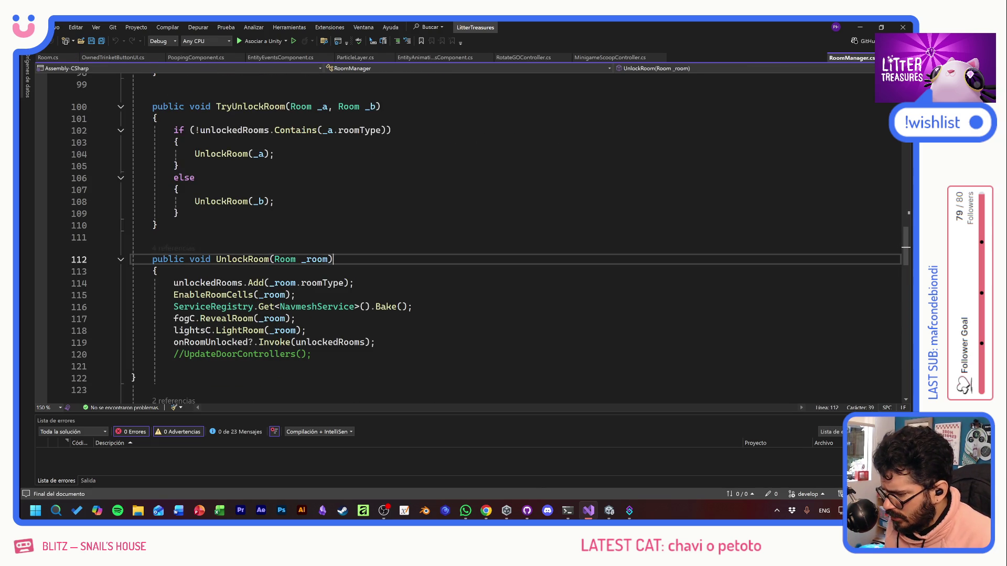
pyautogui.click(355, 282)
pyautogui.click(376, 342)
pyautogui.click(413, 307)
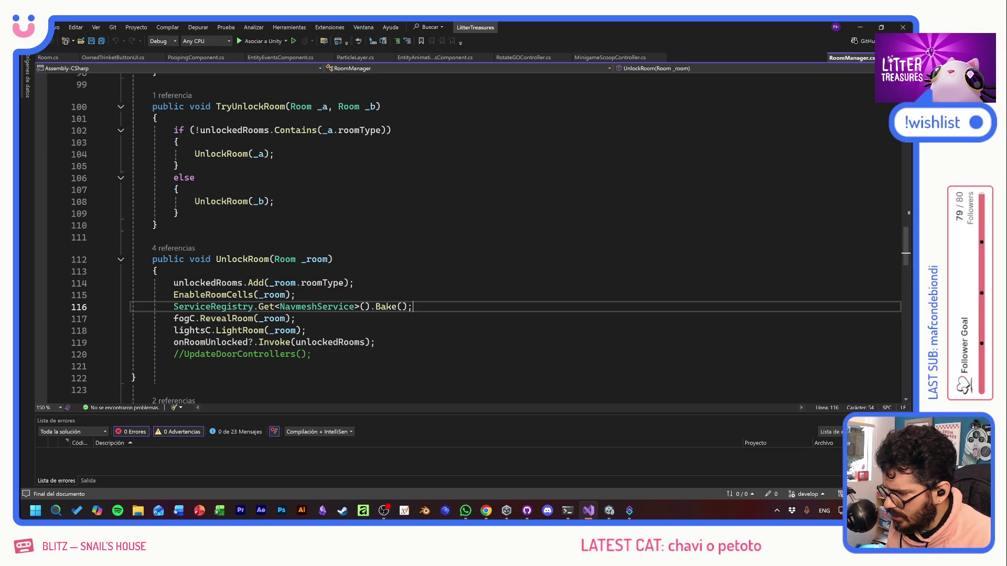
# Step: Follow the fogC.RevealRoom call to its definition in FogController.cs
pyautogui.click(296, 318)
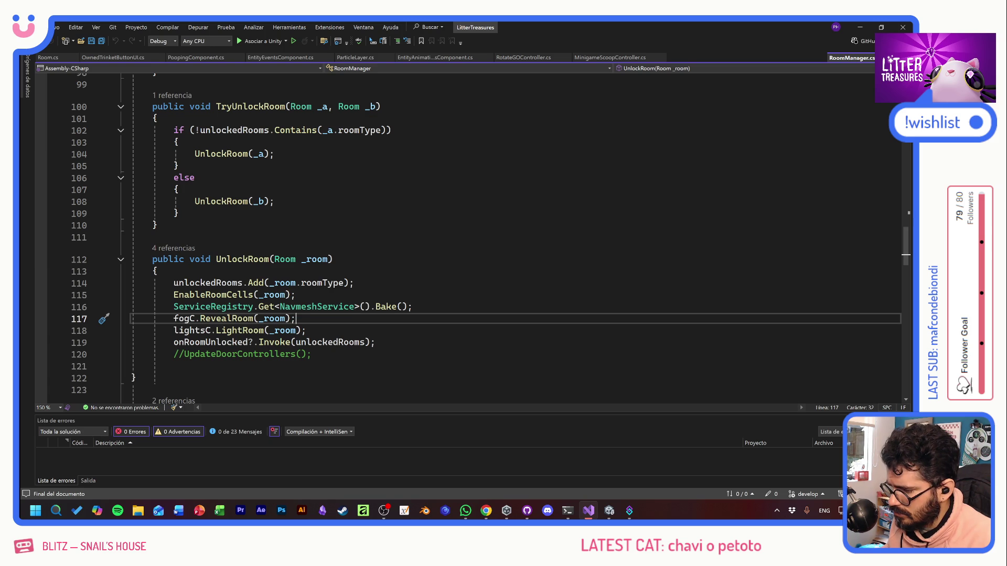
pyautogui.moveTo(241, 330)
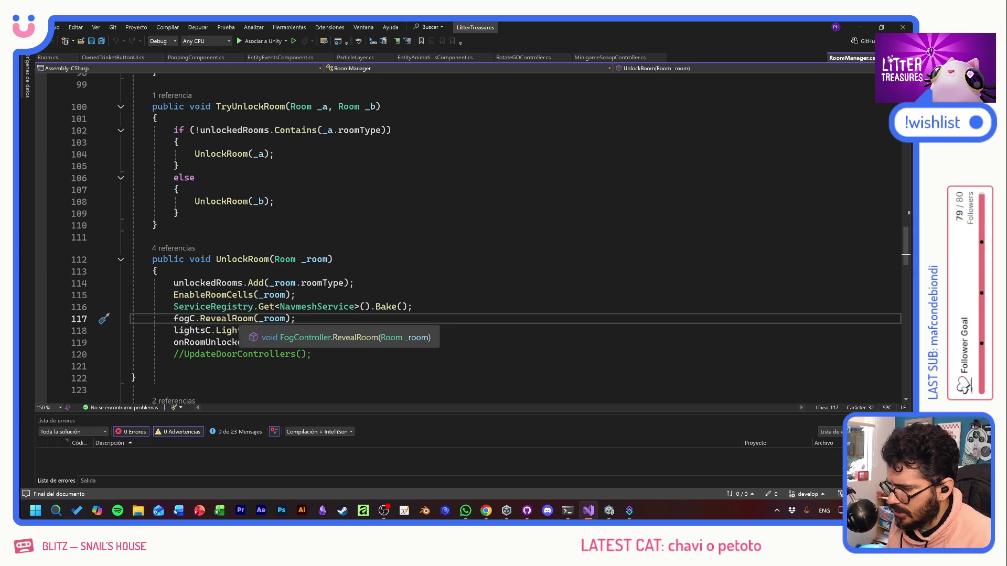
pyautogui.keyDown('ctrl'); pyautogui.click(220, 324); pyautogui.keyUp('ctrl')
pyautogui.press('Down')
pyautogui.press('Down')
pyautogui.press('Down')
pyautogui.scroll(-1, 472, 236)
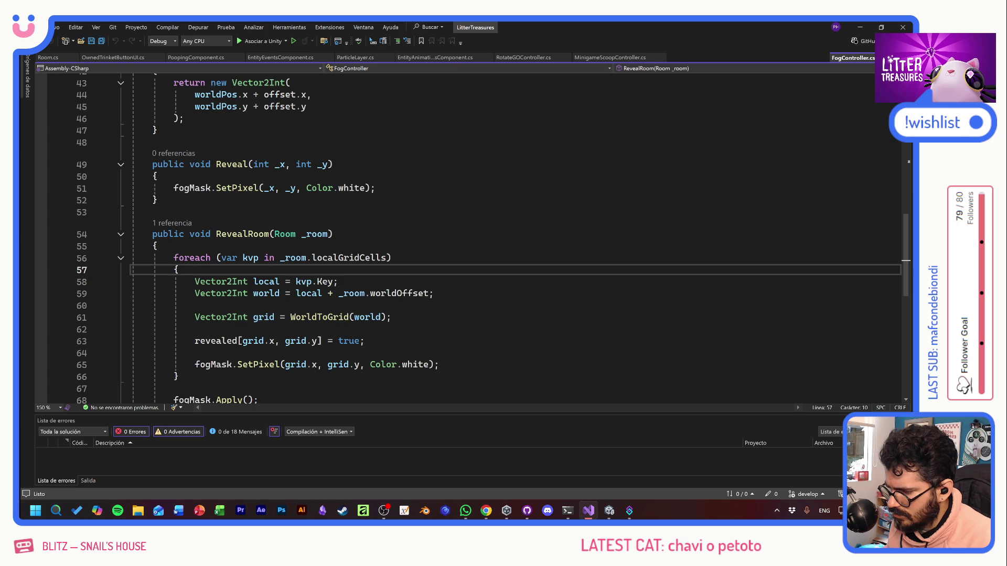
# Step: Review RevealRoom's loop over the room's grid cells and its fogMask.SetPixel line
pyautogui.scroll(-1, 472, 236)
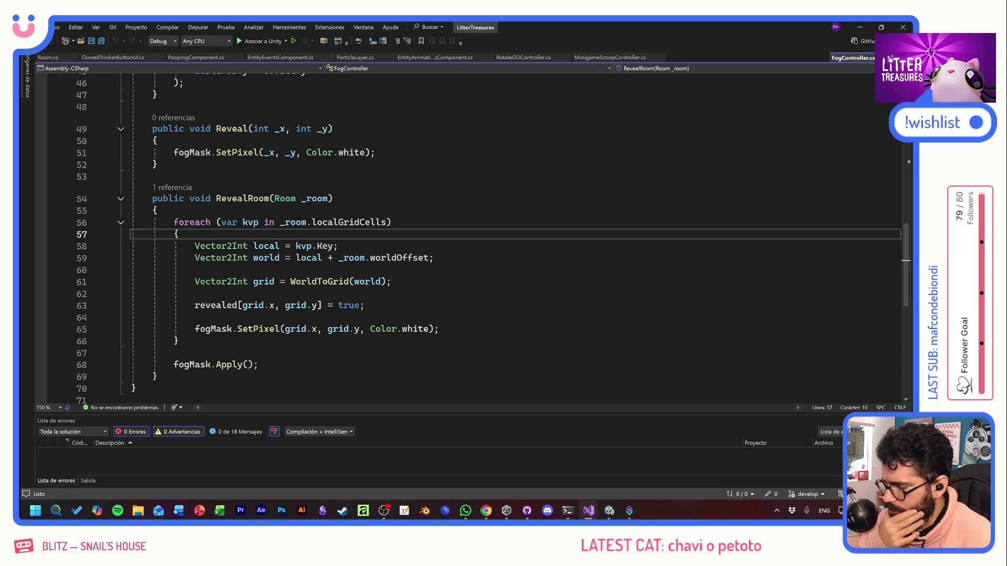
pyautogui.moveTo(349, 222)
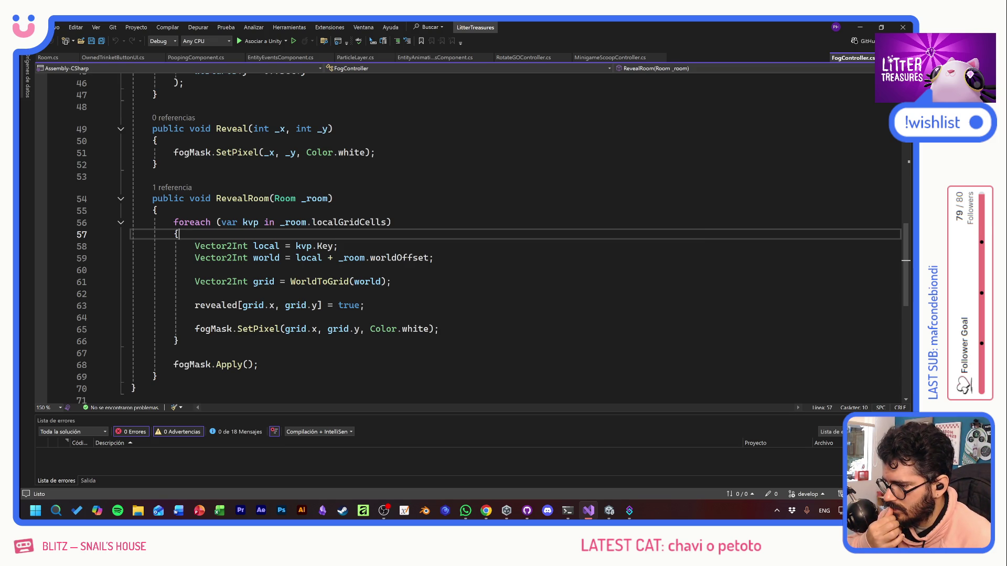
pyautogui.click(153, 176)
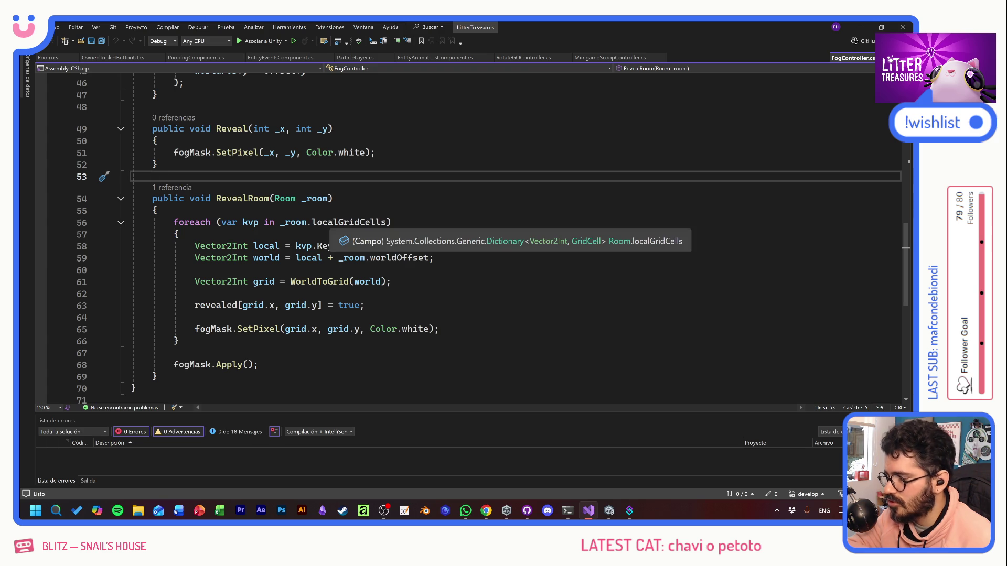
pyautogui.click(333, 222)
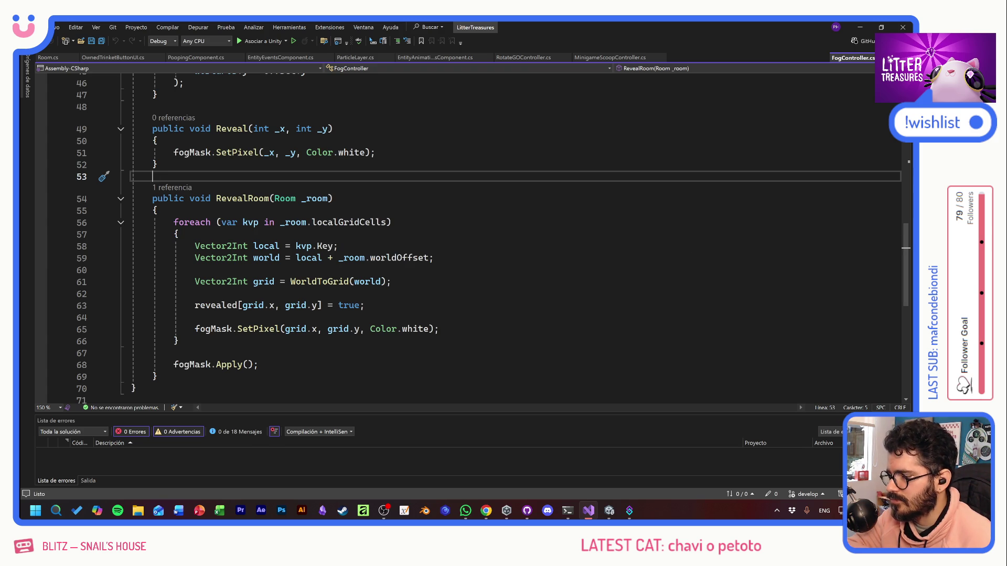
pyautogui.click(439, 329)
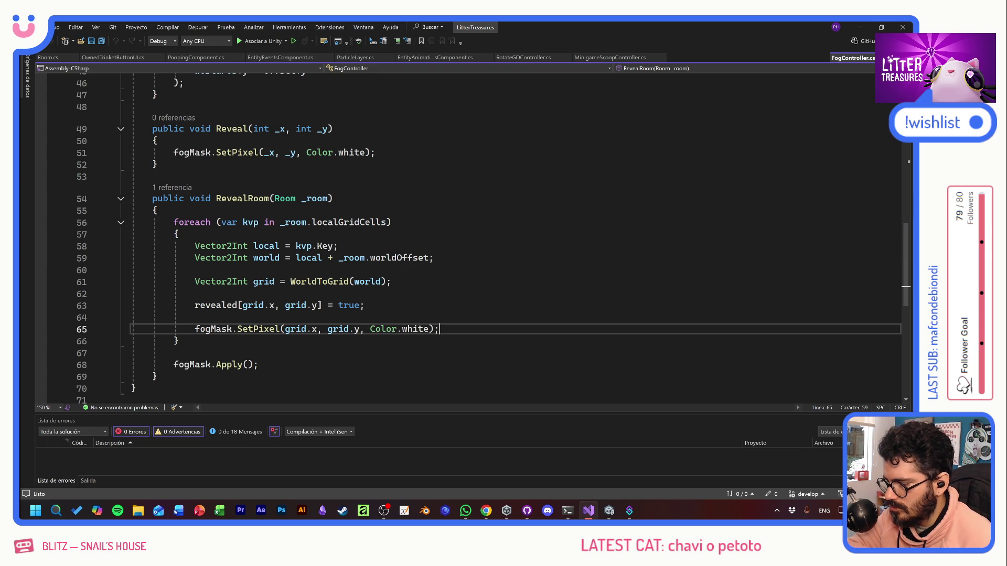
# Step: Select and copy the entire FogController.cs script
pyautogui.click(154, 176)
pyautogui.keyDown('shift'); pyautogui.click(158, 377); pyautogui.keyUp('shift')
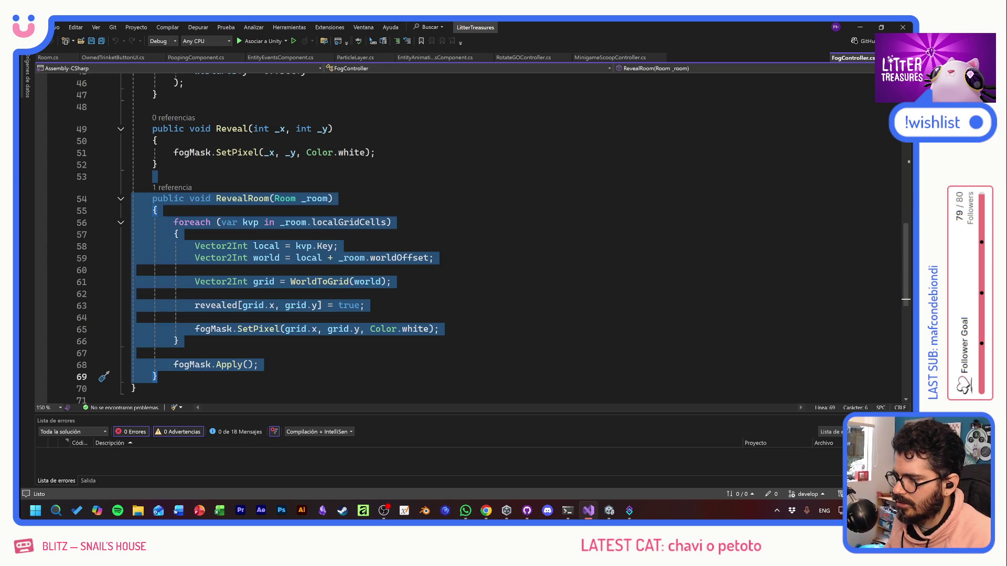
pyautogui.hotkey('ctrl', 'Home')
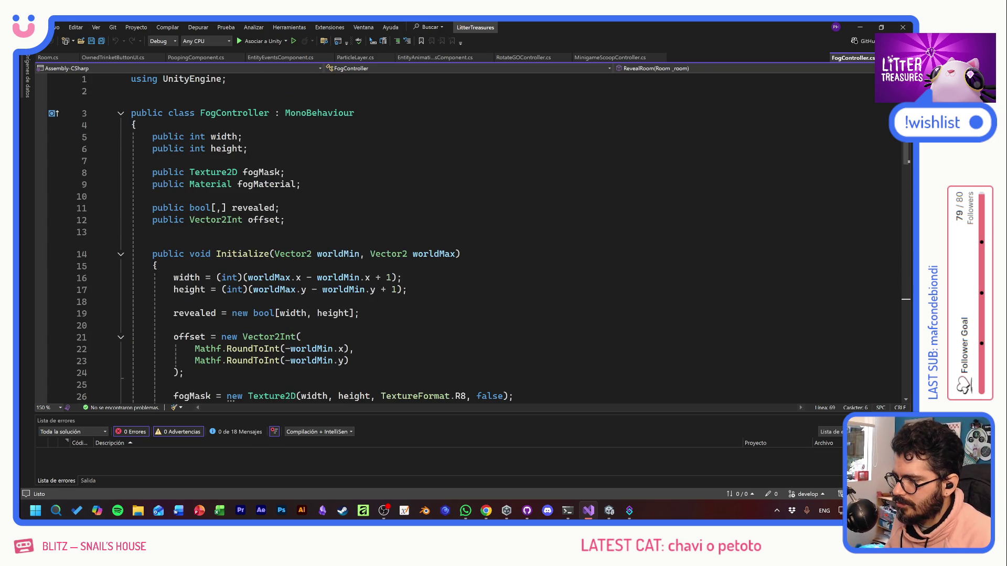
pyautogui.hotkey('ctrl', 'a')
pyautogui.hotkey('alt', 'Tab')
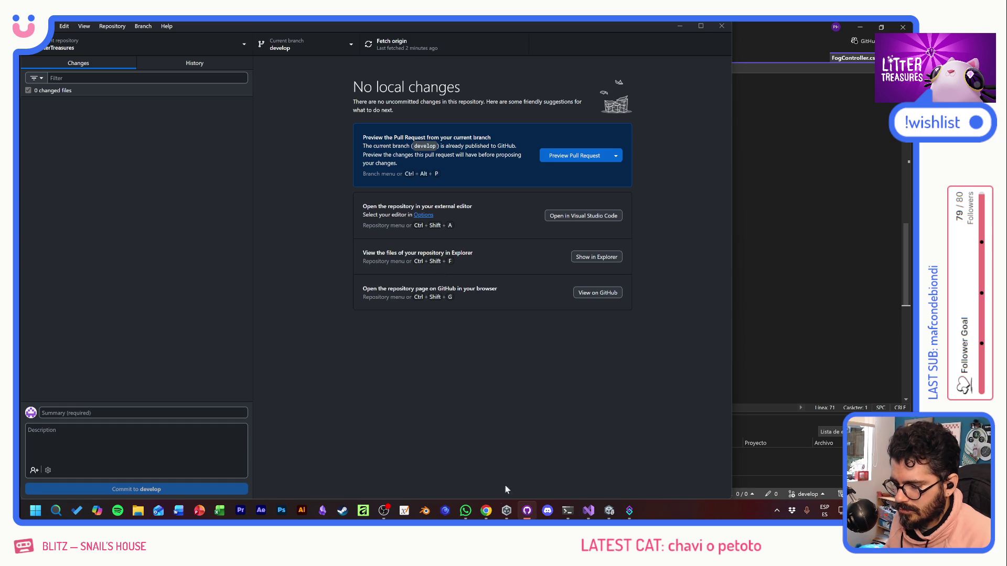
# Step: Open ChatGPT in a maximized browser window, inside the Litter Treasures project
pyautogui.moveTo(486, 510)
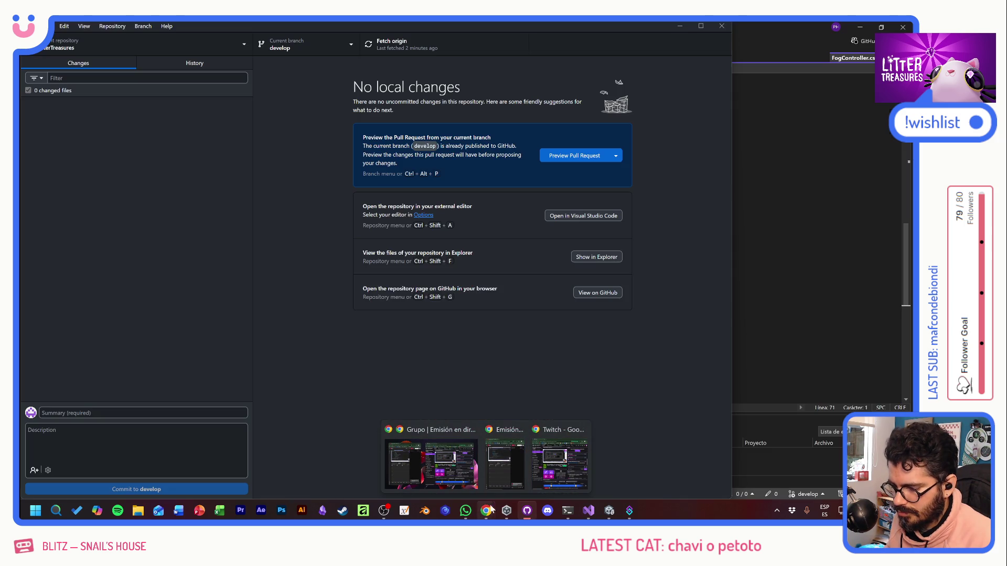
pyautogui.click(545, 467)
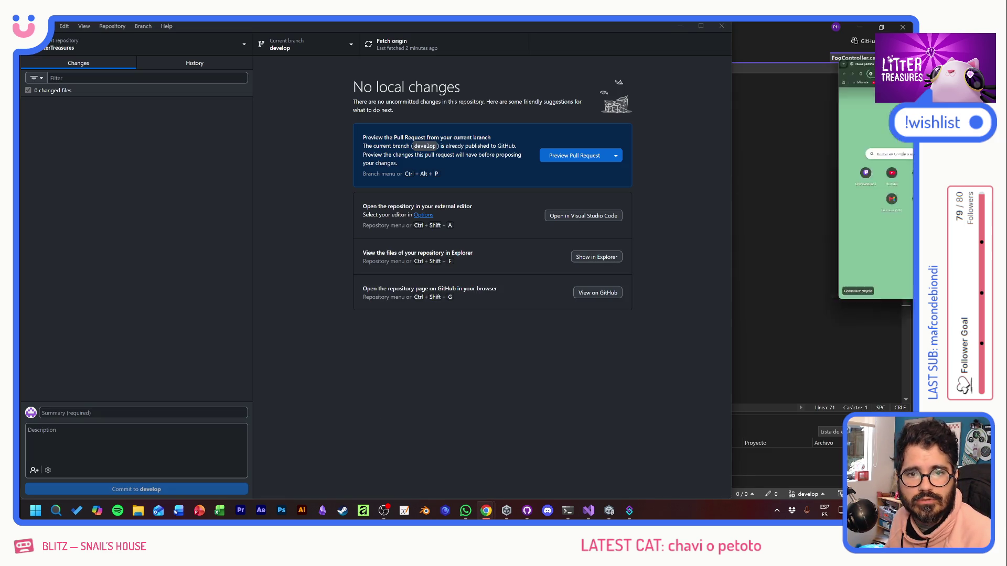
pyautogui.doubleClick(423, 213)
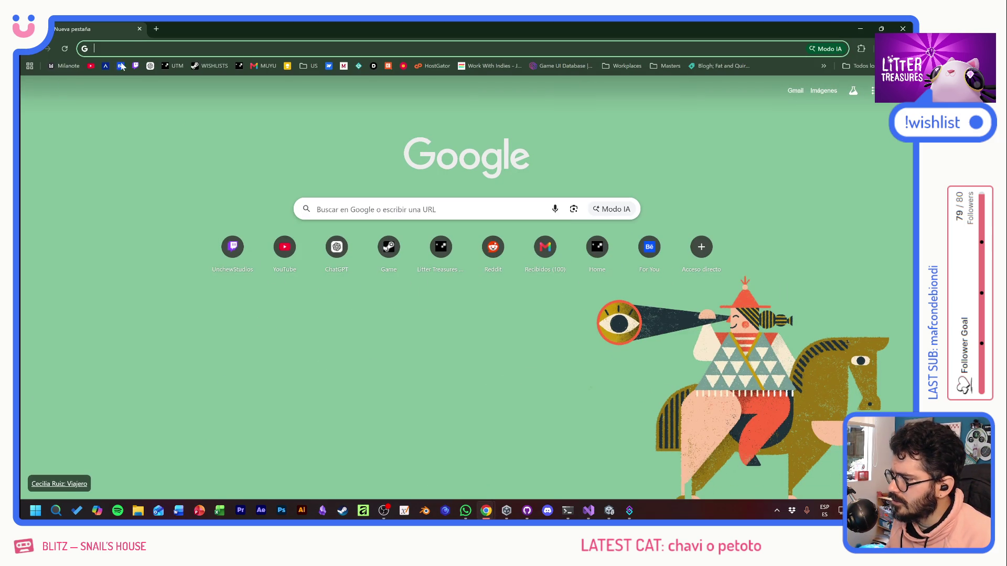
pyautogui.click(153, 68)
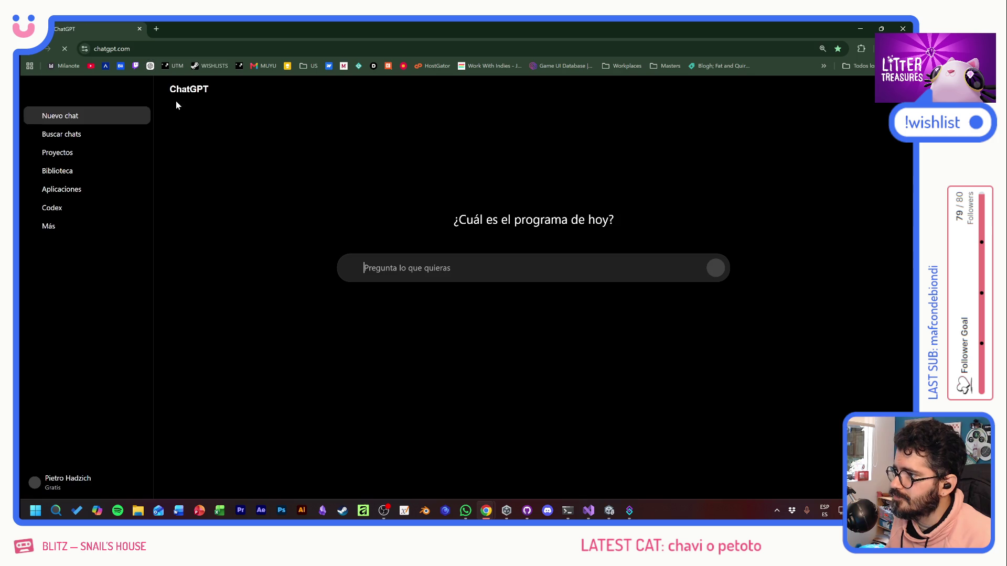
pyautogui.click(65, 267)
pyautogui.click(133, 91)
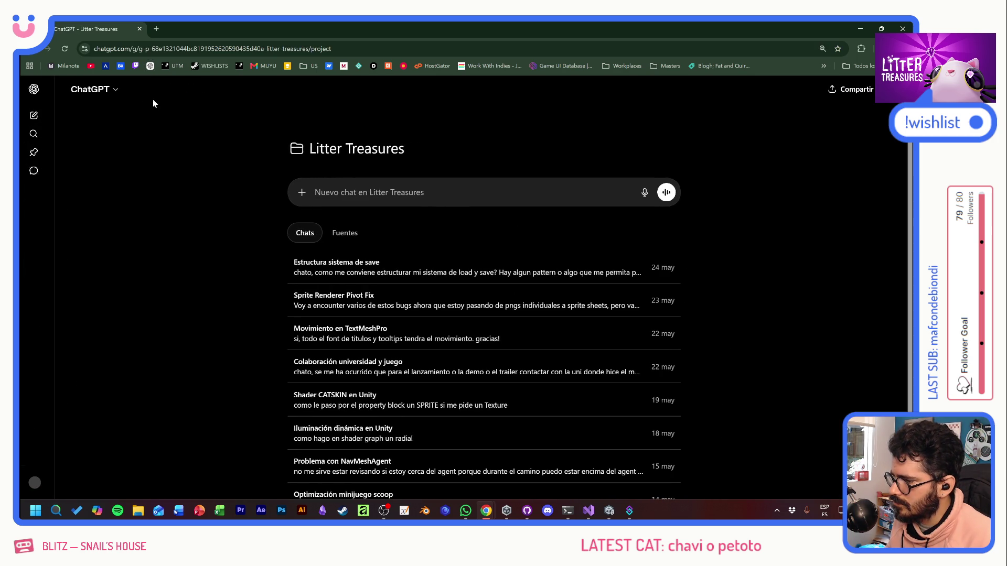
# Step: Ask, in Spanish, how to reveal fog cells one by one with an eased delay, pasting the FogController code
pyautogui.write('Chato, e')
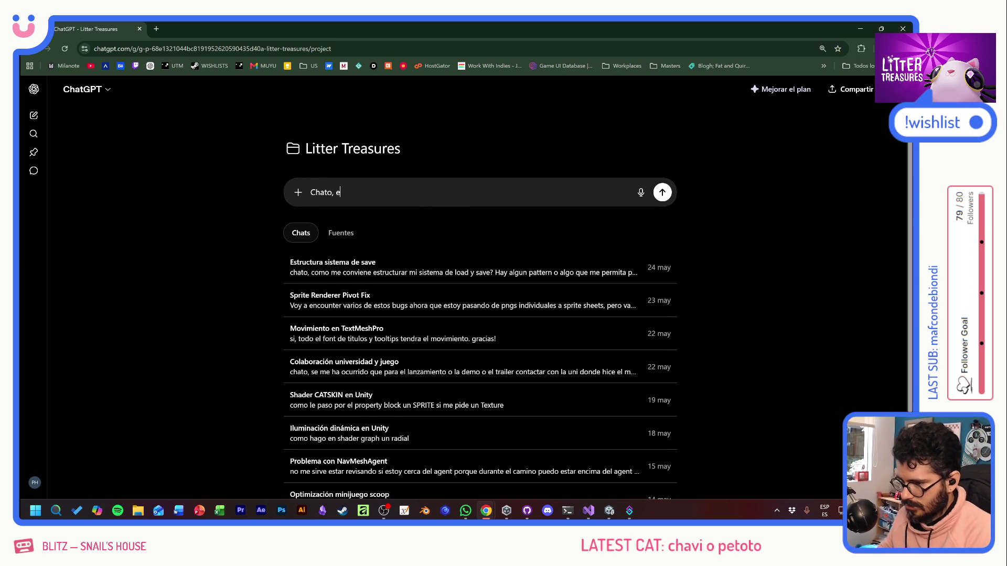
pyautogui.write('stoy animando e')
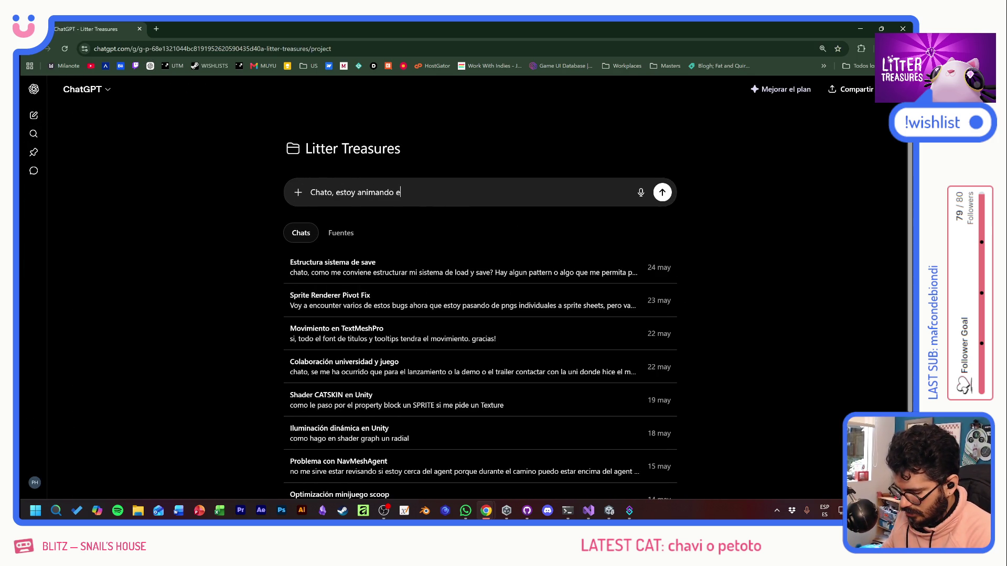
pyautogui.write('l fog pa')
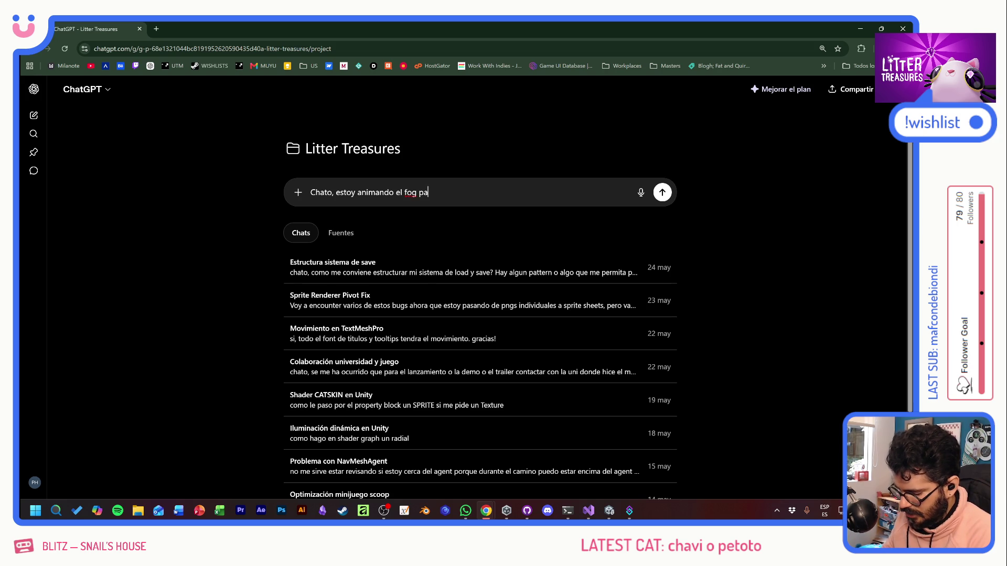
pyautogui.write('ra que al unlock un room, ')
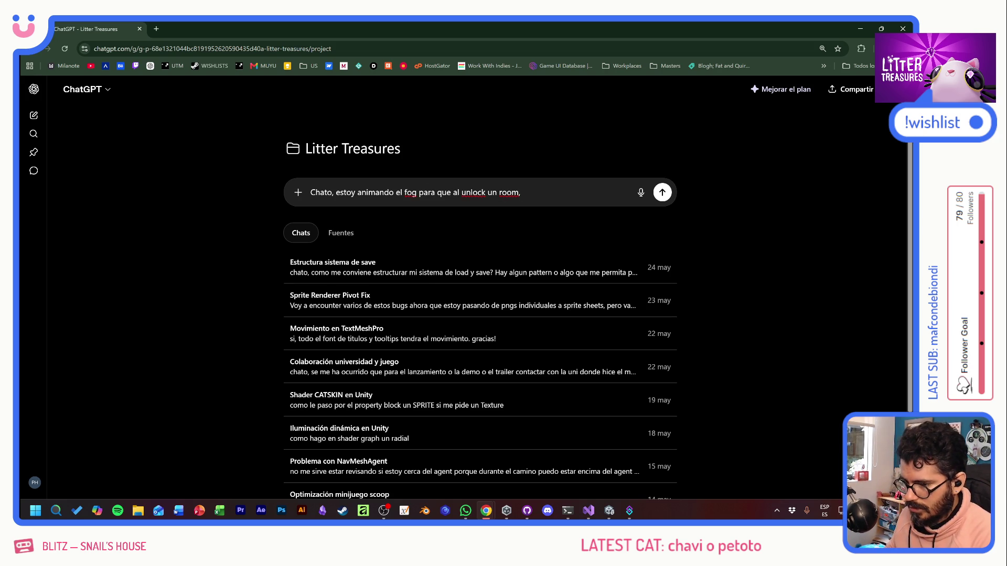
pyautogui.write('los c')
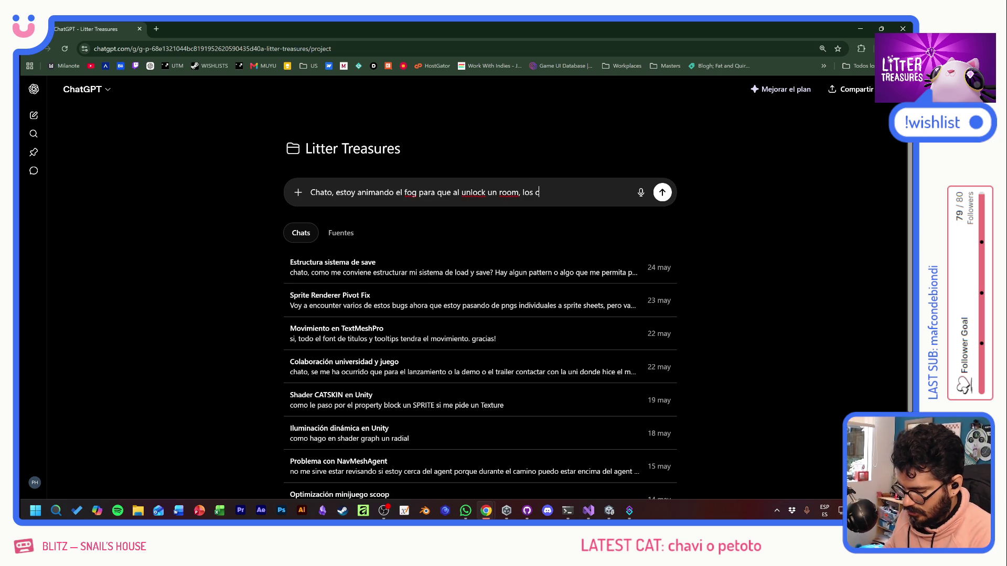
pyautogui.write('uadrados de las cel')
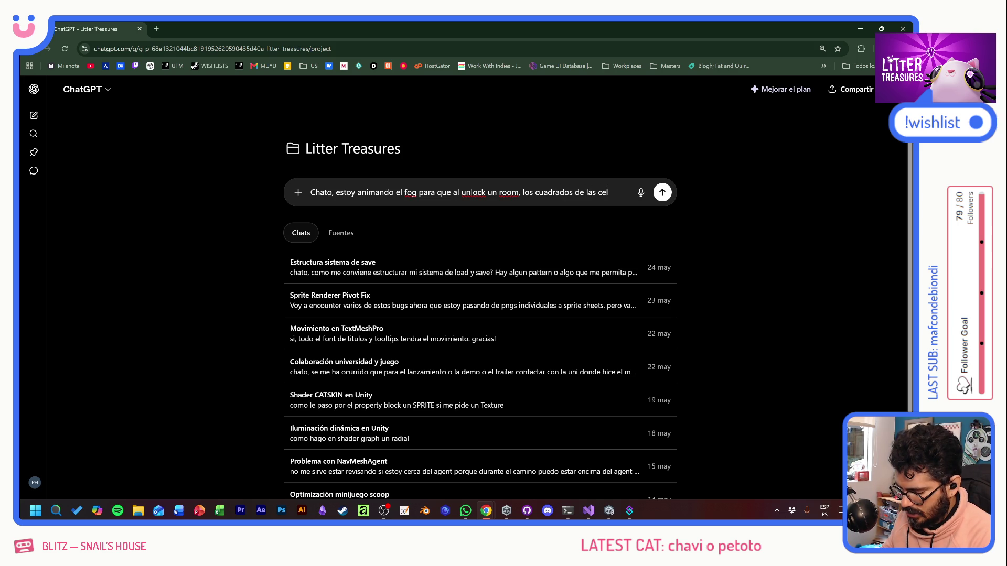
pyautogui.write('das se pinten')
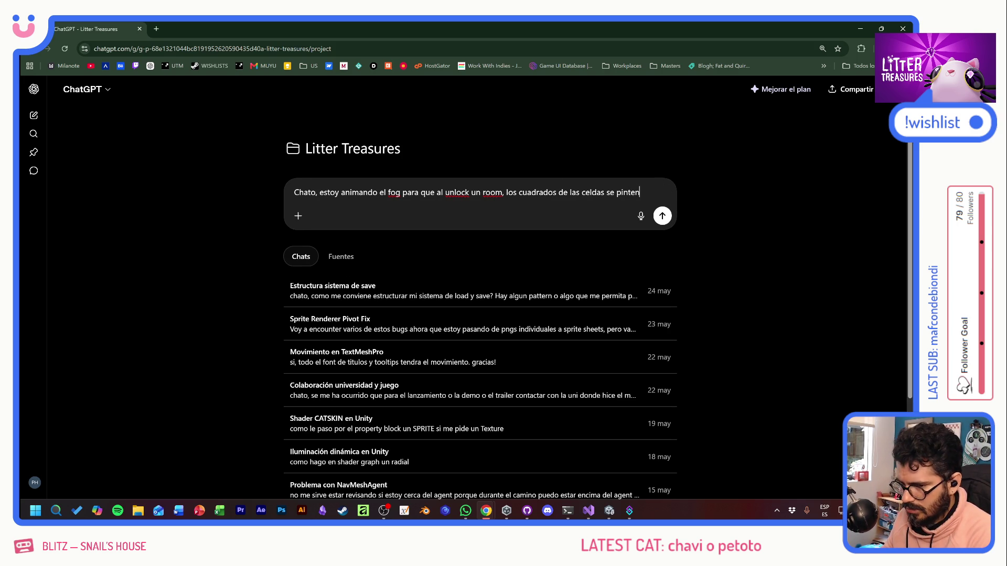
pyautogui.write(' una ')
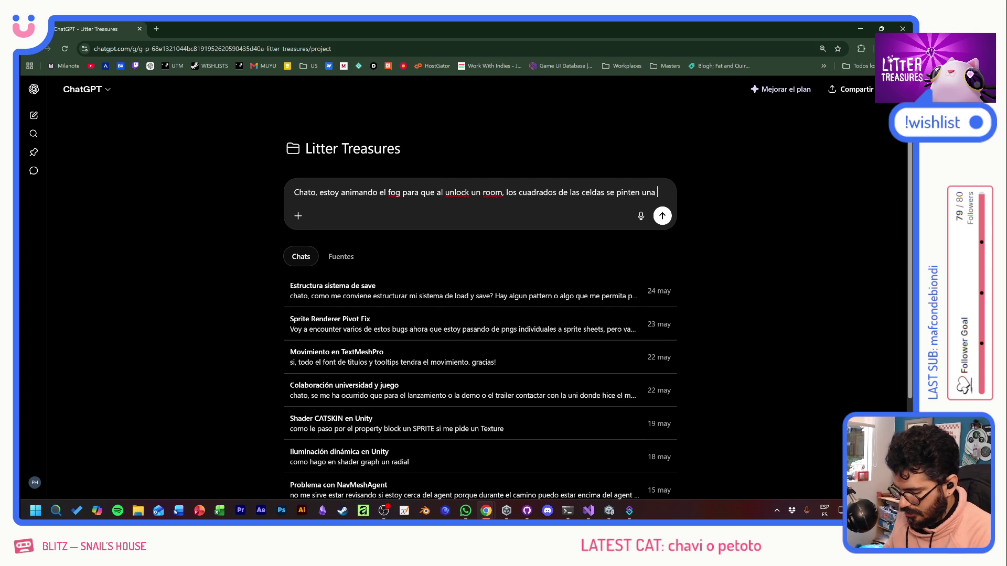
pyautogui.write('por una y no todas ')
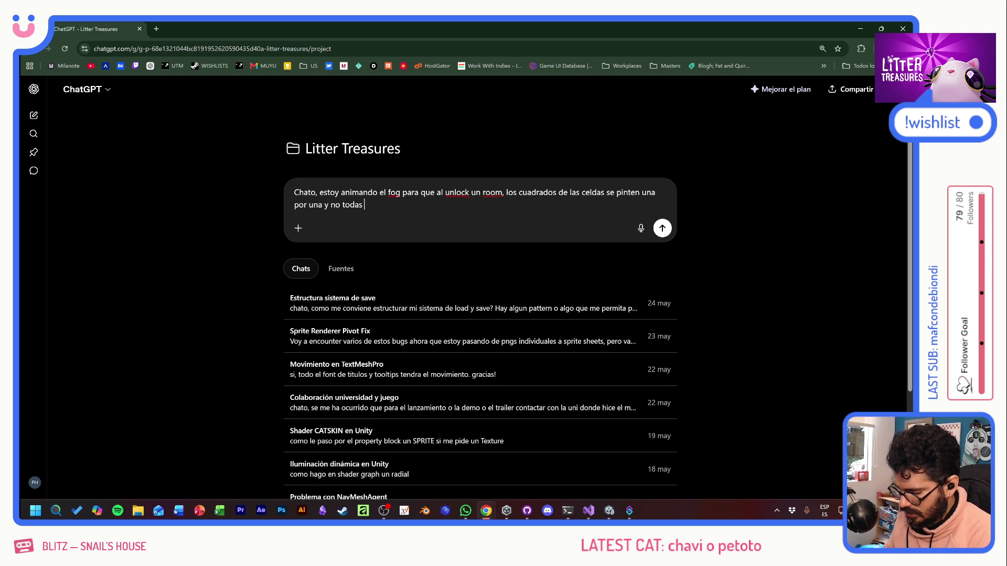
pyautogui.write('de golpe, así se ve más bonito.')
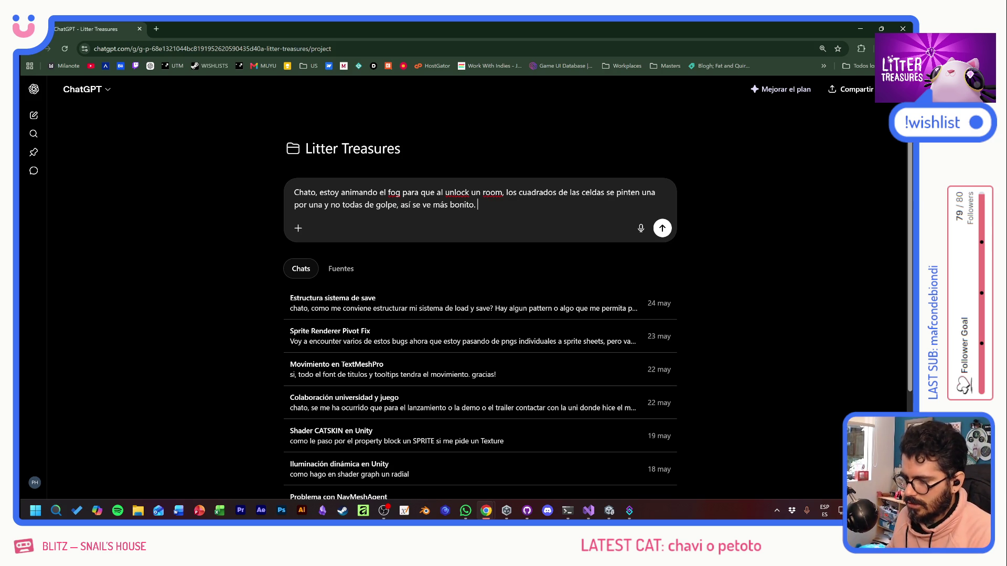
pyautogui.write(' Este es mi c')
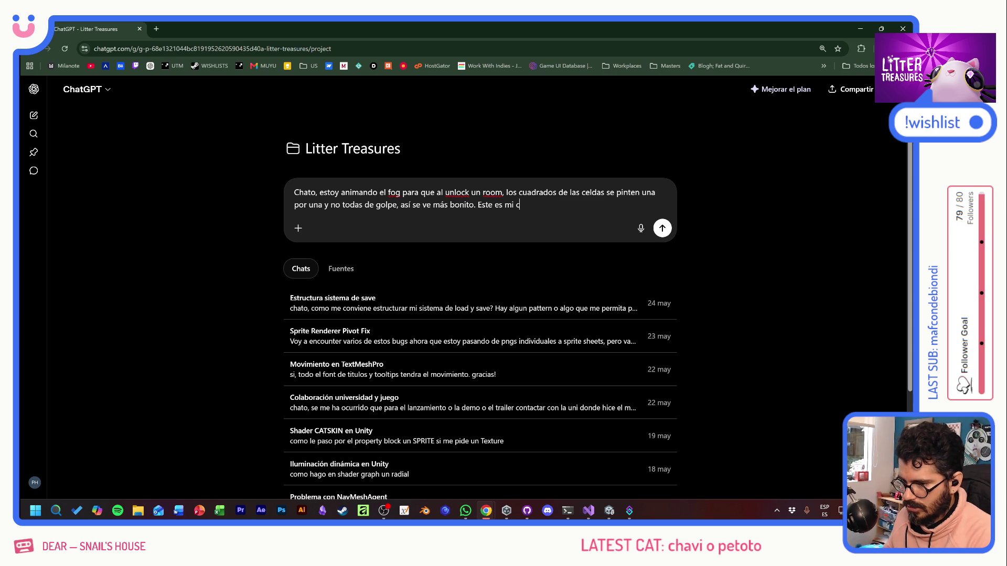
pyautogui.write('odigo actua')
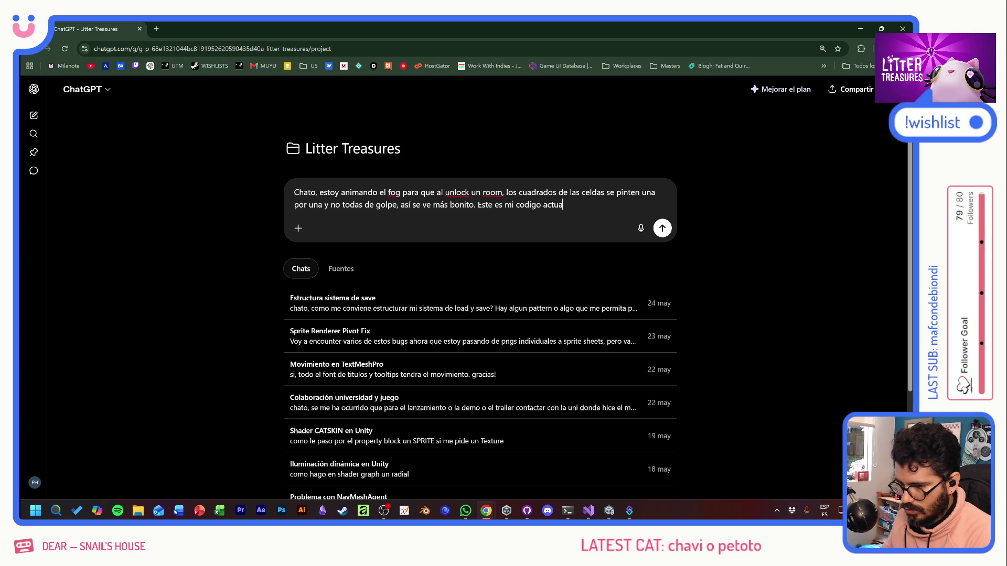
pyautogui.write('l, cómo harías para')
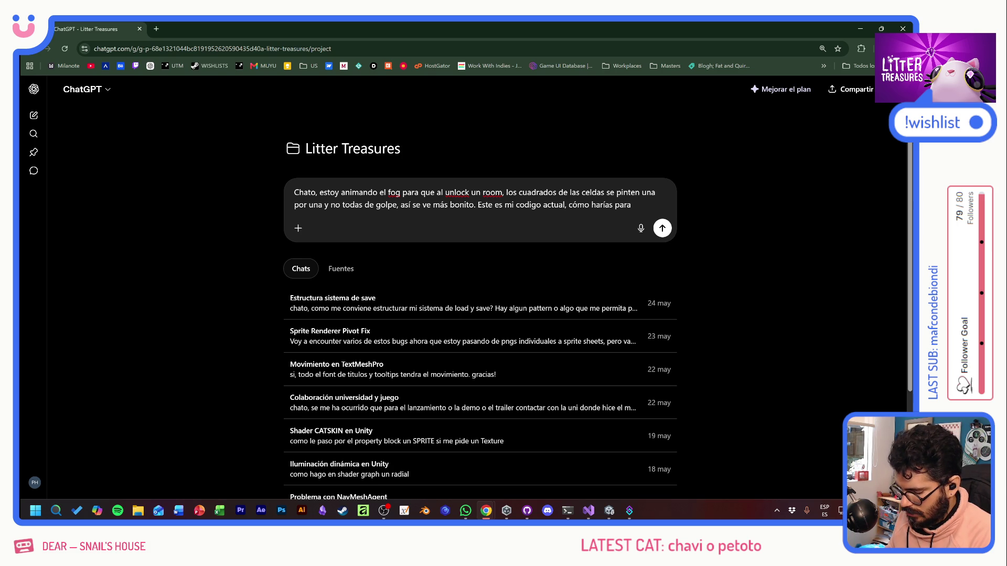
pyautogui.write('darle un dela')
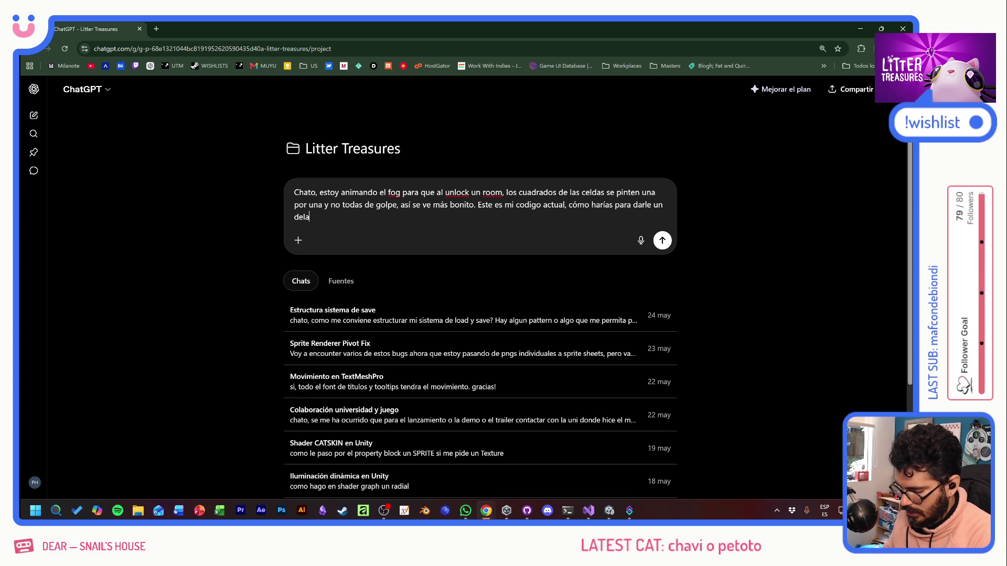
pyautogui.write('y entre ')
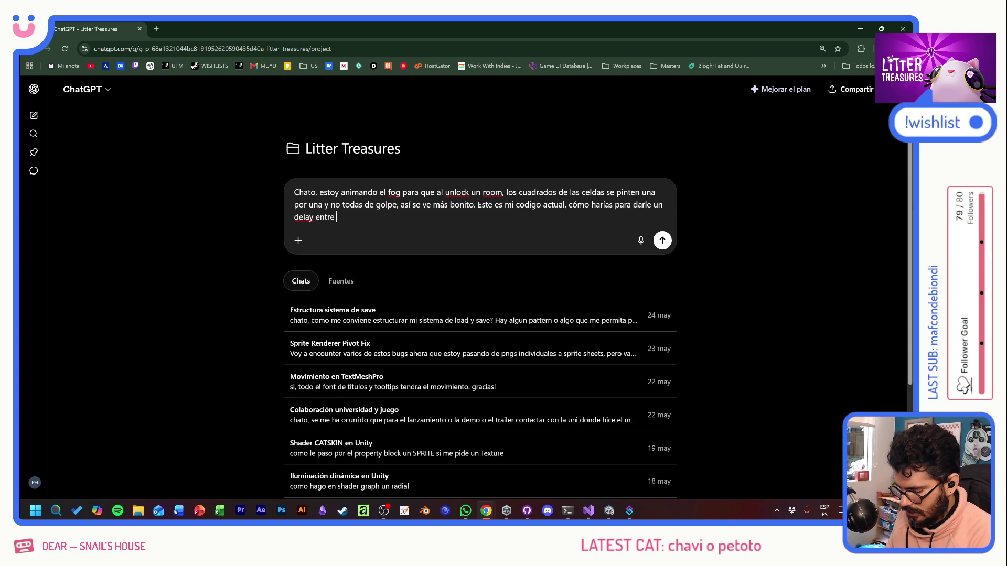
pyautogui.write(' gridcell y gridcell y me gustaría que ese delay corresponda tambien a un')
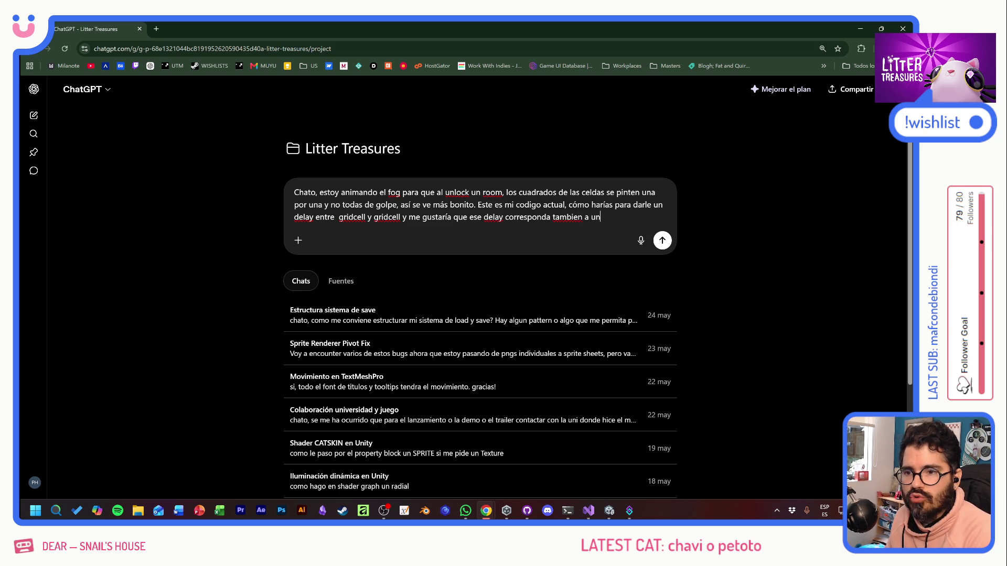
pyautogui.write('a curva ')
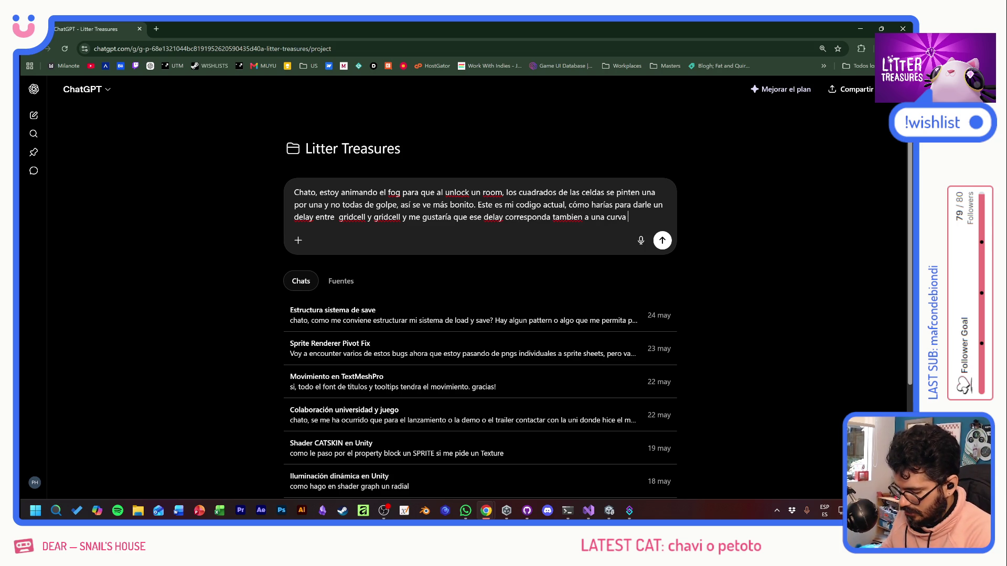
pyautogui.write('de easing.')
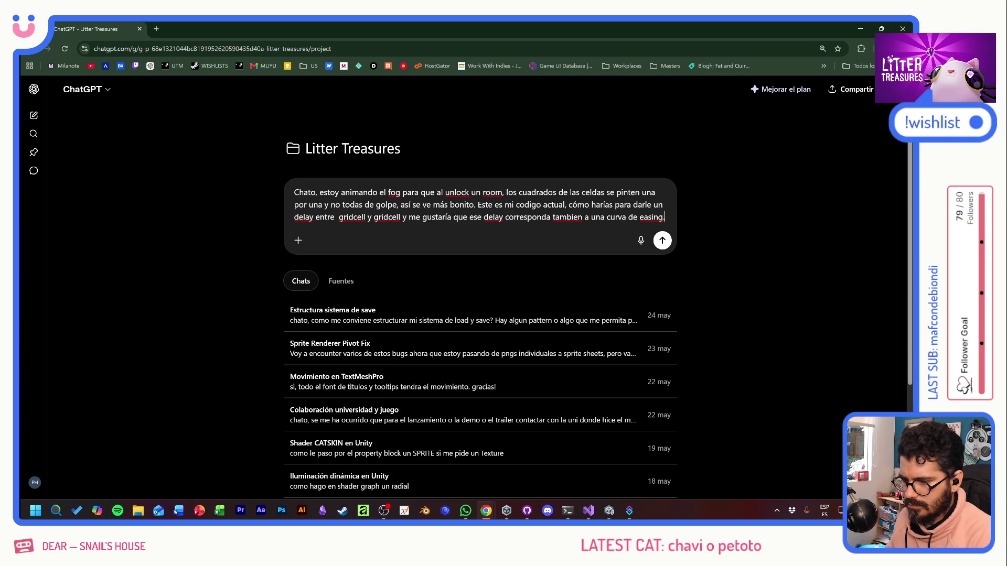
pyautogui.hotkey('shift', 'Return')
pyautogui.hotkey('shift', 'Return')
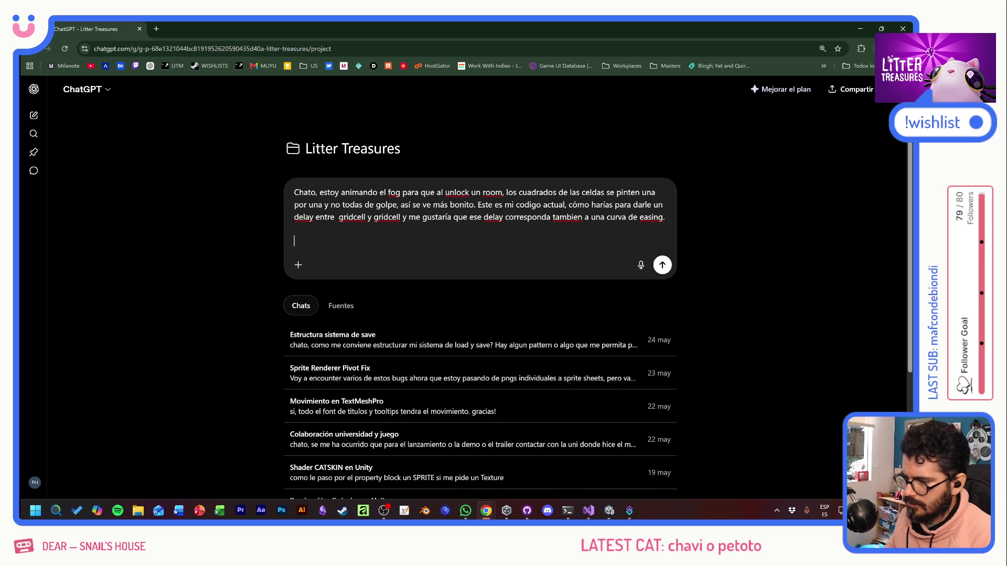
pyautogui.hotkey('ctrl', 'v')
pyautogui.press('Return')
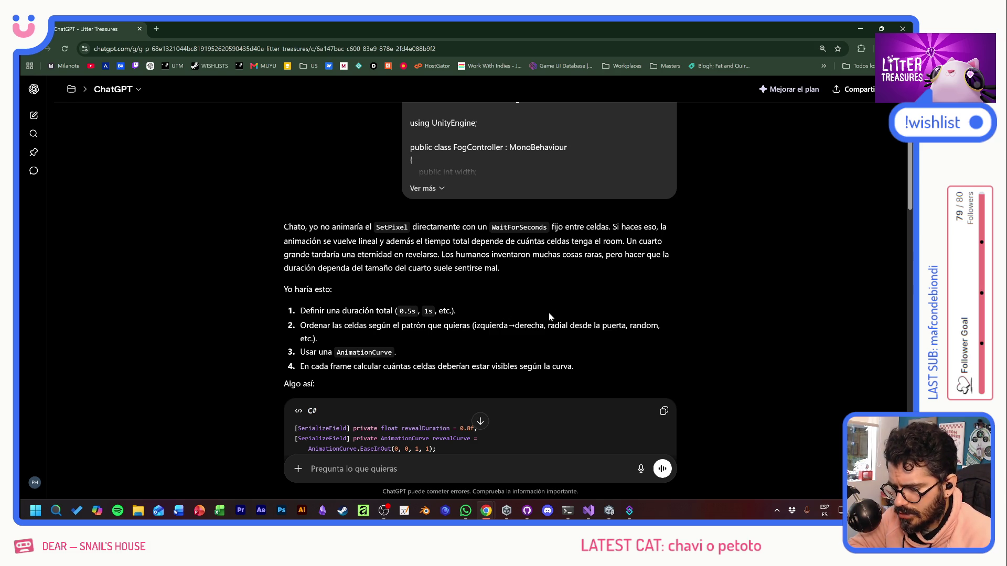
pyautogui.scroll(-2, 550, 317)
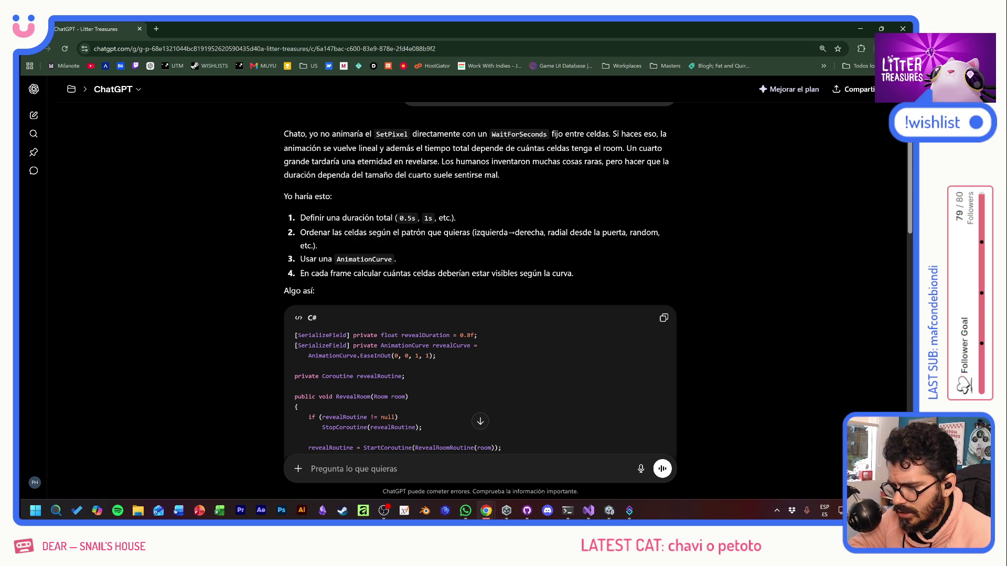
pyautogui.scroll(-3, 482, 284)
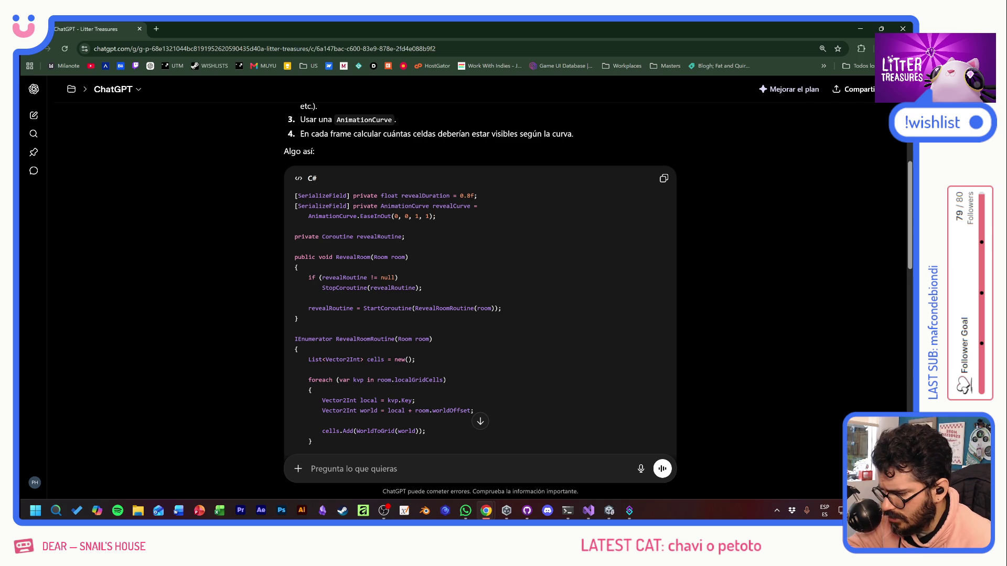
pyautogui.scroll(-2, 480, 278)
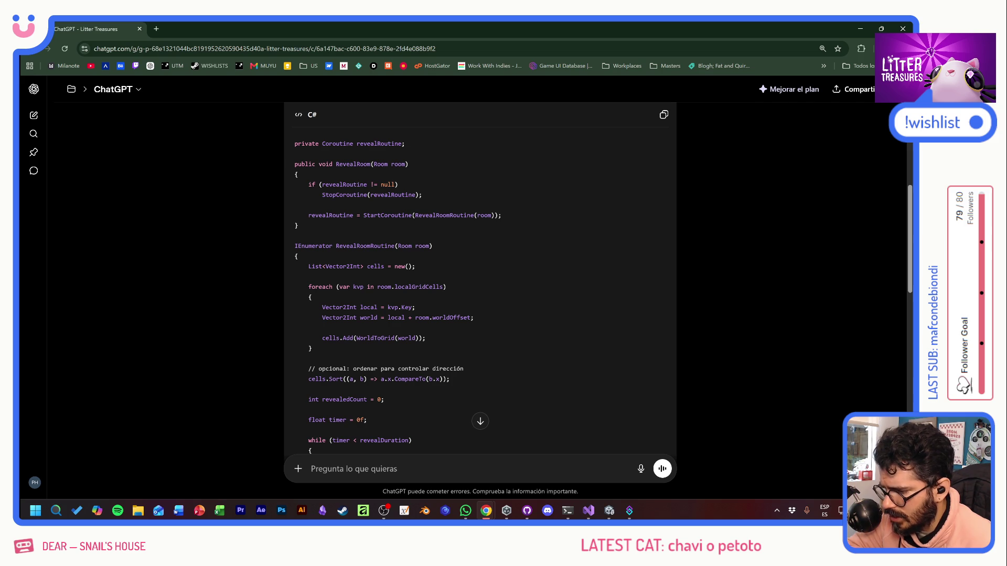
pyautogui.scroll(-2, 479, 289)
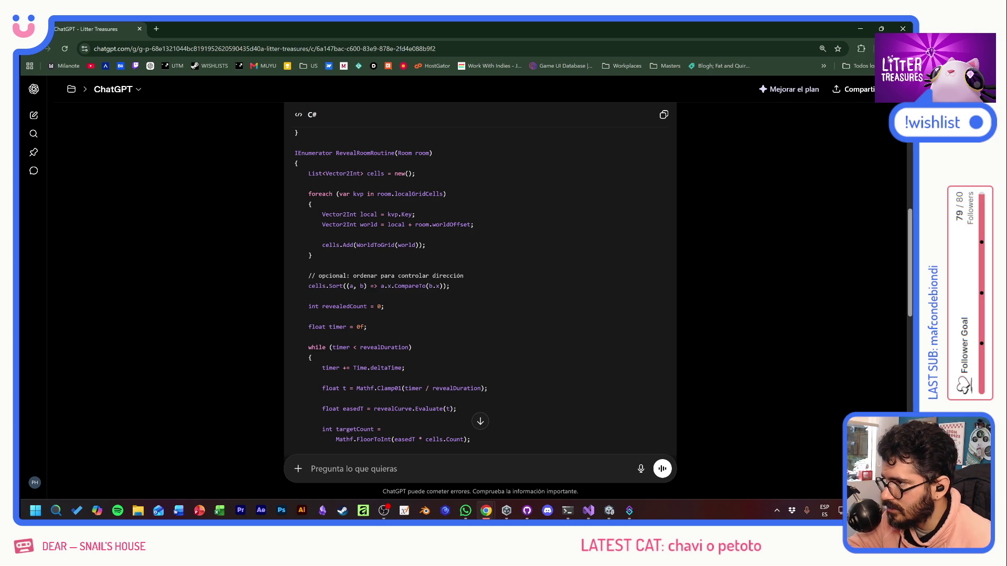
pyautogui.scroll(-2, 480, 288)
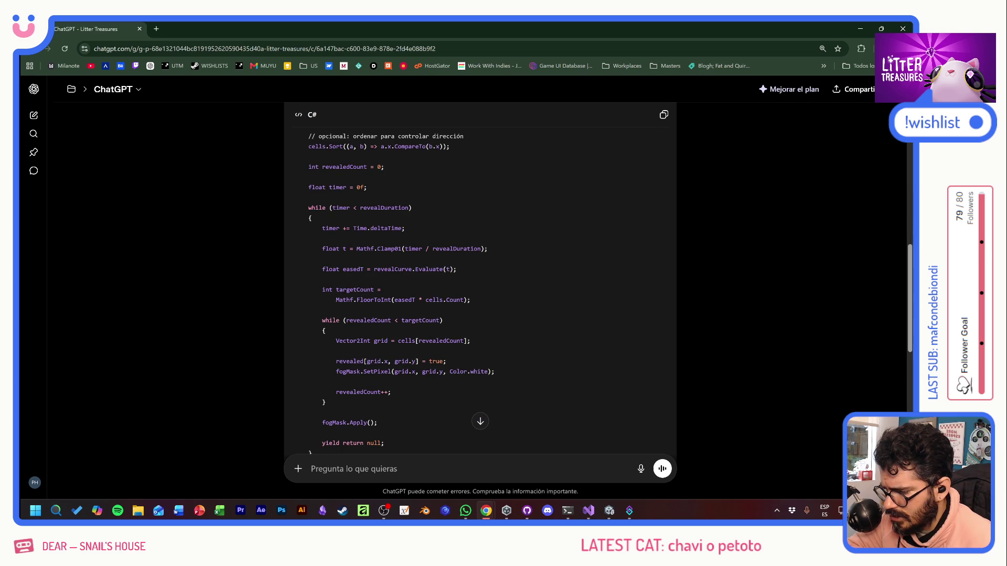
pyautogui.scroll(-1, 480, 278)
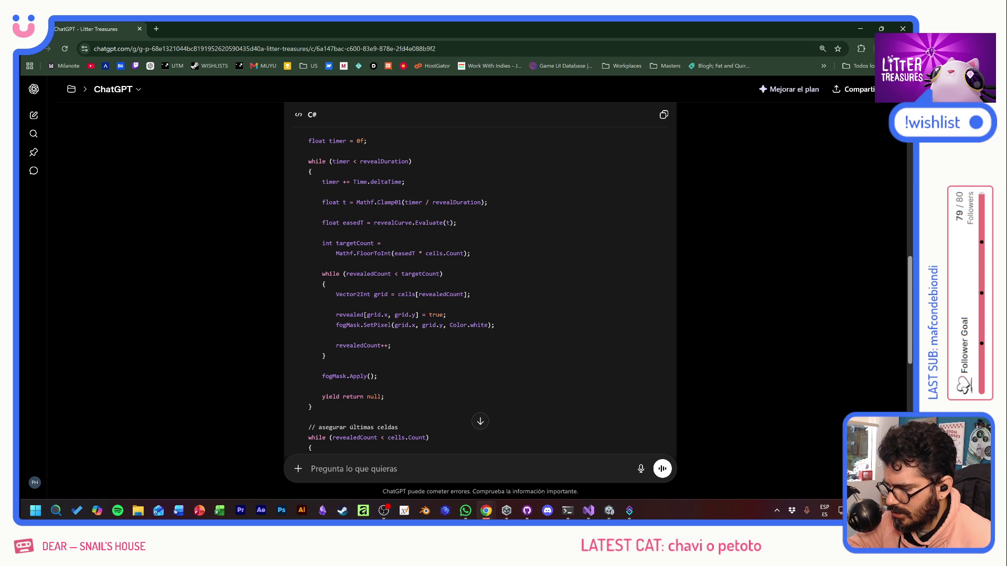
pyautogui.scroll(-2, 480, 288)
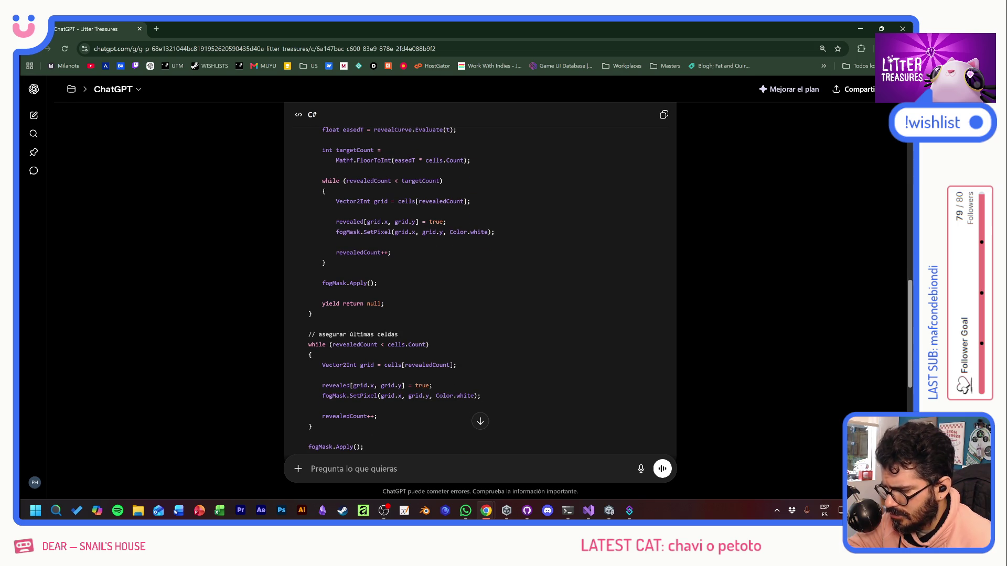
pyautogui.scroll(-5, 480, 288)
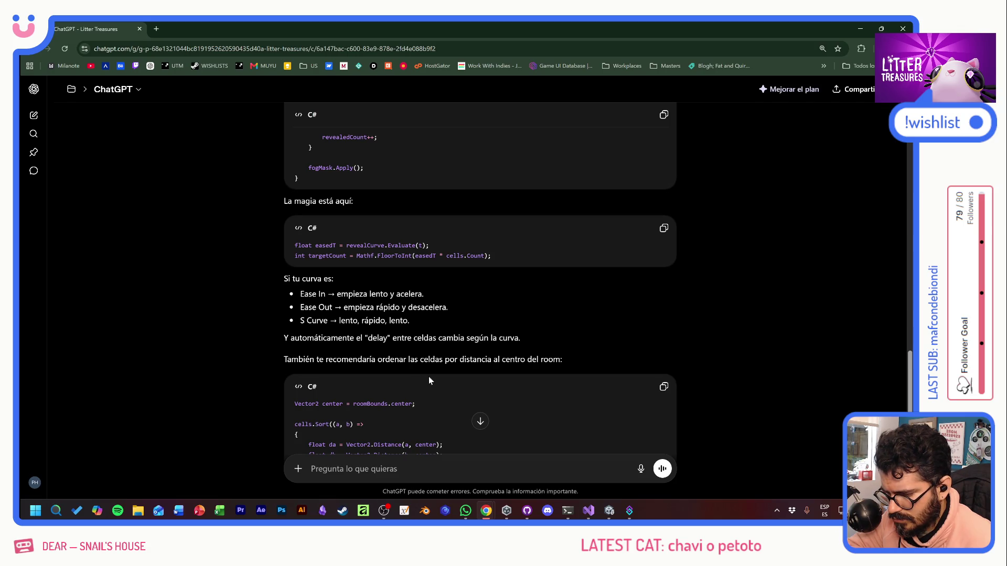
# Step: Review the SerializeField lines in ChatGPT's suggested code, then shrink the browser window aside
pyautogui.scroll(-2, 429, 377)
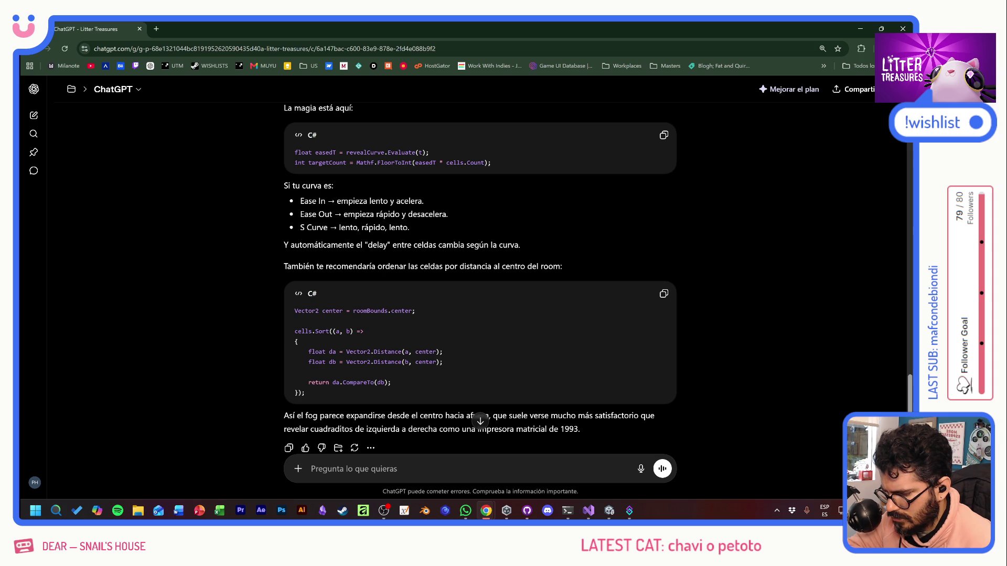
pyautogui.scroll(5, 411, 381)
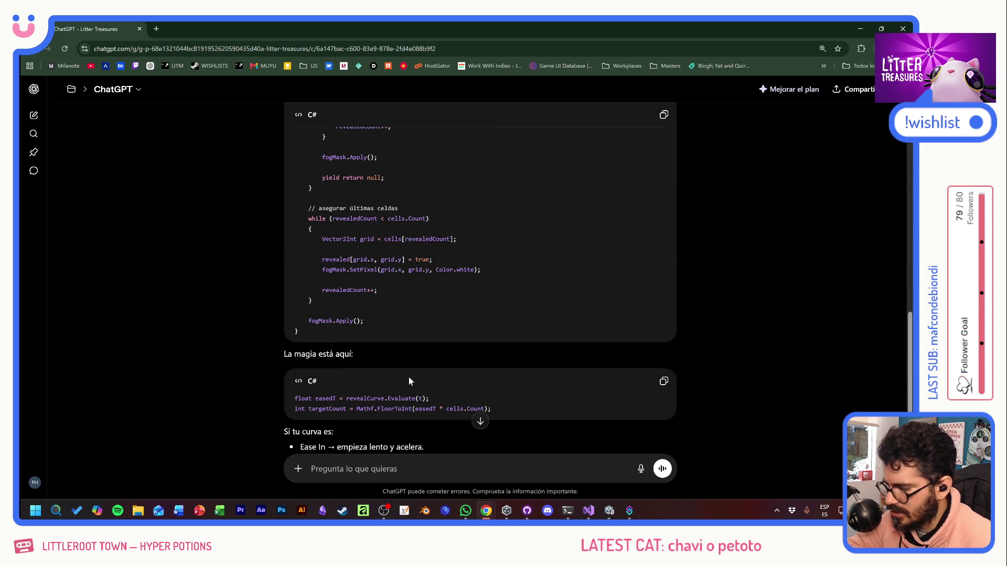
pyautogui.scroll(12, 409, 381)
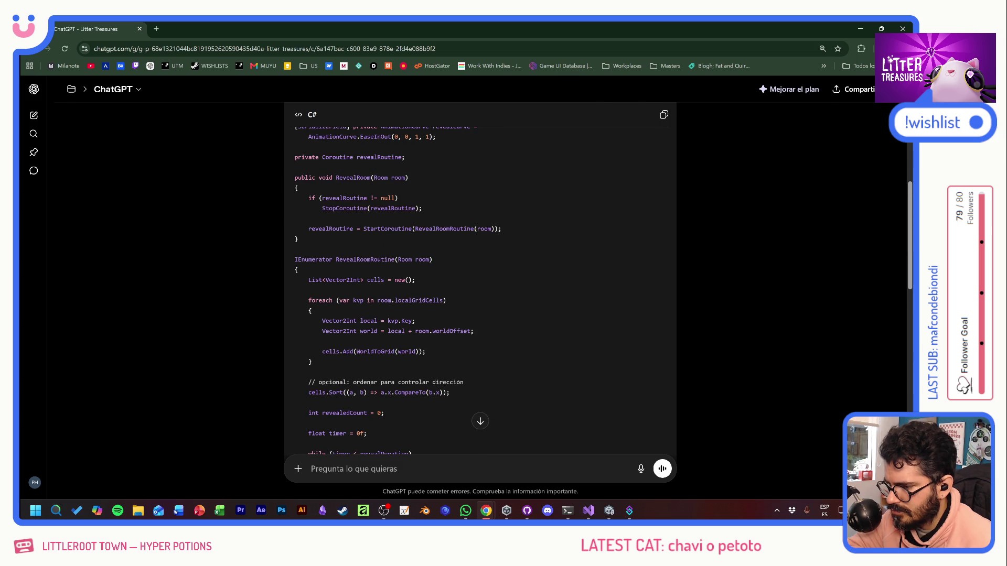
pyautogui.scroll(2, 480, 278)
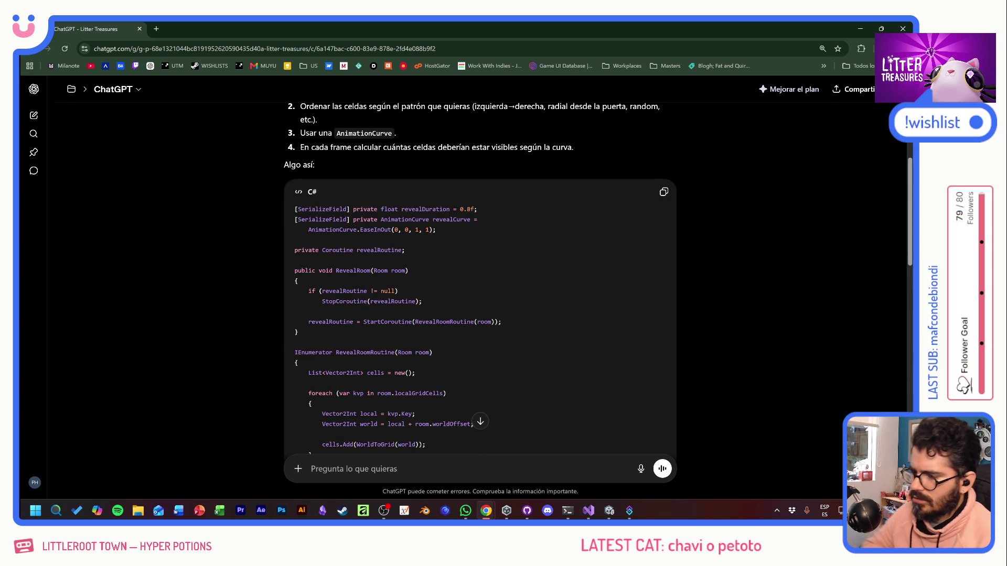
pyautogui.moveTo(295, 209); pyautogui.dragTo(439, 231)
pyautogui.click(260, 192)
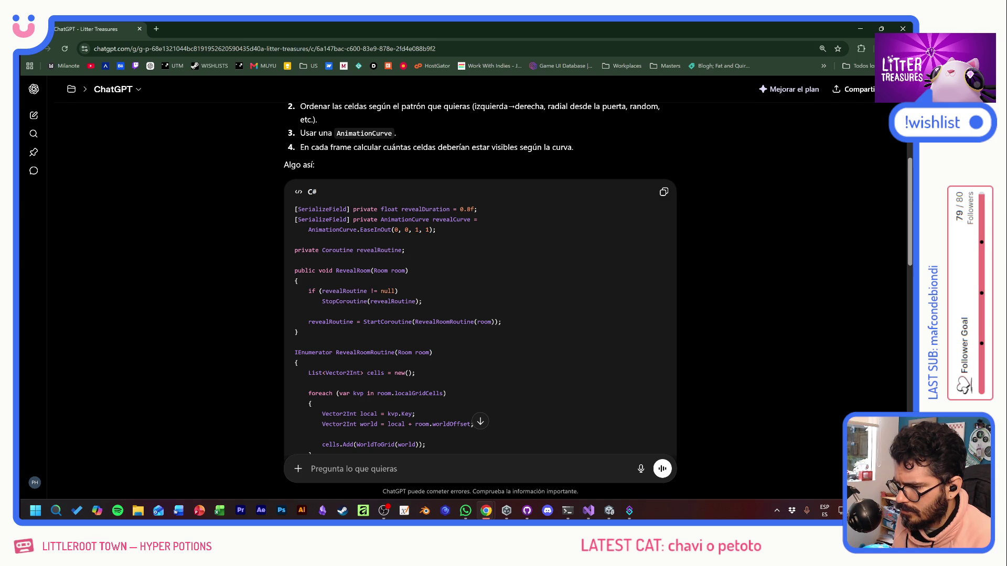
pyautogui.moveTo(210, 28); pyautogui.dragTo(996, 21)
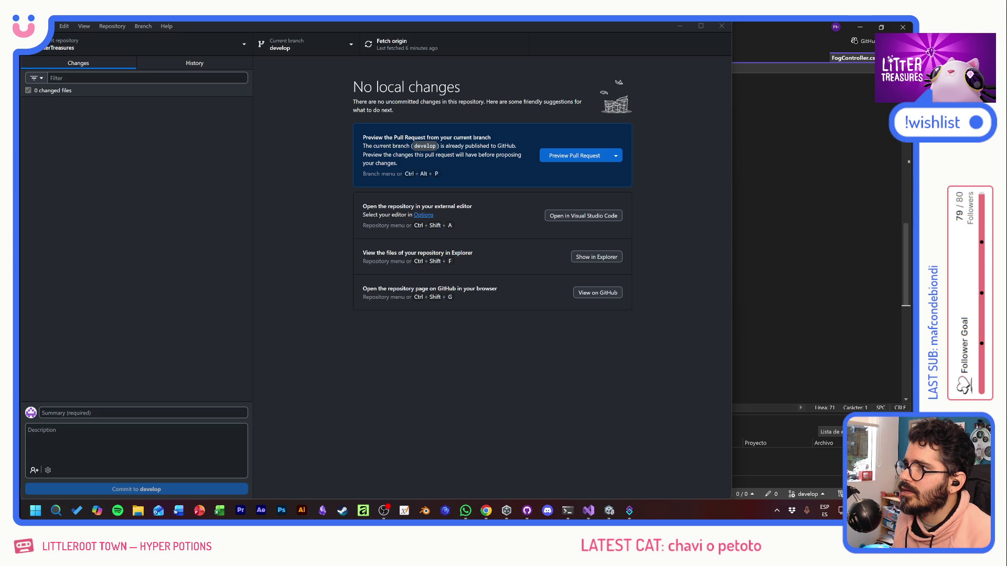
# Step: Bring Visual Studio back to the front with FogController.cs showing
pyautogui.click(588, 510)
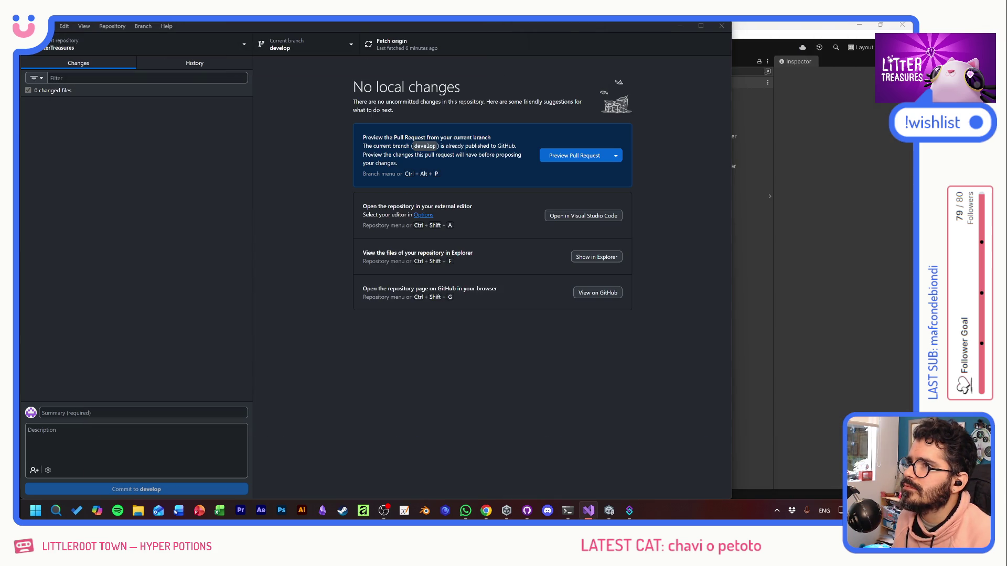
pyautogui.click(588, 510)
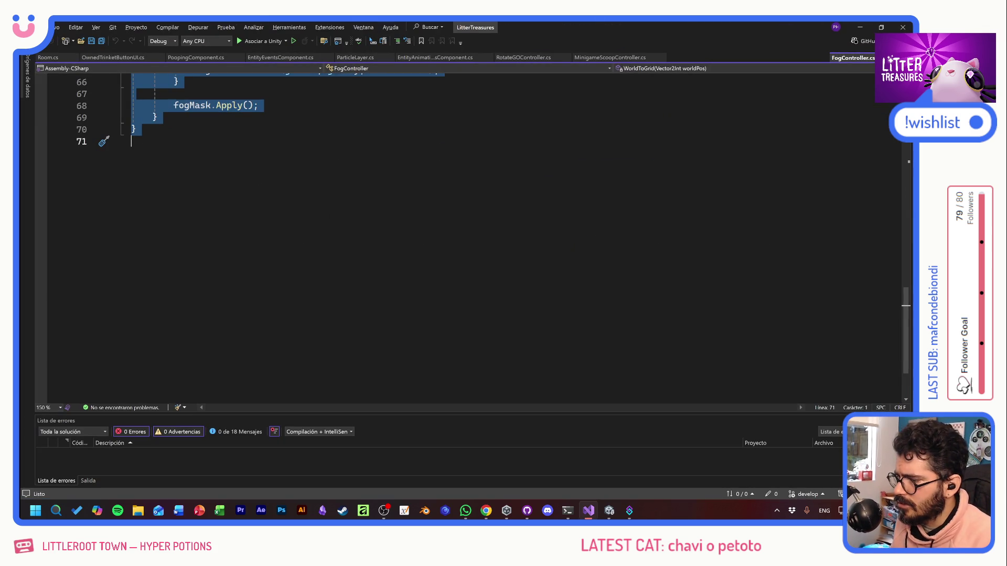
pyautogui.scroll(15, 472, 236)
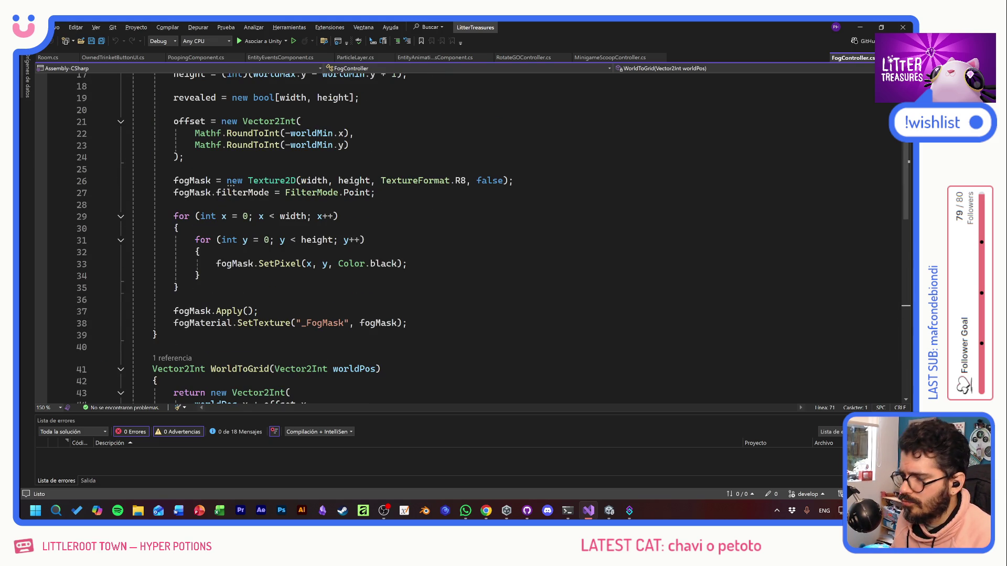
pyautogui.scroll(-10, 362, 265)
# Step: Comment out RevealRoom's cell loop through fogMask.Apply() with a /* */ block
pyautogui.click(336, 165)
pyautogui.press('Return')
pyautogui.write('/*')
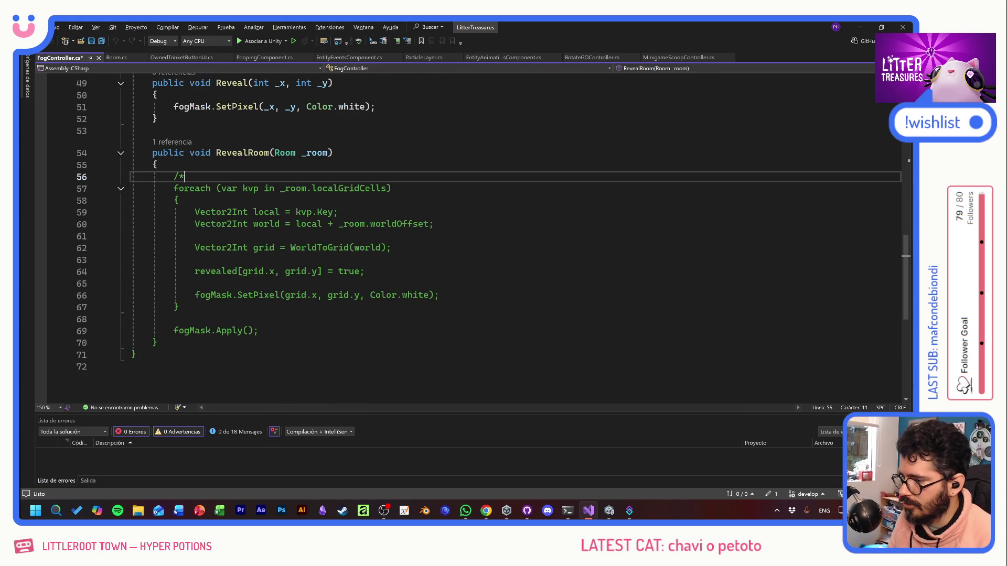
pyautogui.click(258, 330)
pyautogui.press('Return')
pyautogui.write('*/')
pyautogui.press('Return')
pyautogui.press('Return')
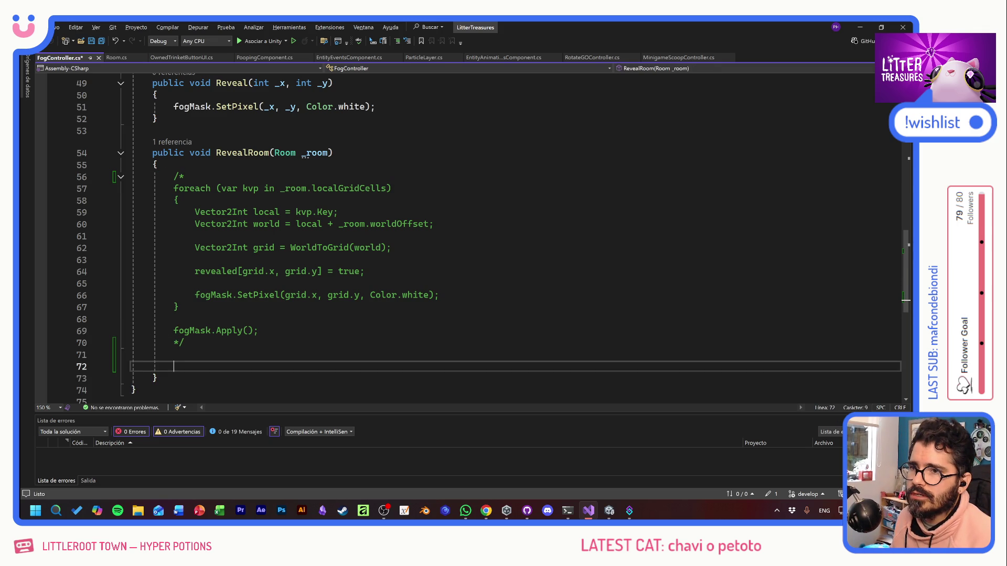
pyautogui.scroll(15, 471, 236)
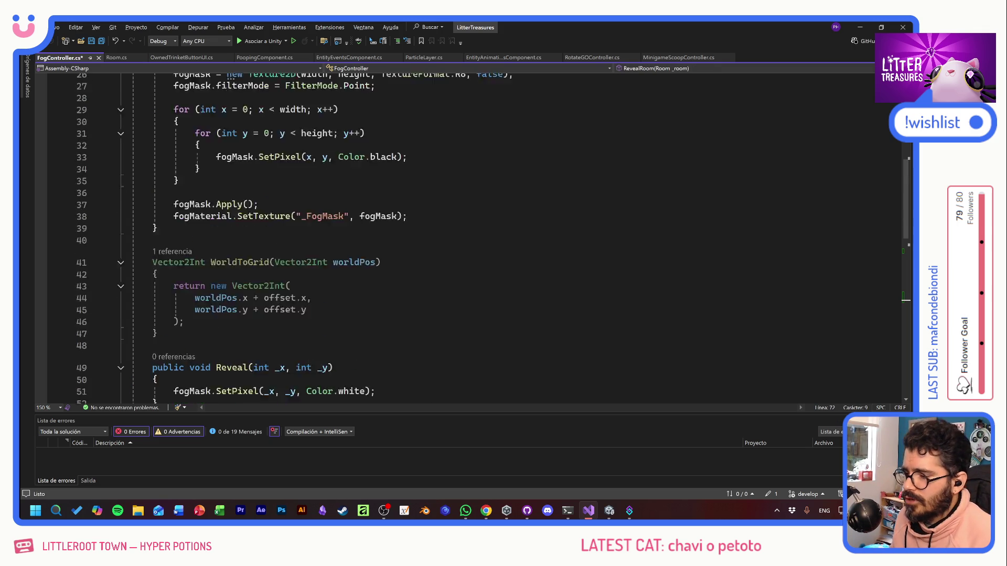
# Step: Add 'public float revealDuration = 3f;' below the offset field and save
pyautogui.click(301, 184)
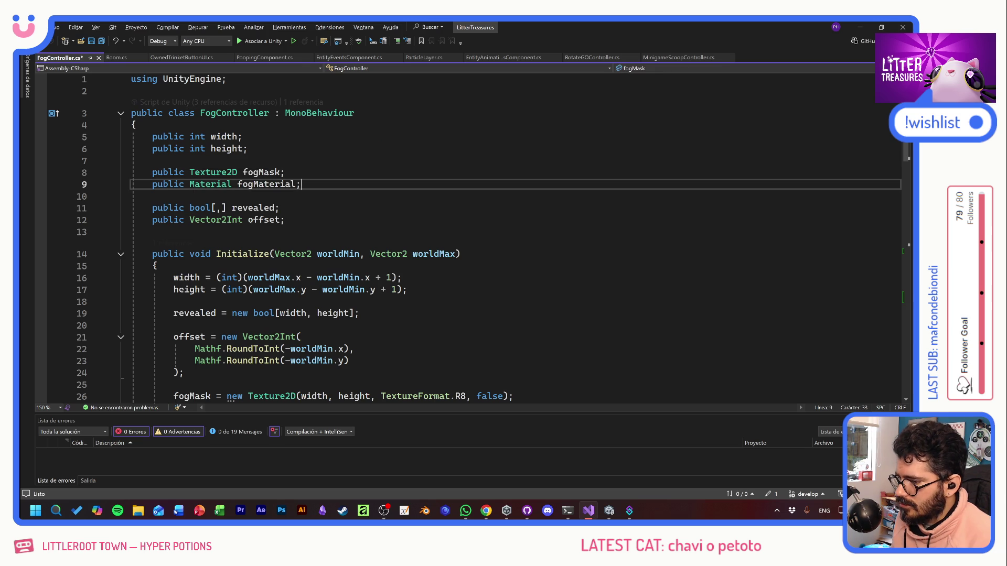
pyautogui.click(281, 208)
pyautogui.click(284, 220)
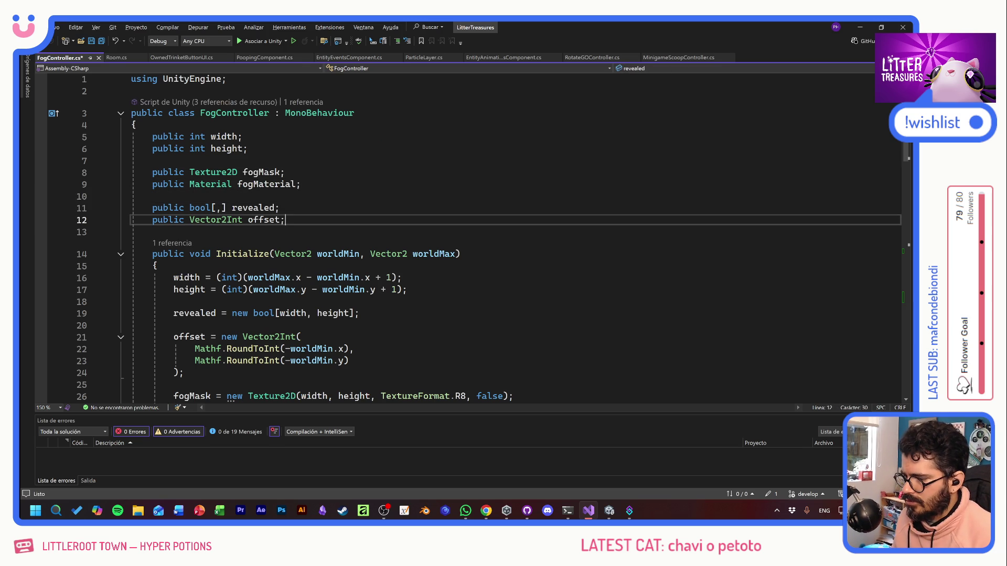
pyautogui.press('Return')
pyautogui.press('Return')
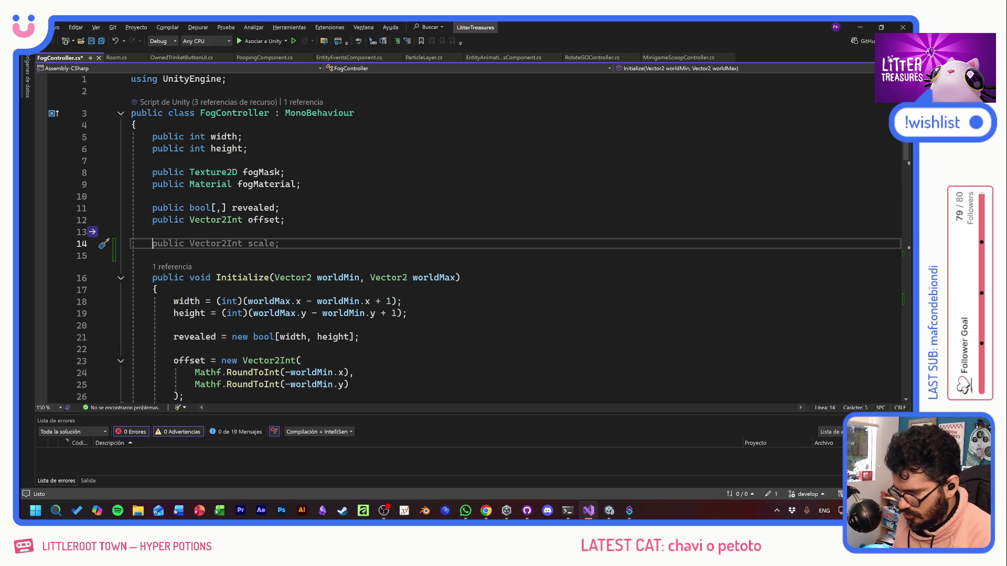
pyautogui.write('public float')
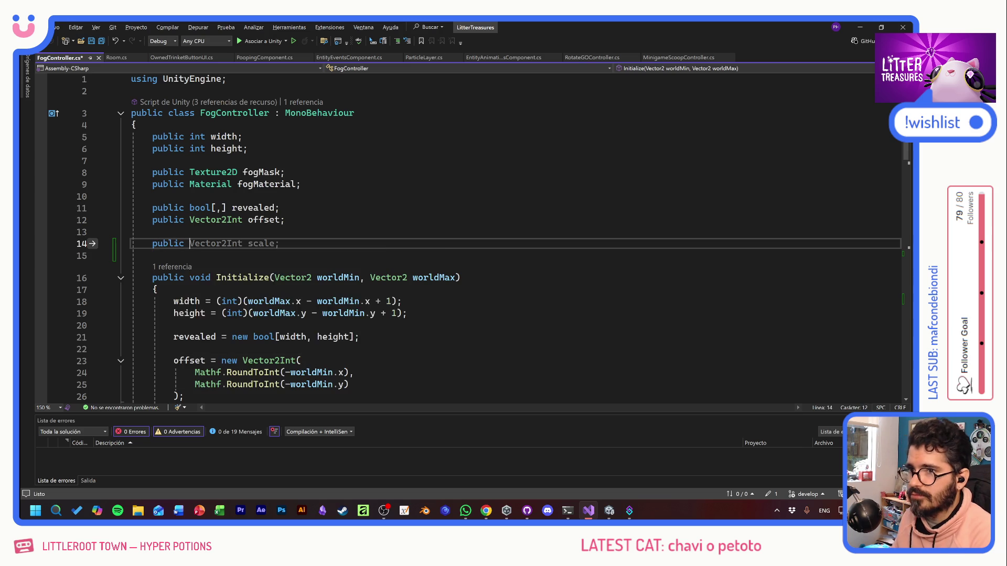
pyautogui.write(' reve')
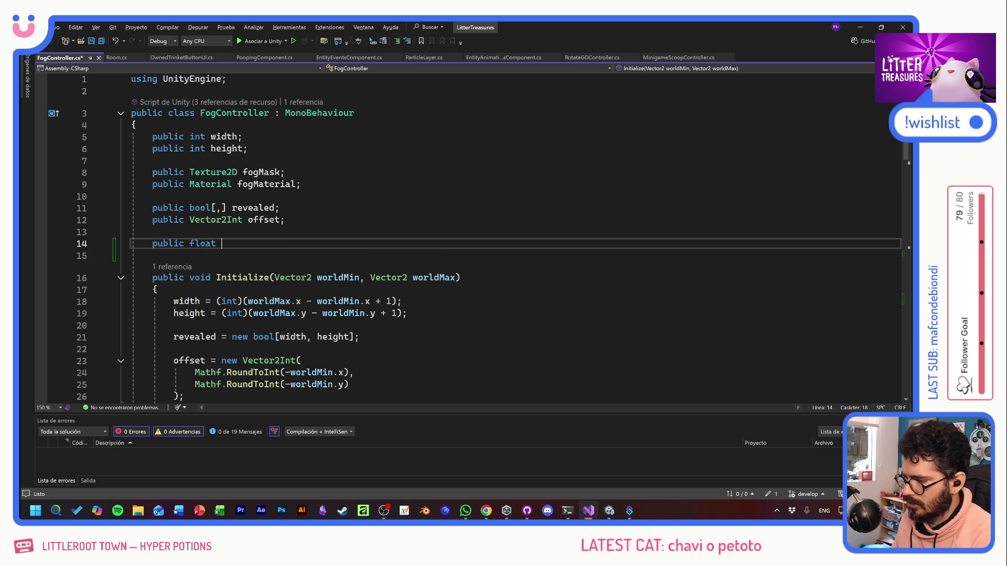
pyautogui.write('al')
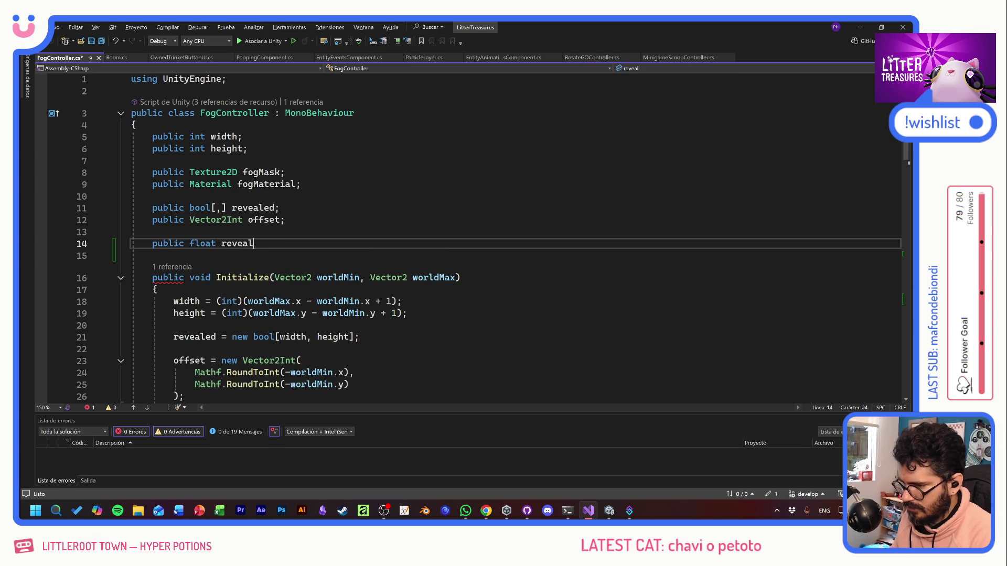
pyautogui.write('Duration = ')
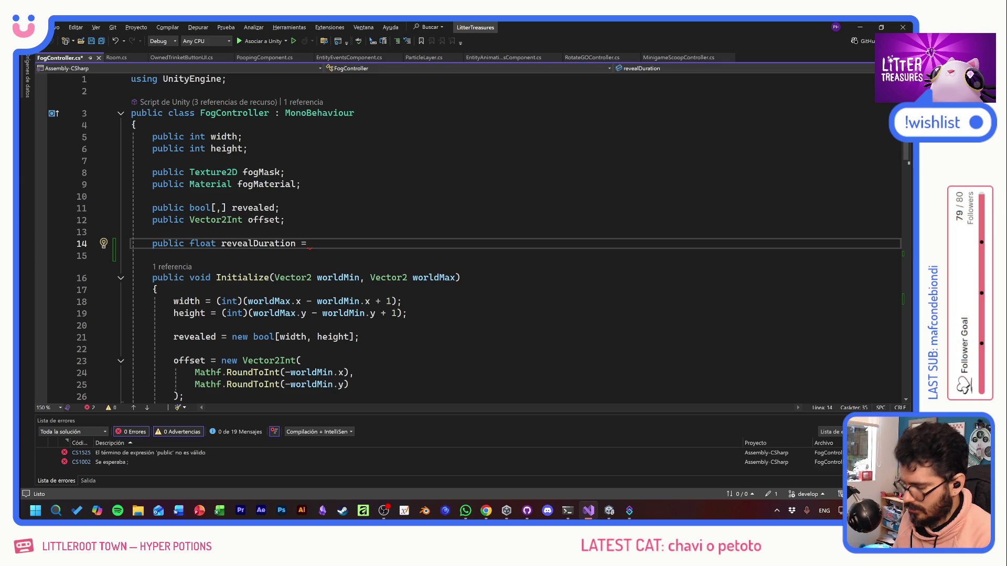
pyautogui.write('3f;')
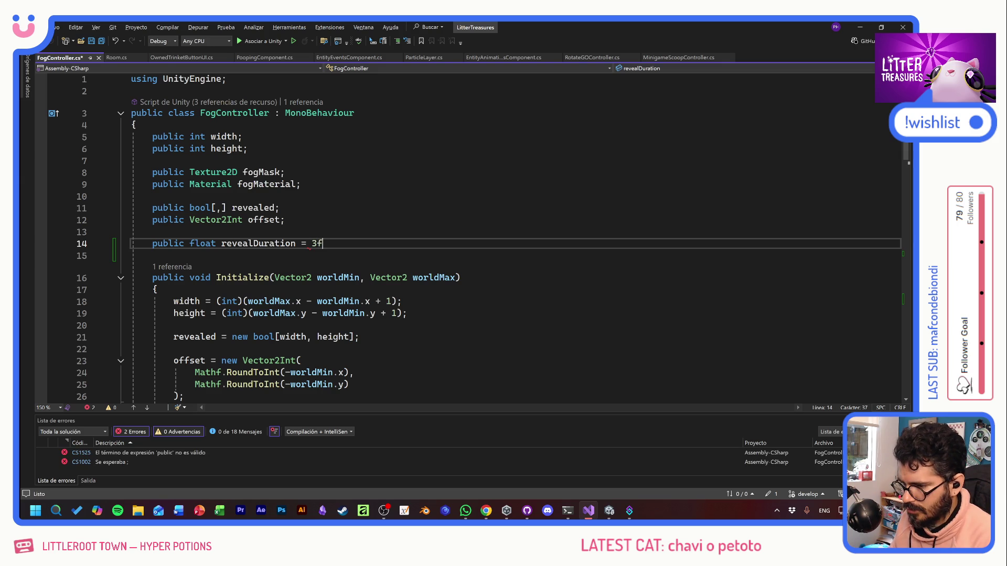
pyautogui.hotkey('ctrl', 's')
# Step: Declare '[SerializeField] AnimationCurve revealCurve;' below revealDuration
pyautogui.press('Return')
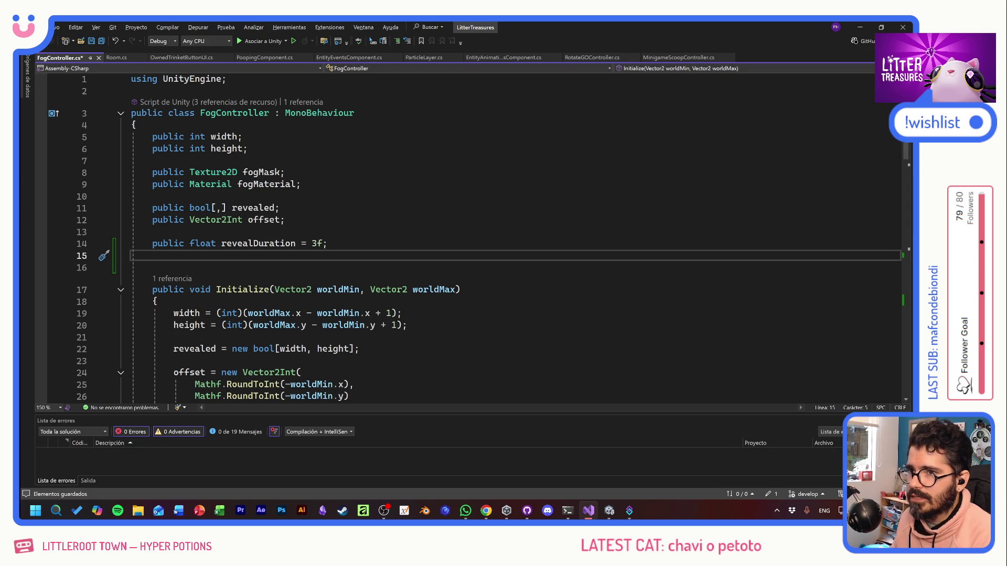
pyautogui.write('[Ser')
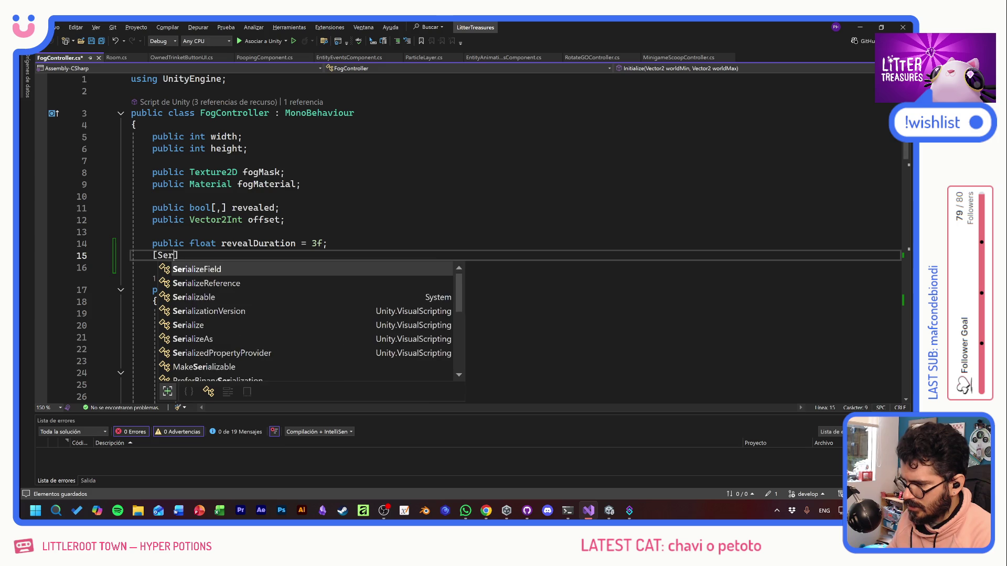
pyautogui.press('Tab')
pyautogui.write('] Animation')
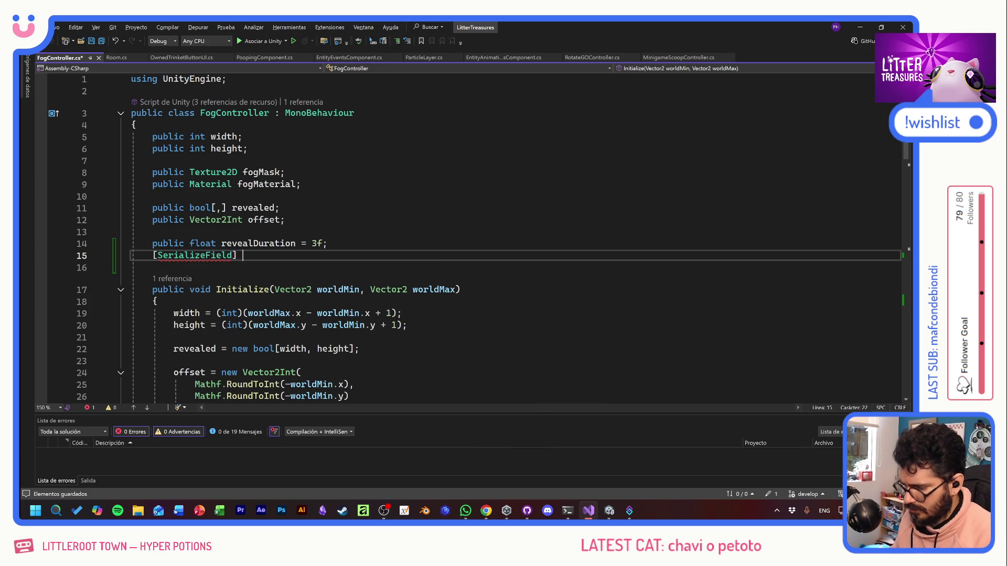
pyautogui.press('Down')
pyautogui.press('Down')
pyautogui.press('Down')
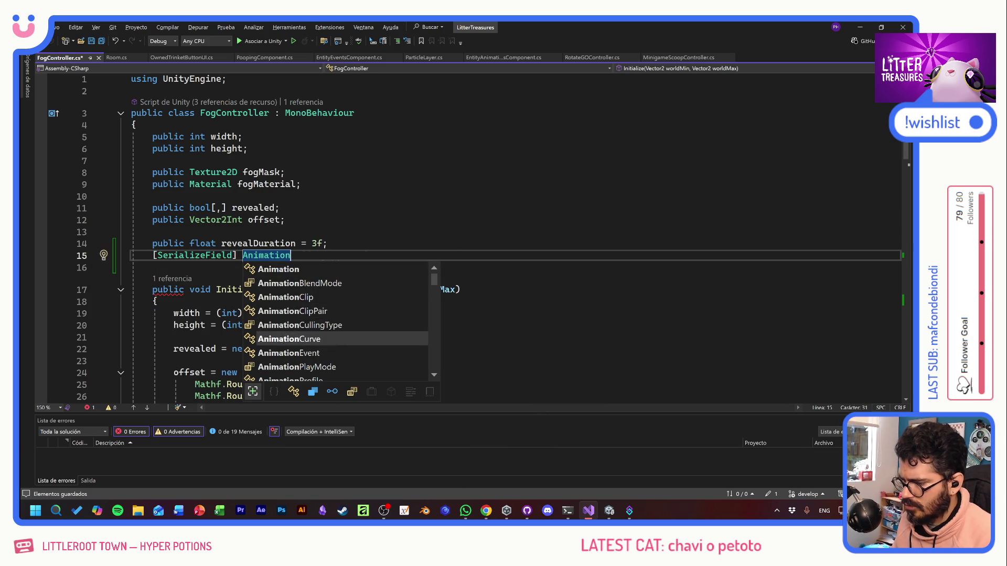
pyautogui.press('Tab')
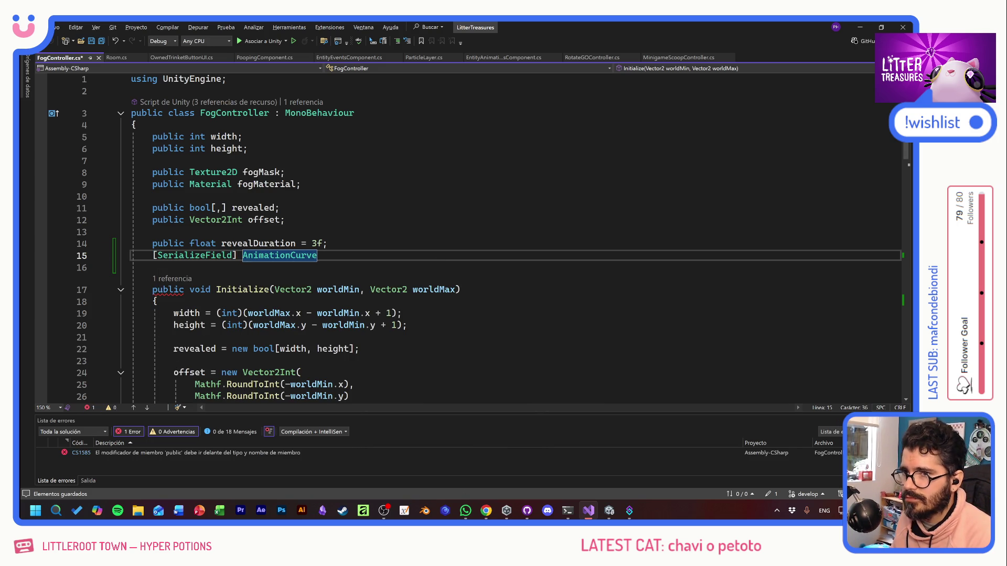
pyautogui.write(' reveal')
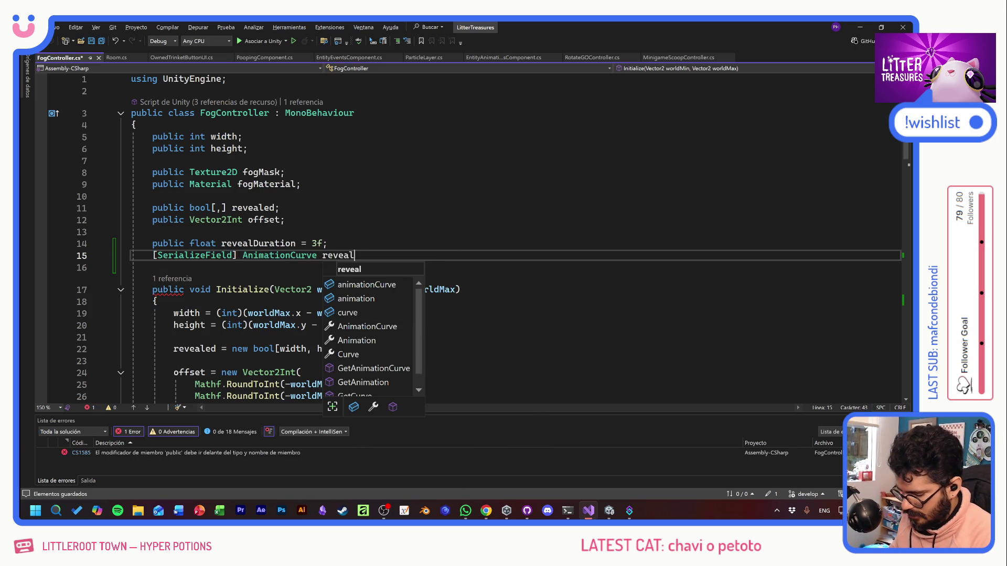
pyautogui.write('Cur')
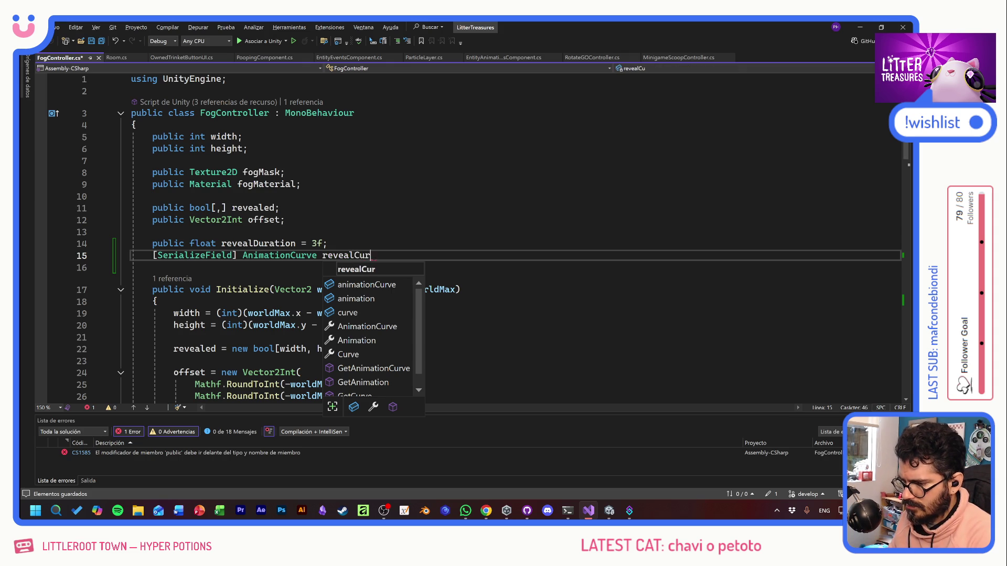
pyautogui.write('ve')
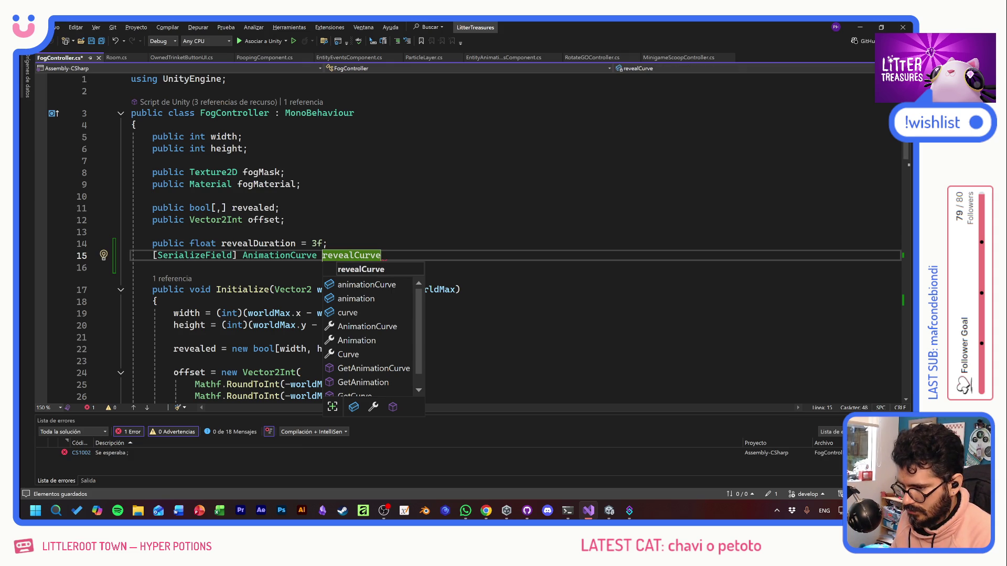
pyautogui.write(';')
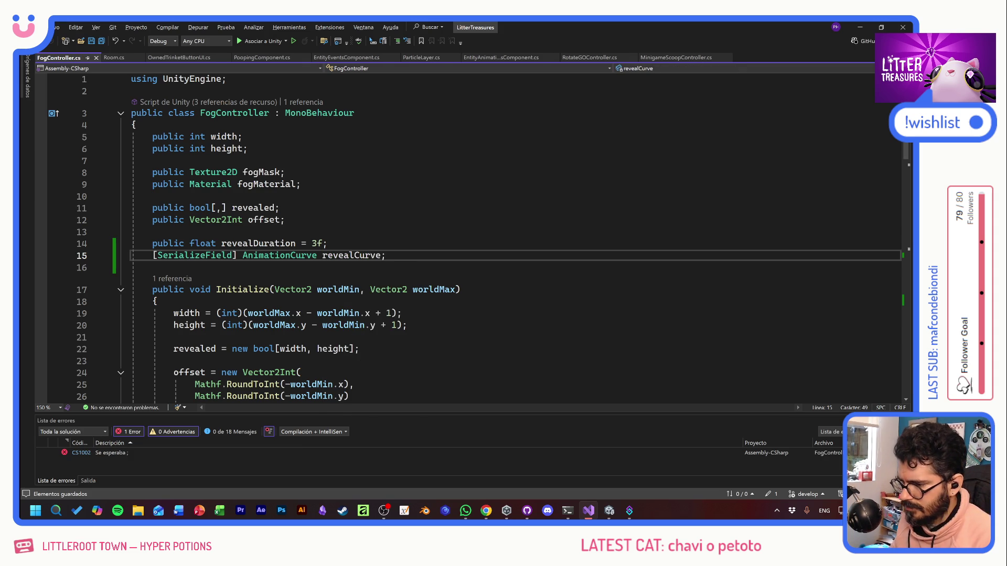
pyautogui.scroll(-2, 472, 236)
pyautogui.scroll(-15, 472, 236)
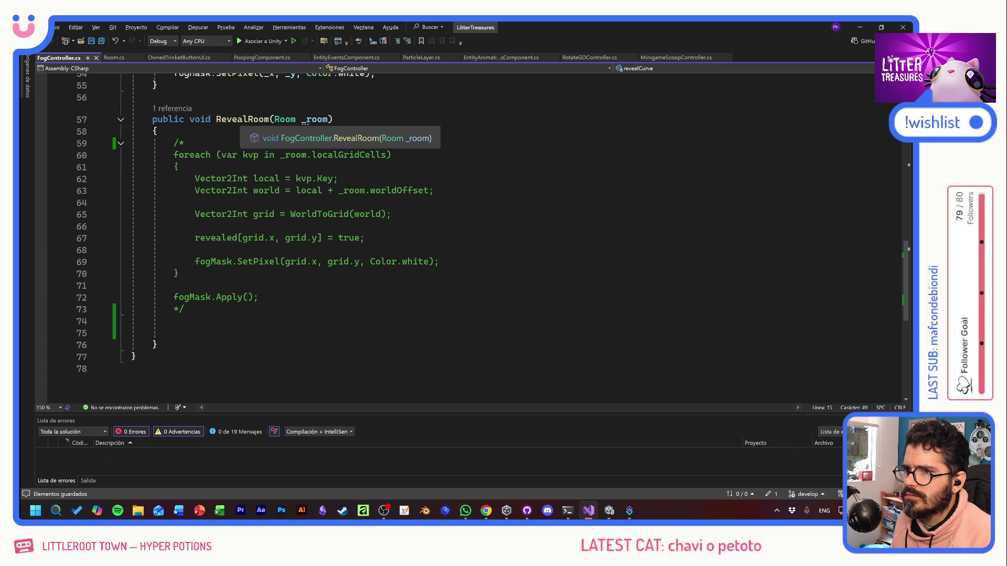
# Step: Declare 'private Coroutine revealCoroutine;' below revealCurve
pyautogui.click(132, 98)
pyautogui.scroll(17, 472, 236)
pyautogui.scroll(-1, 472, 236)
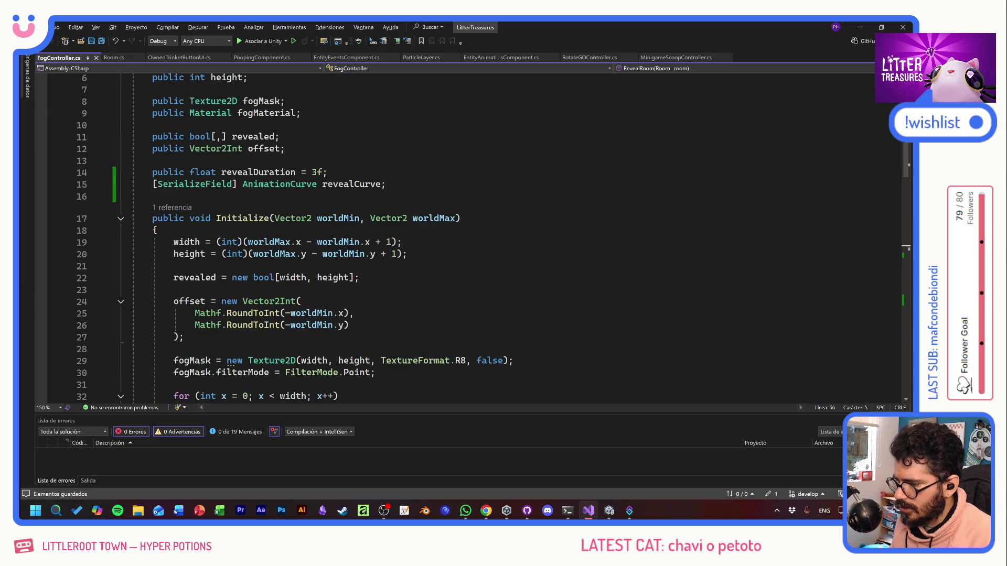
pyautogui.click(386, 184)
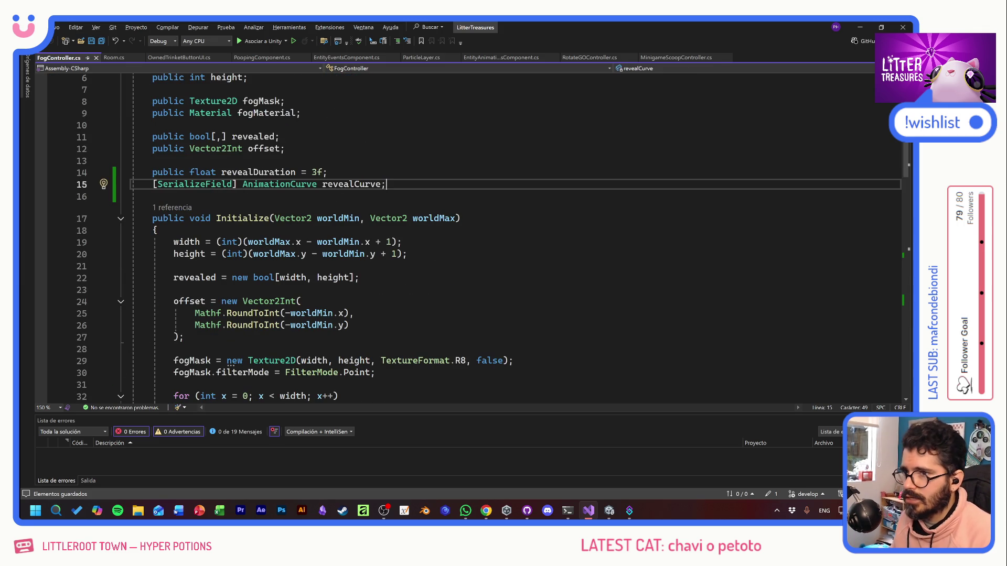
pyautogui.press('Return')
pyautogui.write('pruvat')
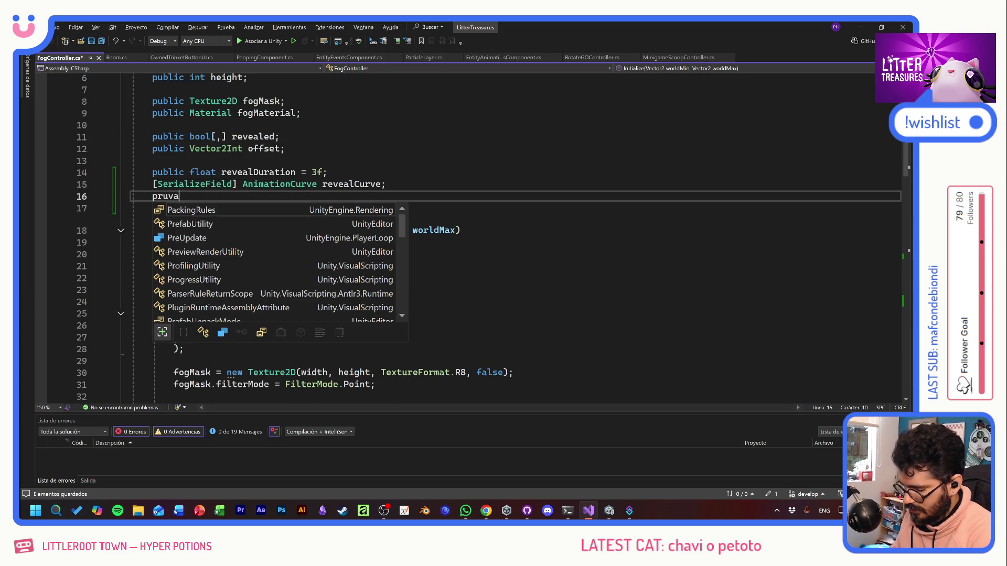
pyautogui.press('Escape')
pyautogui.press('BackSpace')
pyautogui.press('BackSpace')
pyautogui.press('BackSpace')
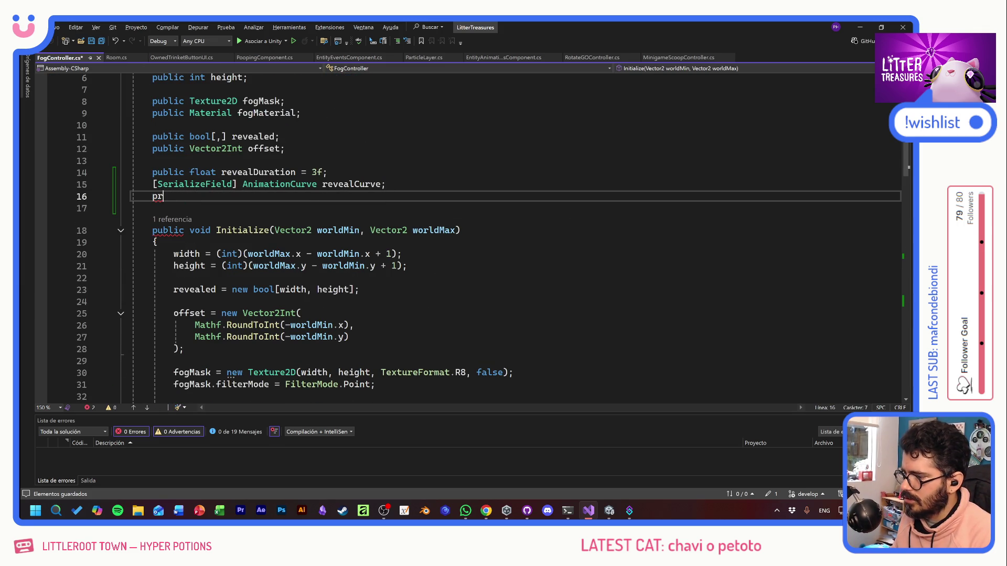
pyautogui.write('ivate Coro')
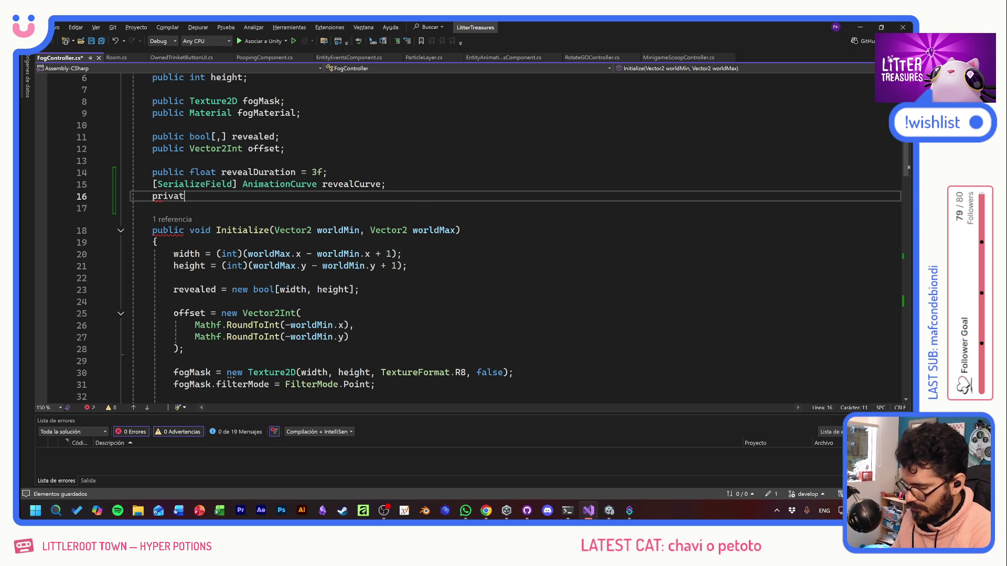
pyautogui.press('Tab')
pyautogui.write('reve')
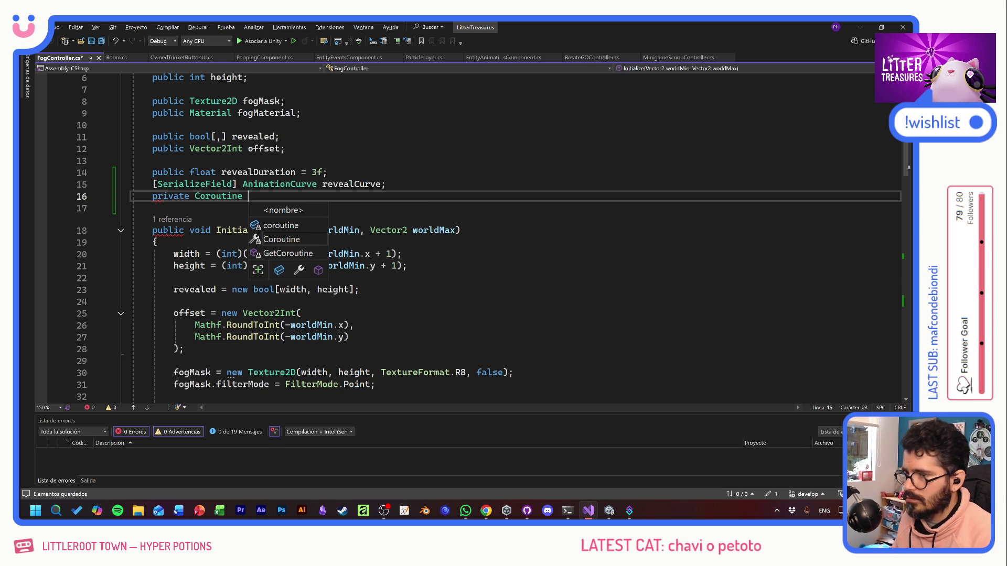
pyautogui.write('alC')
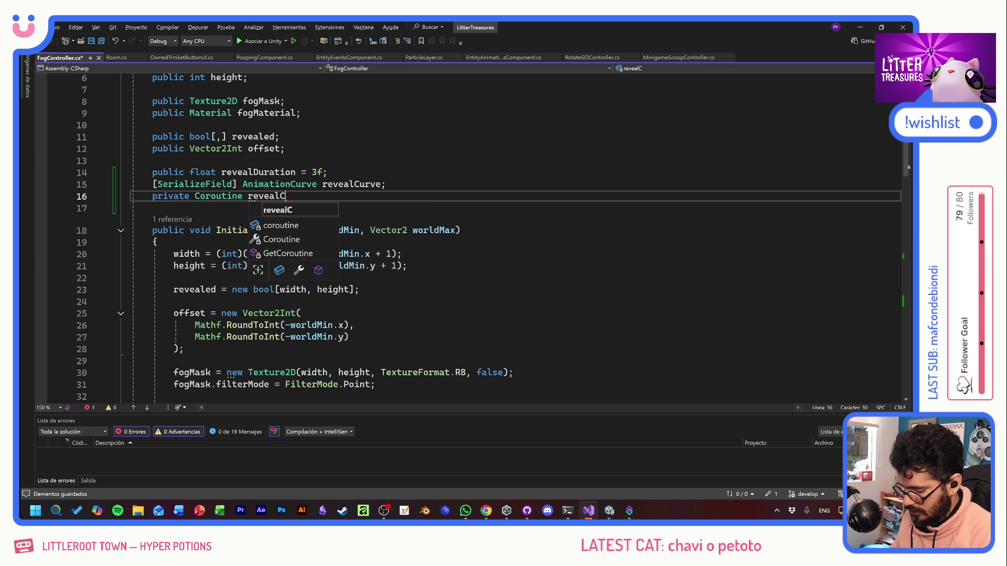
pyautogui.write('oroutine;')
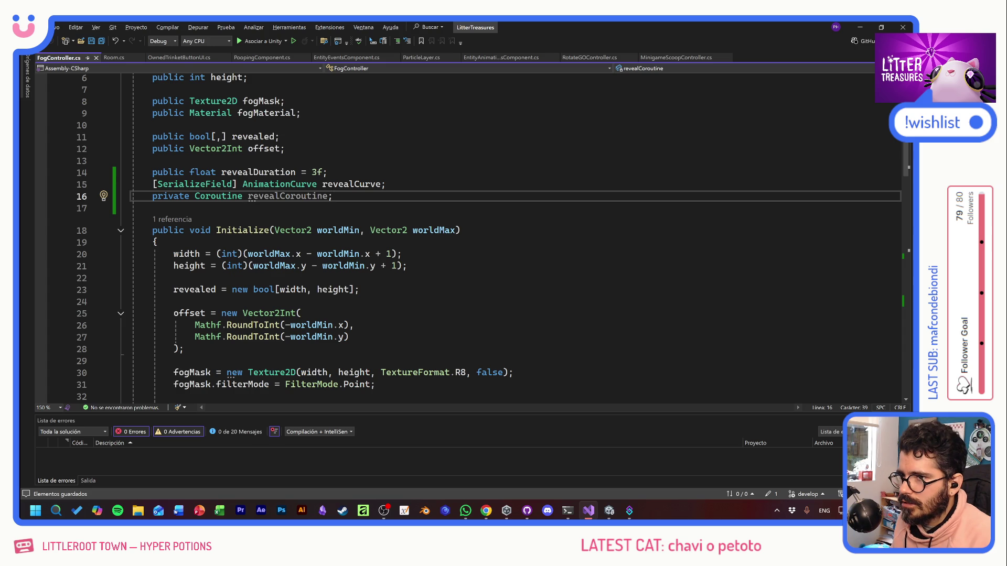
pyautogui.scroll(-14, 472, 236)
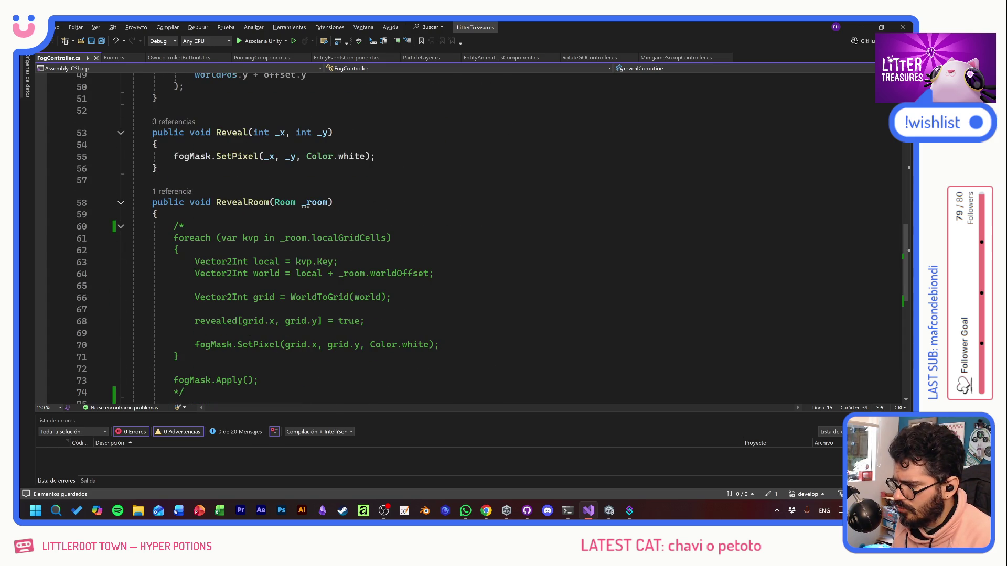
# Step: At the start of RevealRoom, stop revealCoroutine if it is not null, and save
pyautogui.click(162, 214)
pyautogui.press('Return')
pyautogui.press('Return')
pyautogui.press('Return')
pyautogui.press('Up')
pyautogui.press('Up')
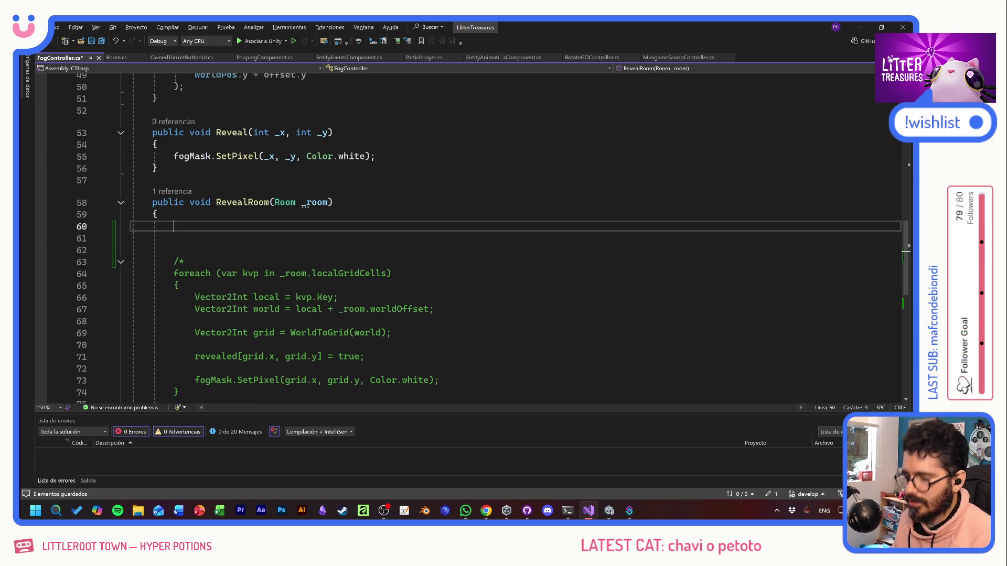
pyautogui.write('if(reve')
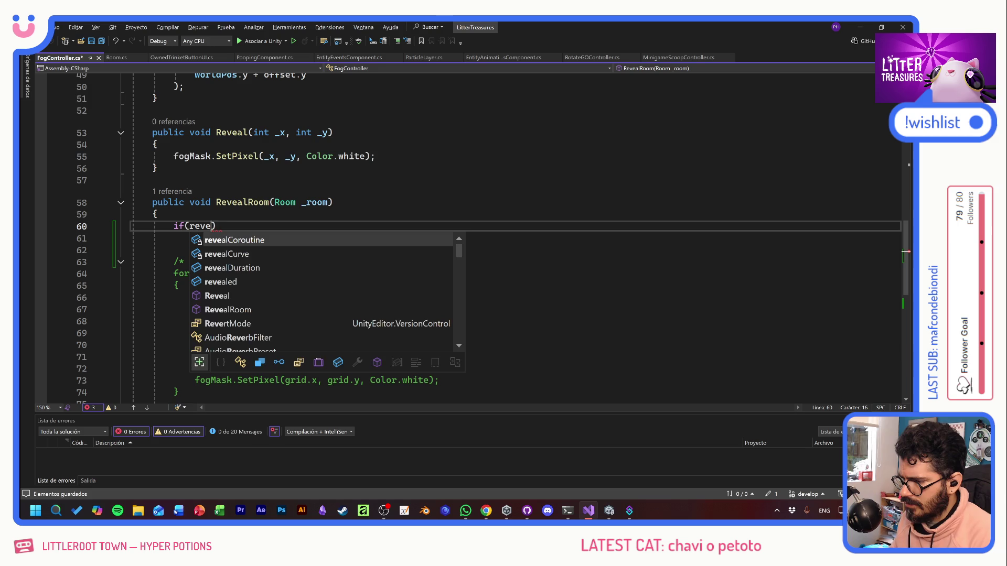
pyautogui.press('Tab')
pyautogui.press('Tab')
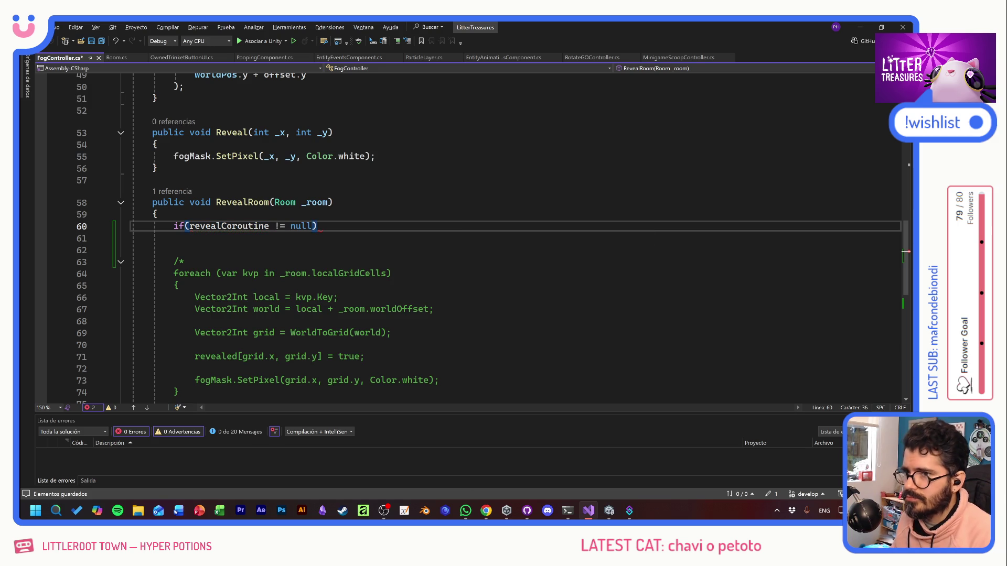
pyautogui.write(' St')
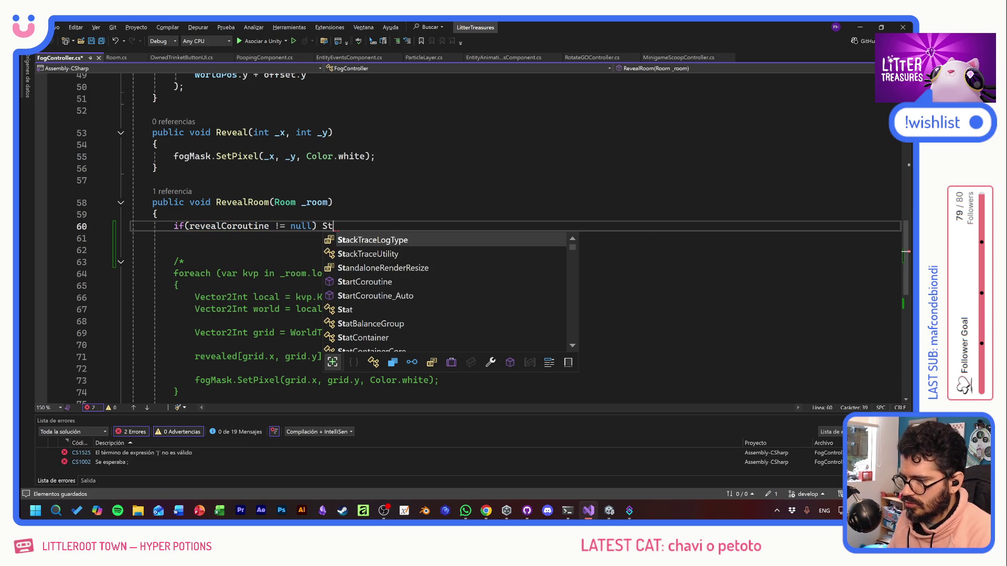
pyautogui.write('opCor')
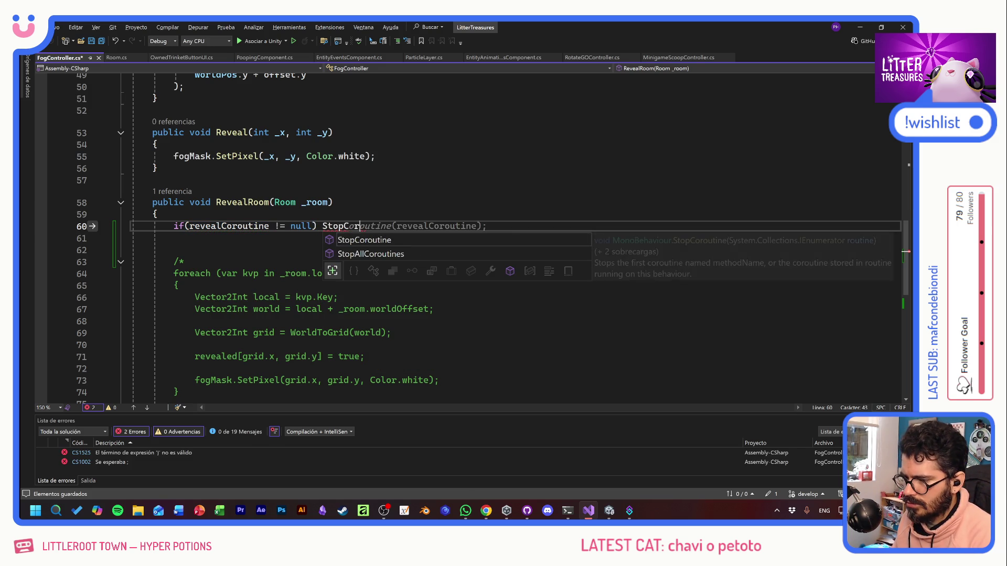
pyautogui.write('(')
pyautogui.press('Tab')
pyautogui.hotkey('ctrl', 's')
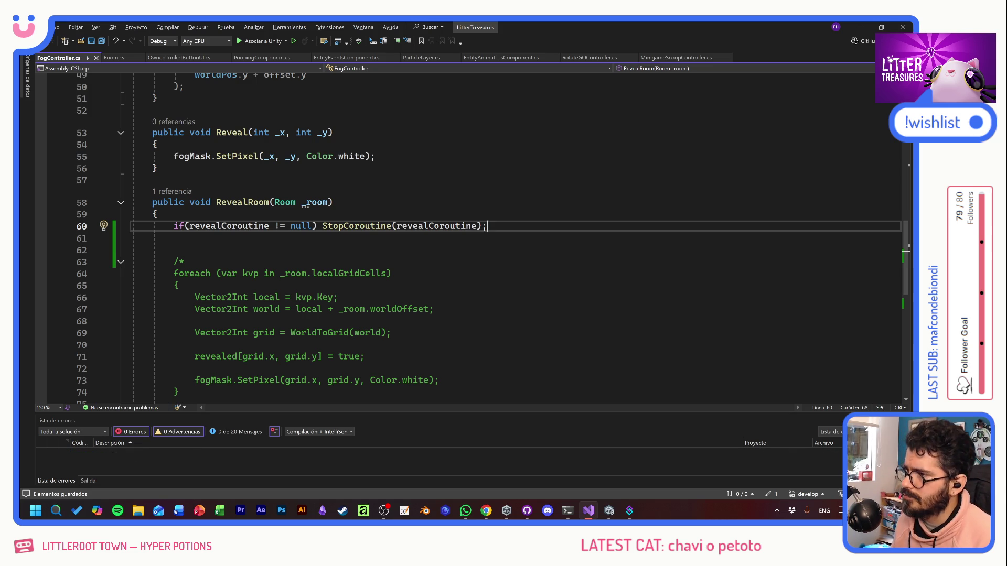
# Step: Add 'revealCoroutine = StartCoroutine(RevealRoomCoroutine(room));' and save
pyautogui.press('Return')
pyautogui.press('Return')
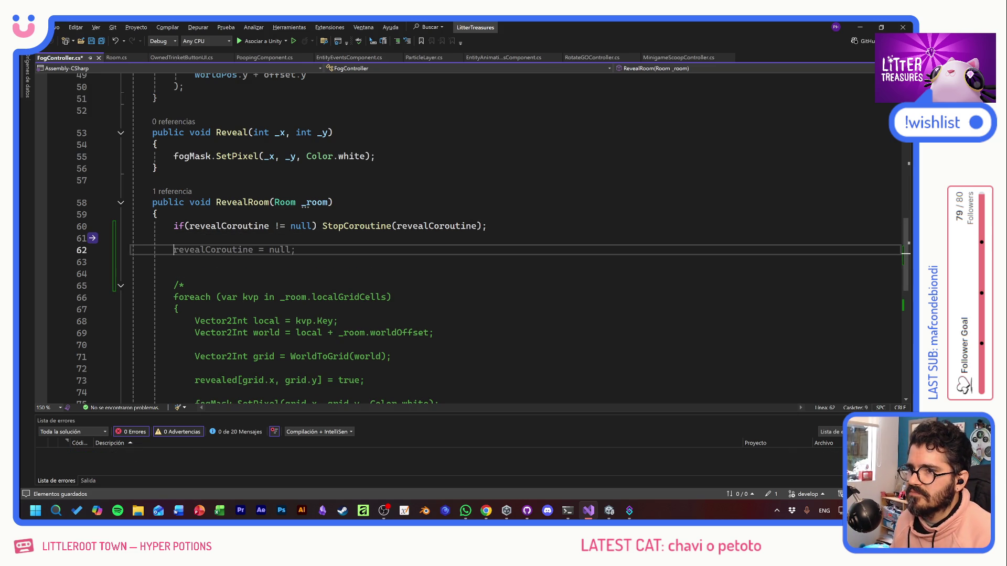
pyautogui.write('revealCoroutine = ')
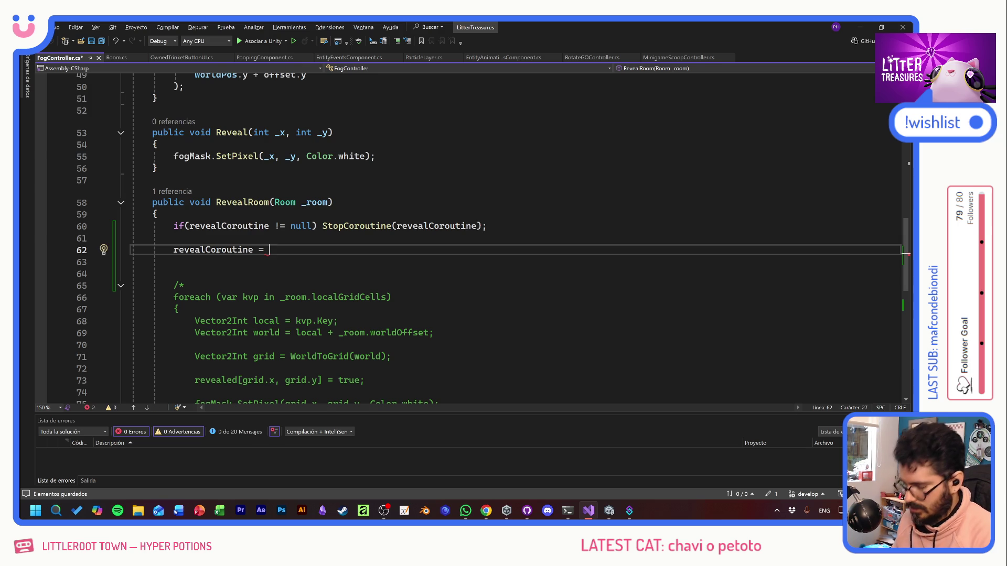
pyautogui.write('Start')
pyautogui.press('Tab')
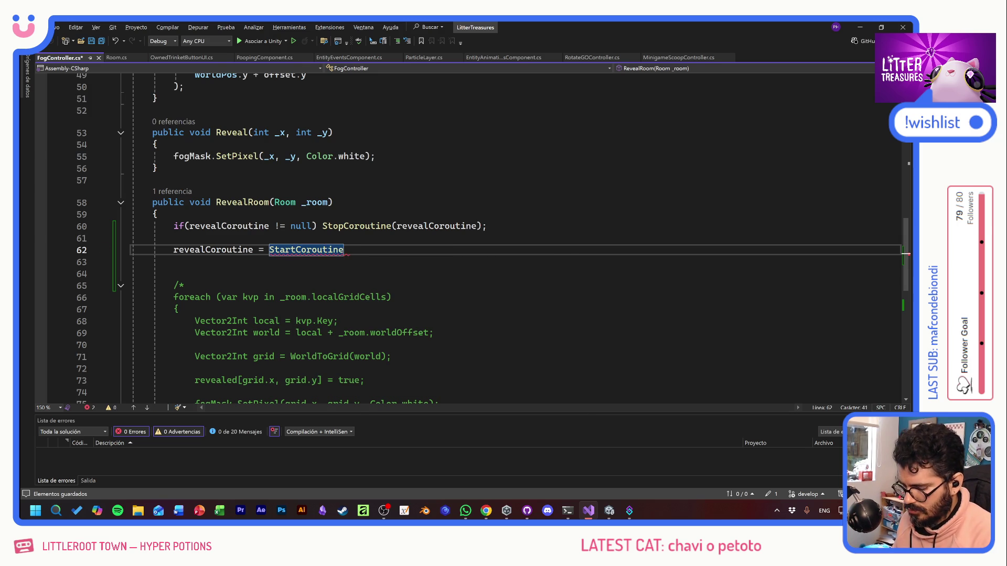
pyautogui.write('(')
pyautogui.write('Reveal')
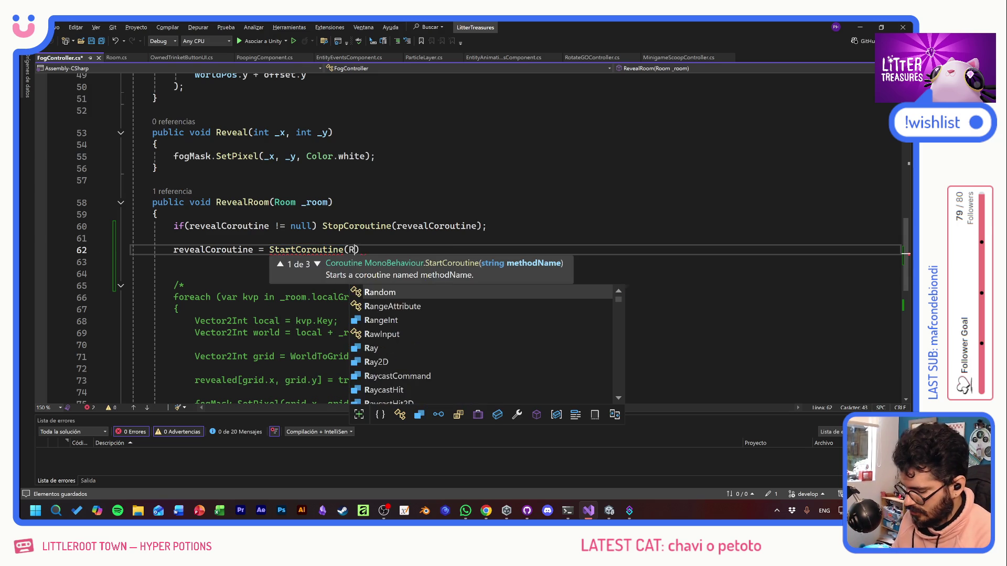
pyautogui.write('T')
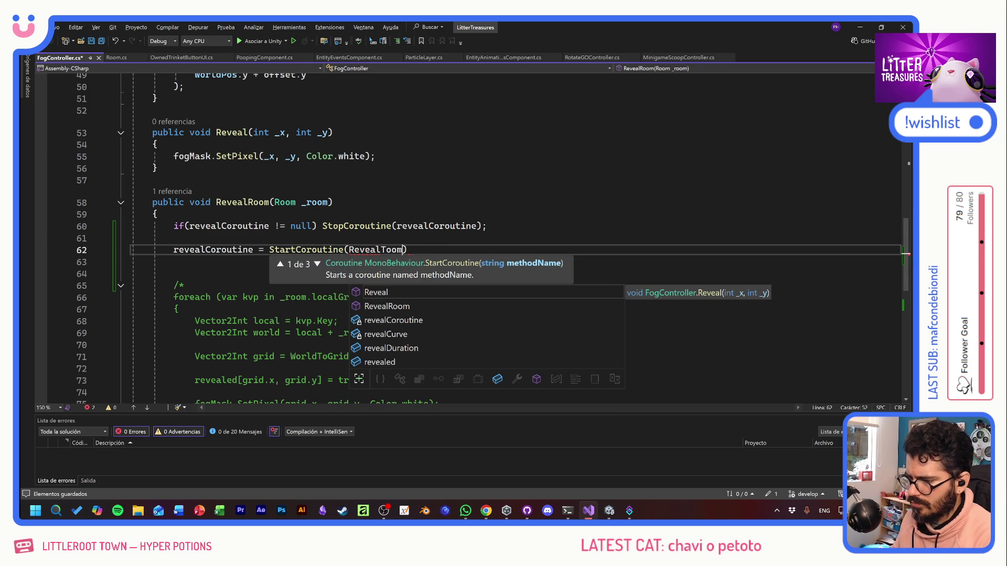
pyautogui.press('BackSpace')
pyautogui.write('RoomCo')
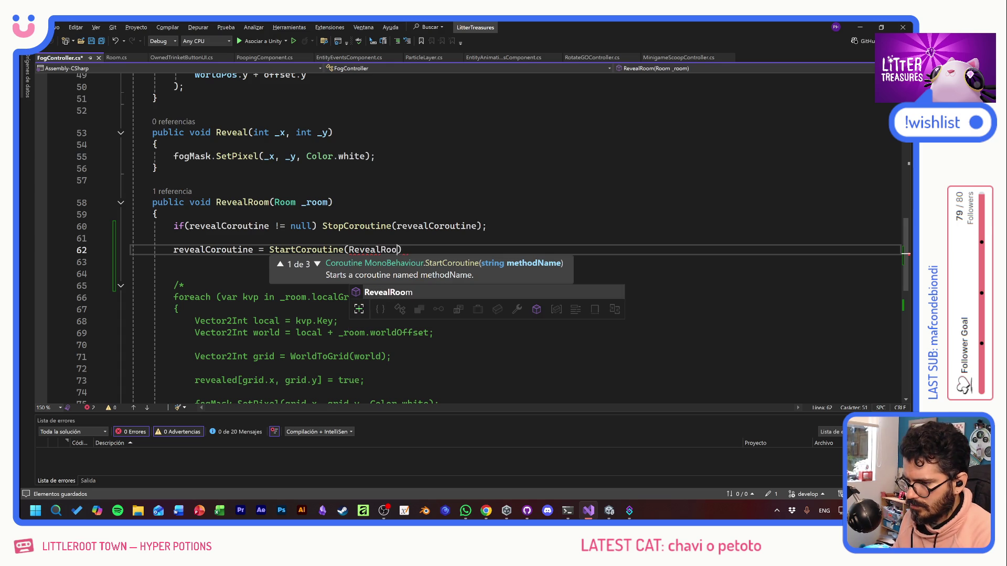
pyautogui.write('routine')
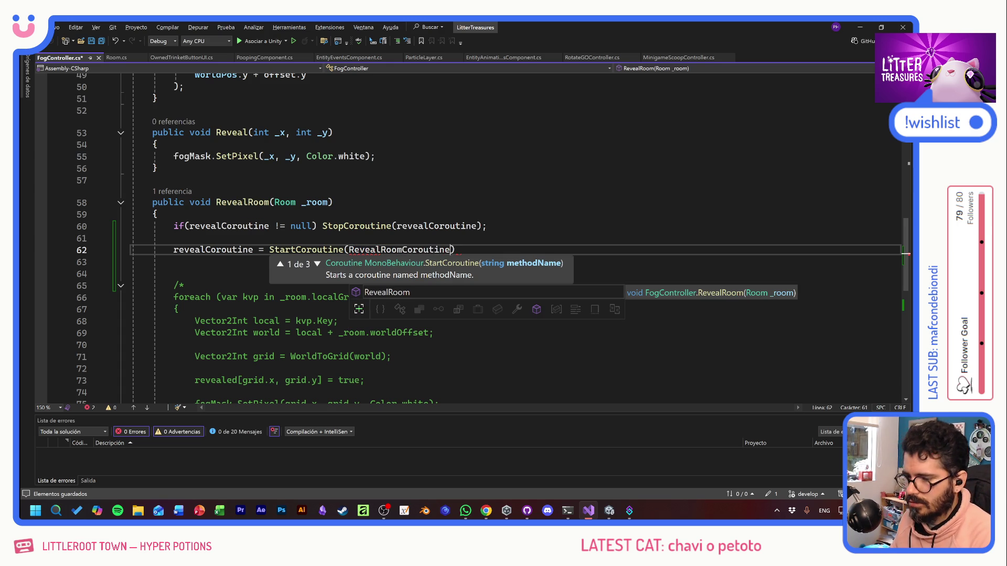
pyautogui.write('(')
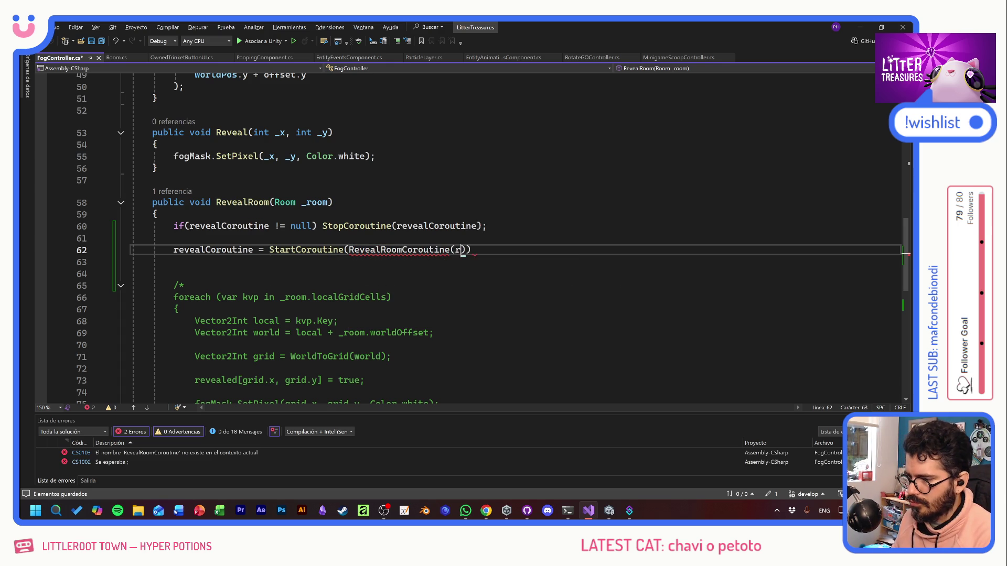
pyautogui.write('room))')
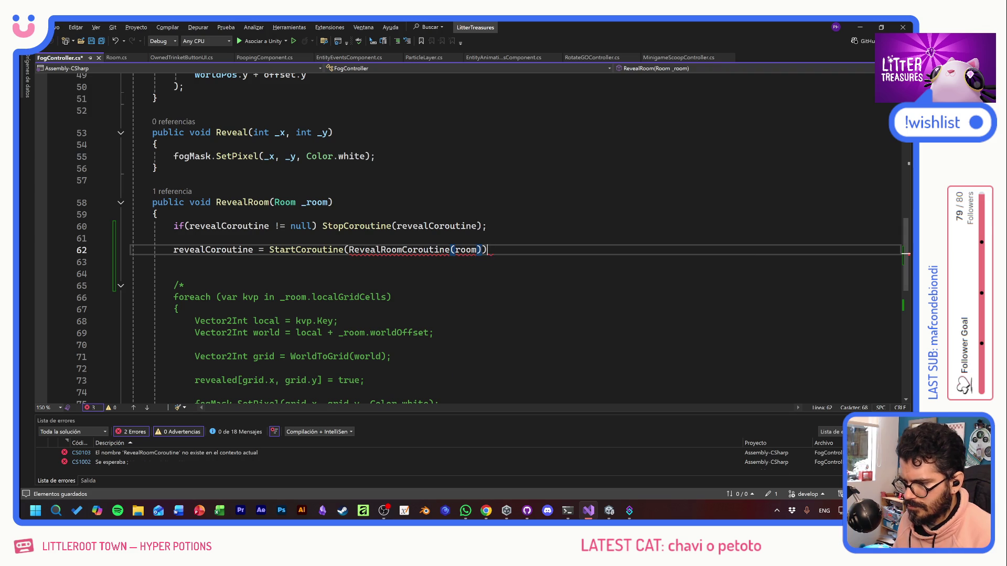
pyautogui.write(';')
pyautogui.hotkey('ctrl', 's')
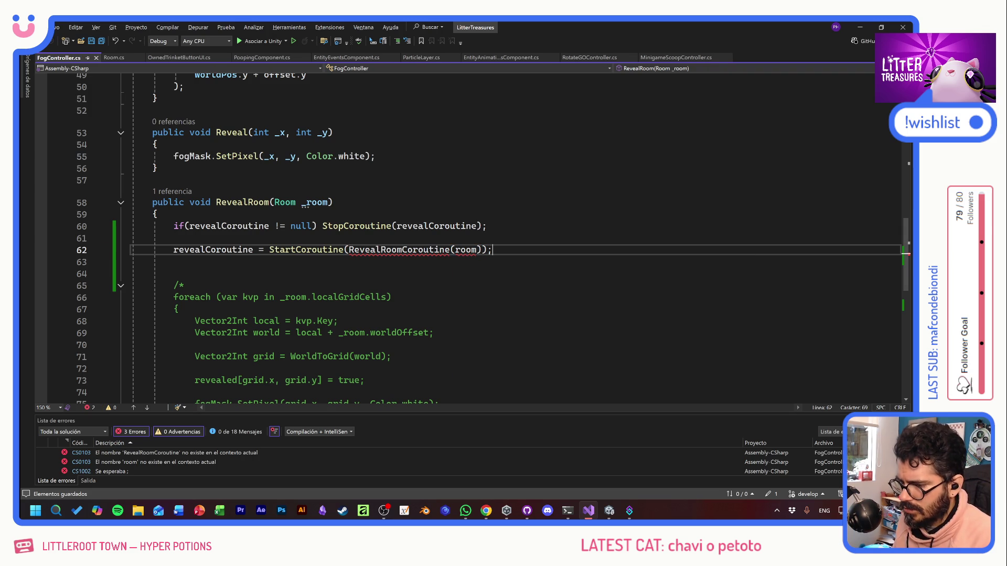
# Step: Change the StartCoroutine argument from room to _room with a quick fix
pyautogui.click(315, 203)
pyautogui.click(472, 249)
pyautogui.hotkey('ctrl', '.')
pyautogui.press('Return')
pyautogui.press('Down')
pyautogui.scroll(-1, 493, 238)
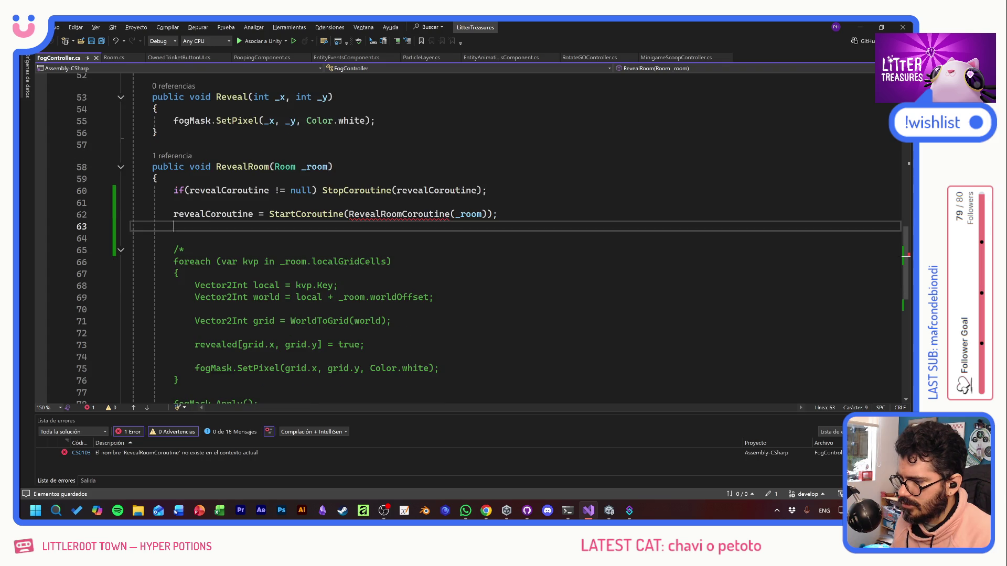
pyautogui.scroll(-4, 472, 236)
# Step: Below the commented block, declare an empty IEnumerator RevealRoomCoroutine(Room _room) method with braces
pyautogui.click(155, 285)
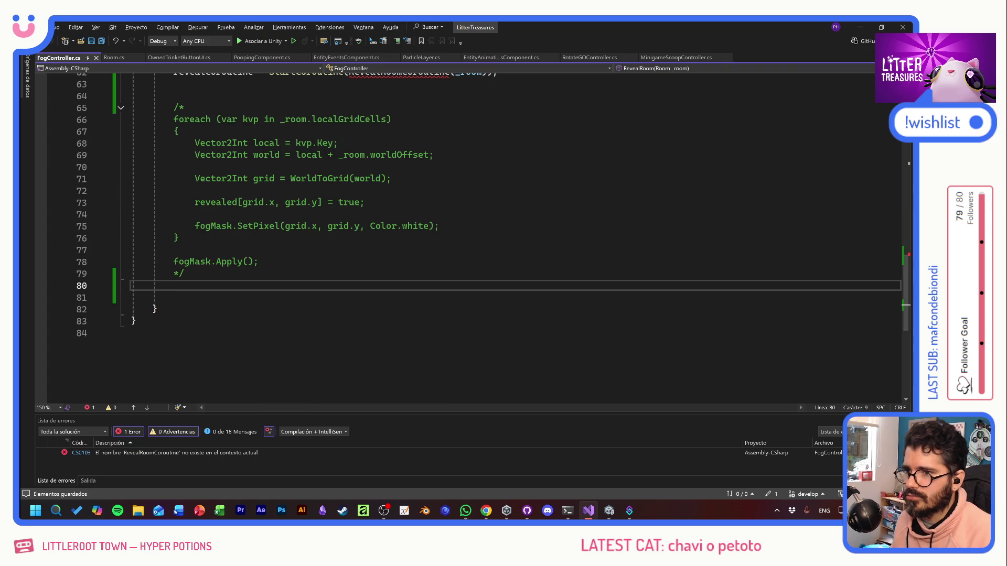
pyautogui.press('Return')
pyautogui.write('IEnume')
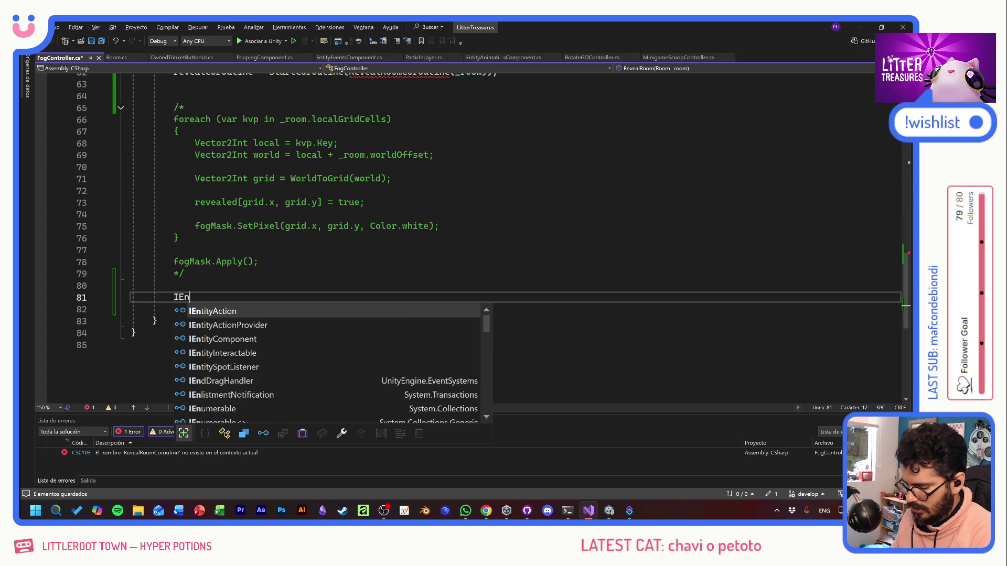
pyautogui.press('Down')
pyautogui.press('Down')
pyautogui.press('Tab')
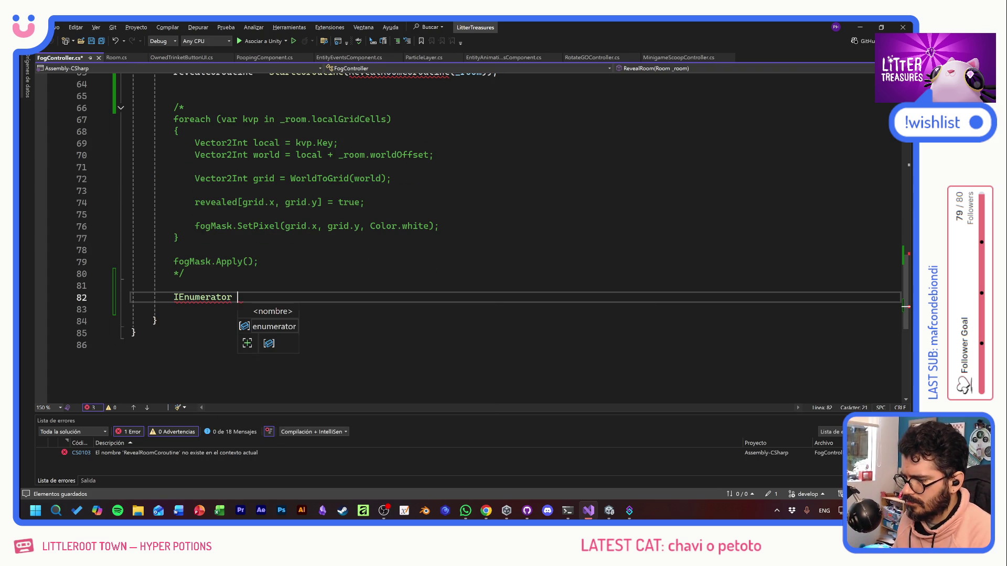
pyautogui.write('Revea')
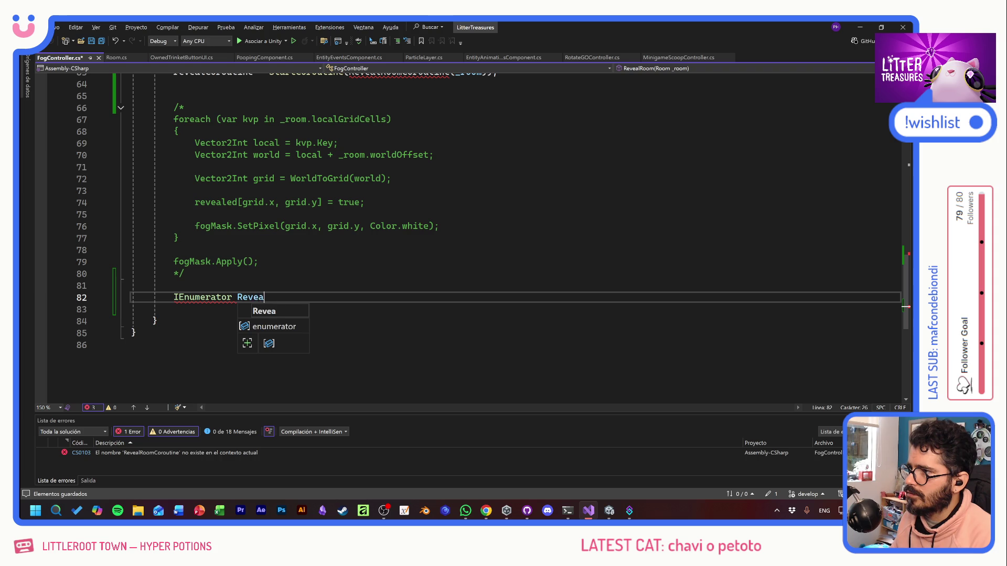
pyautogui.write('lRoomCor')
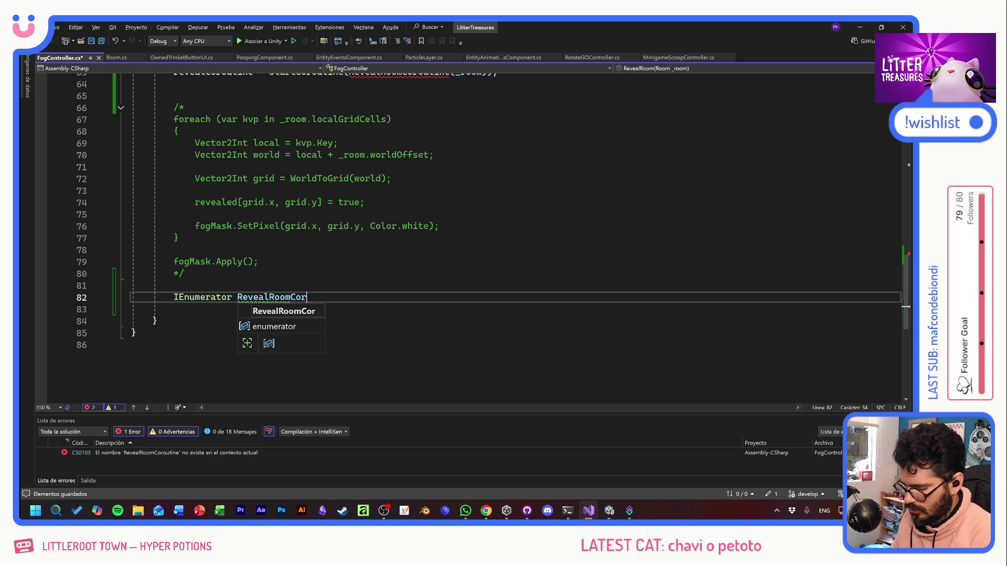
pyautogui.write('ou')
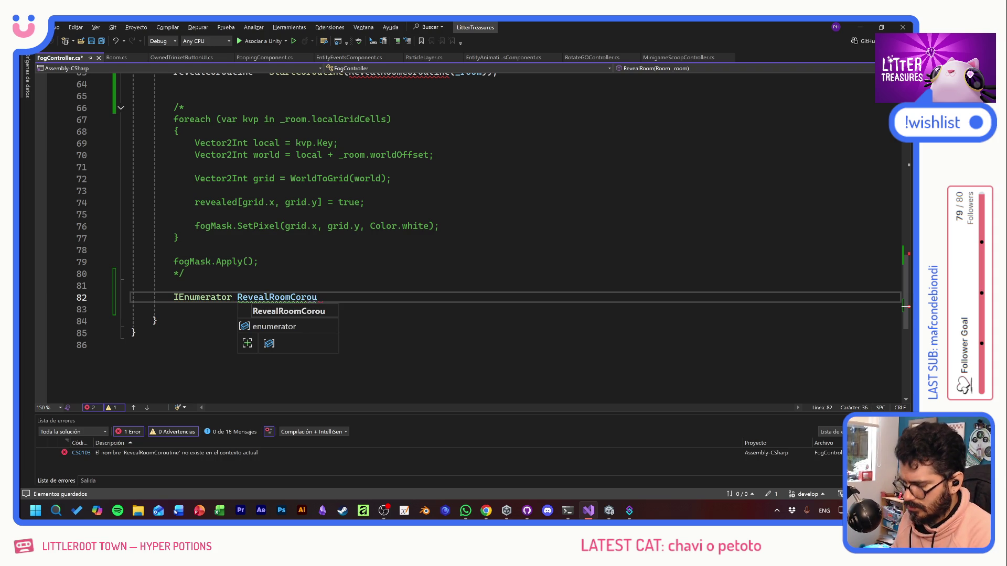
pyautogui.write('tine(Room _room)')
pyautogui.press('Return')
pyautogui.write('{')
pyautogui.press('Return')
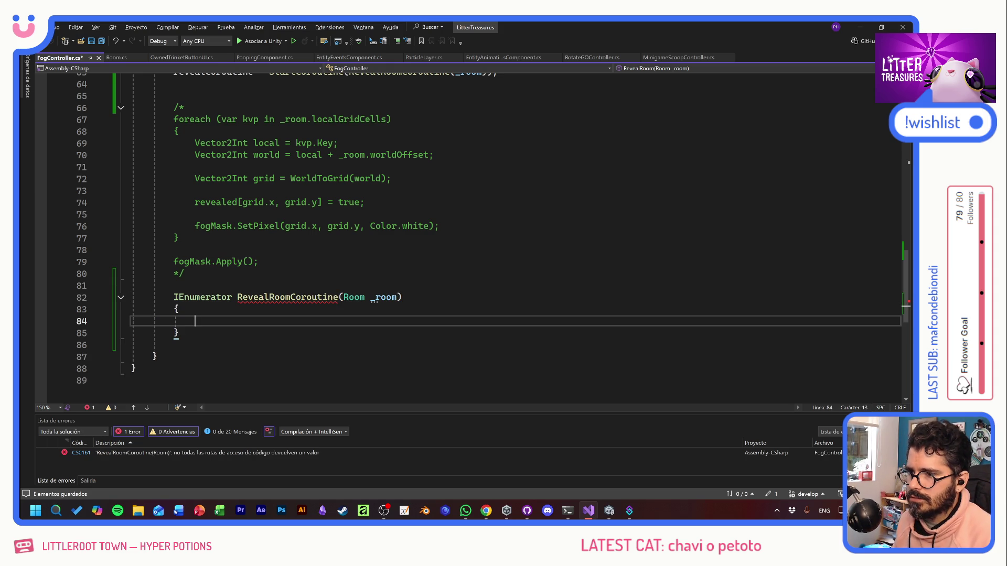
pyautogui.scroll(5, 472, 236)
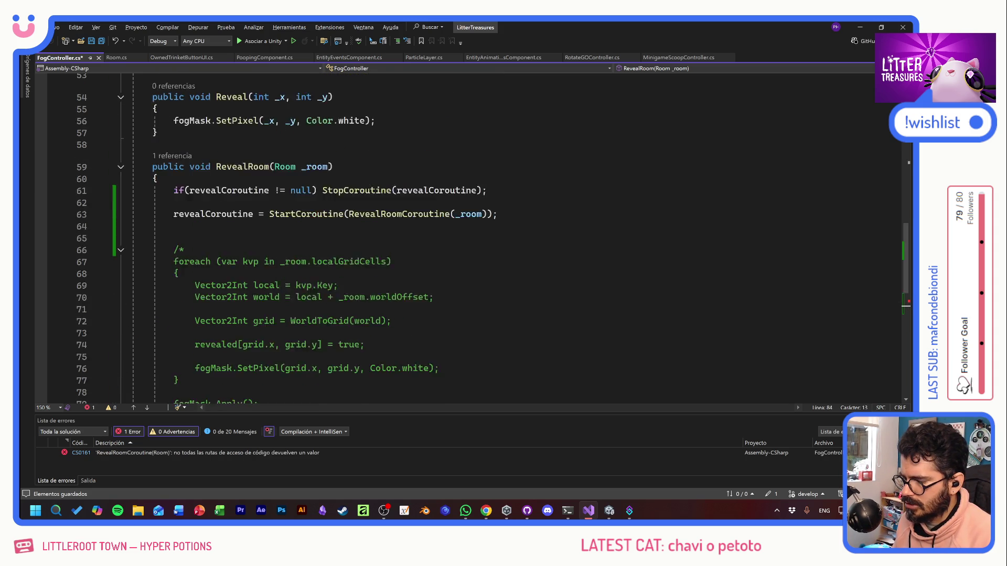
# Step: Declare List<Vector2Int> _cells = new(); as the first line of RevealRoomCoroutine
pyautogui.scroll(-6, 367, 250)
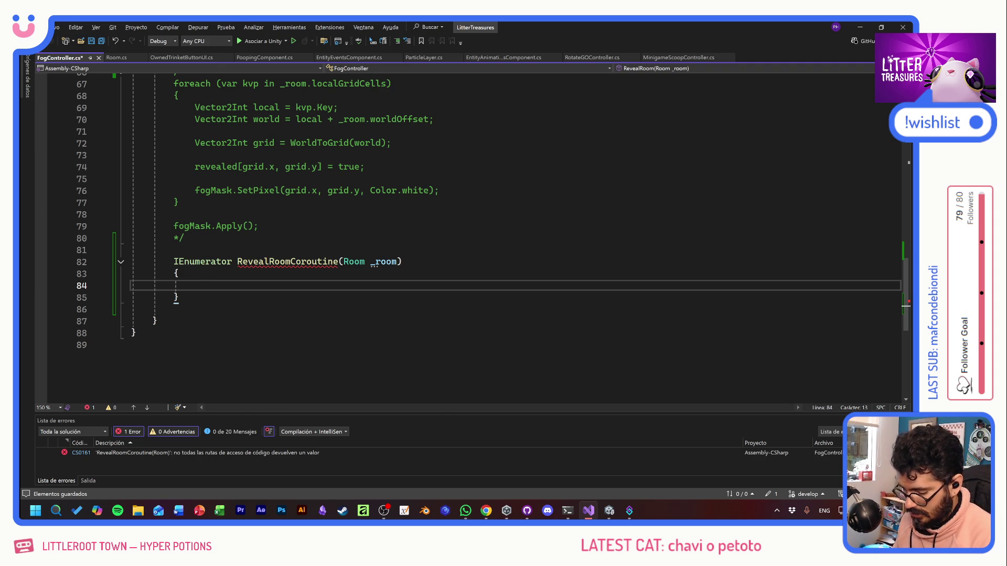
pyautogui.write('L')
pyautogui.press('BackSpace')
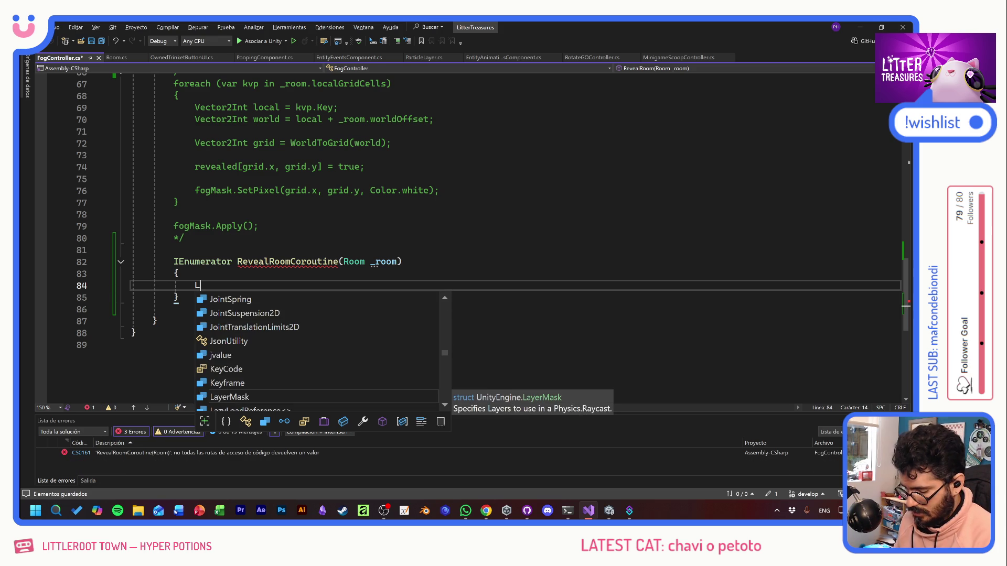
pyautogui.write('List<')
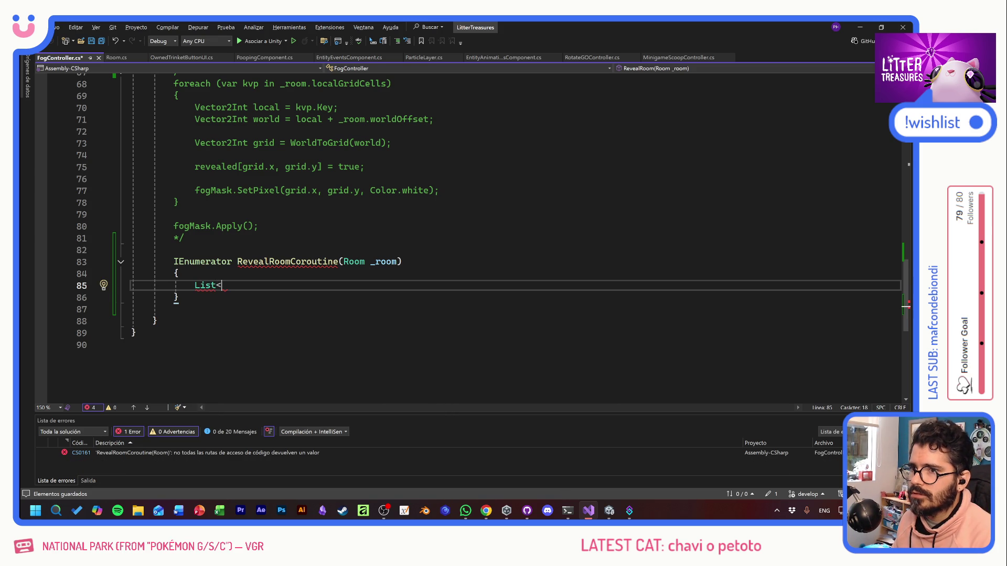
pyautogui.write('Vector2')
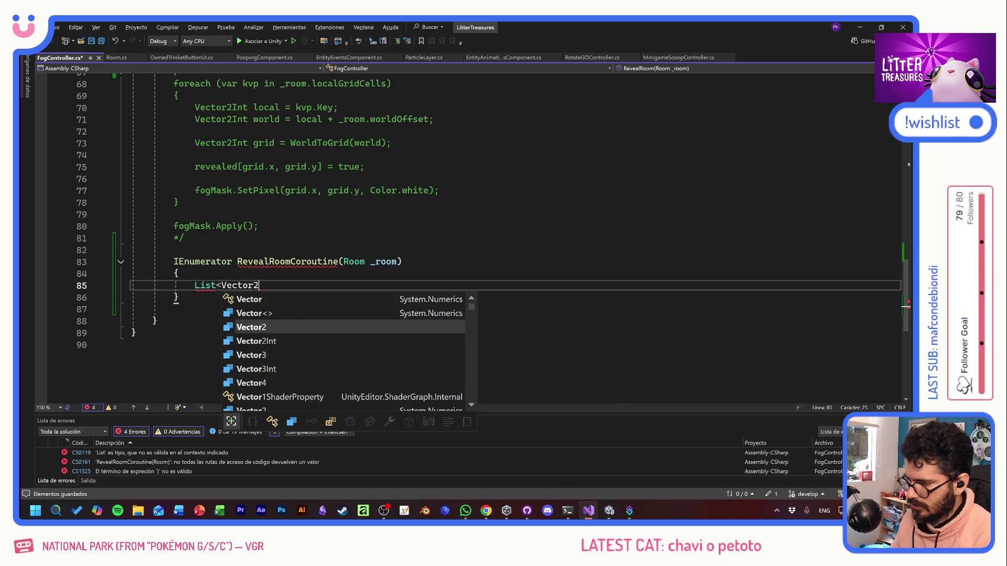
pyautogui.write('Int>')
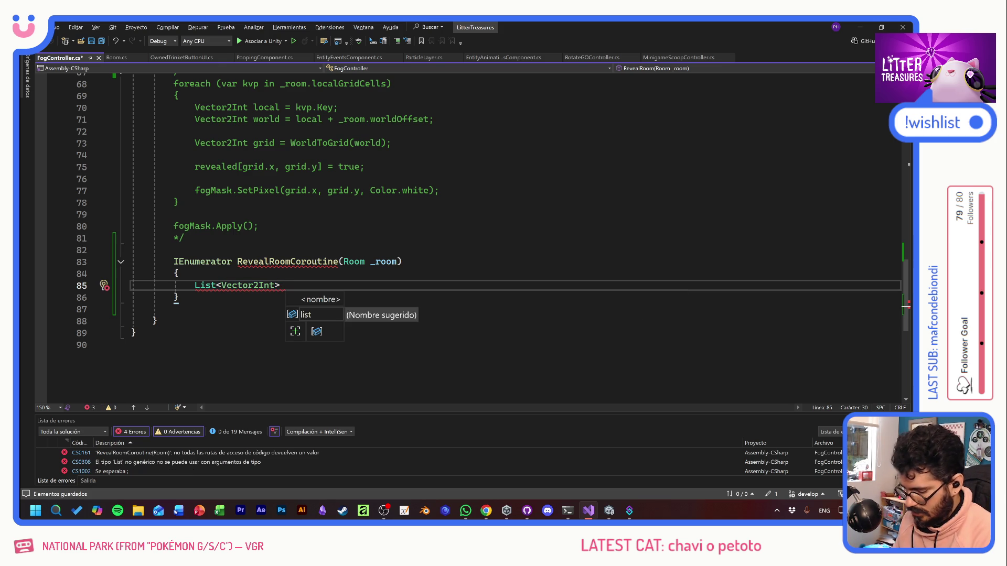
pyautogui.write(' _cells = new();')
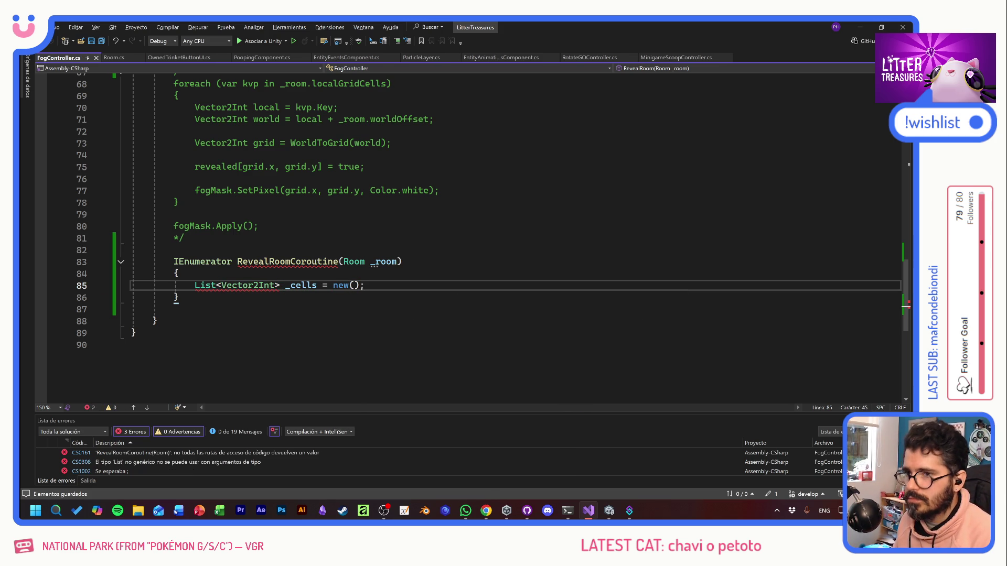
pyautogui.press('Return')
pyautogui.press('Return')
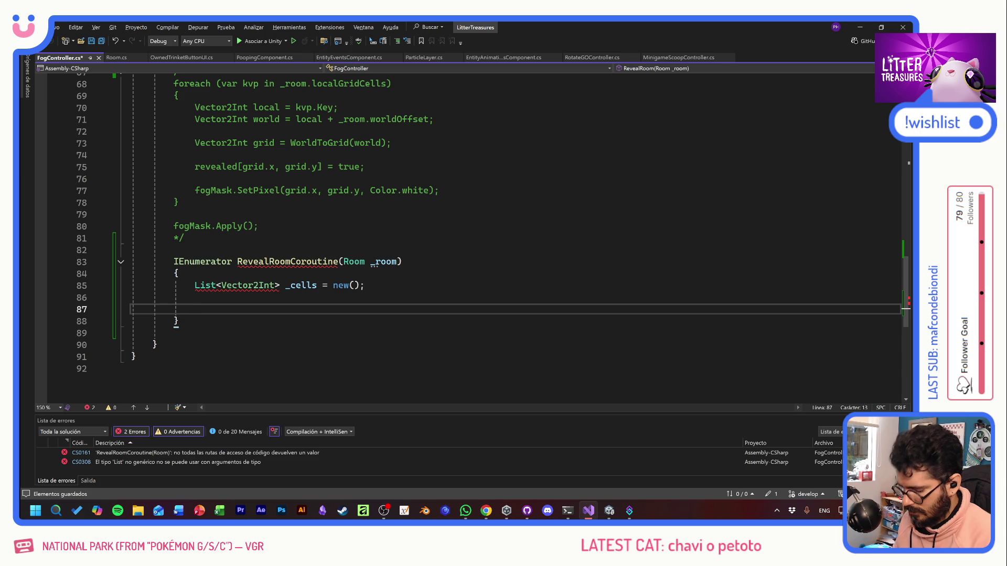
pyautogui.rightClick(214, 285)
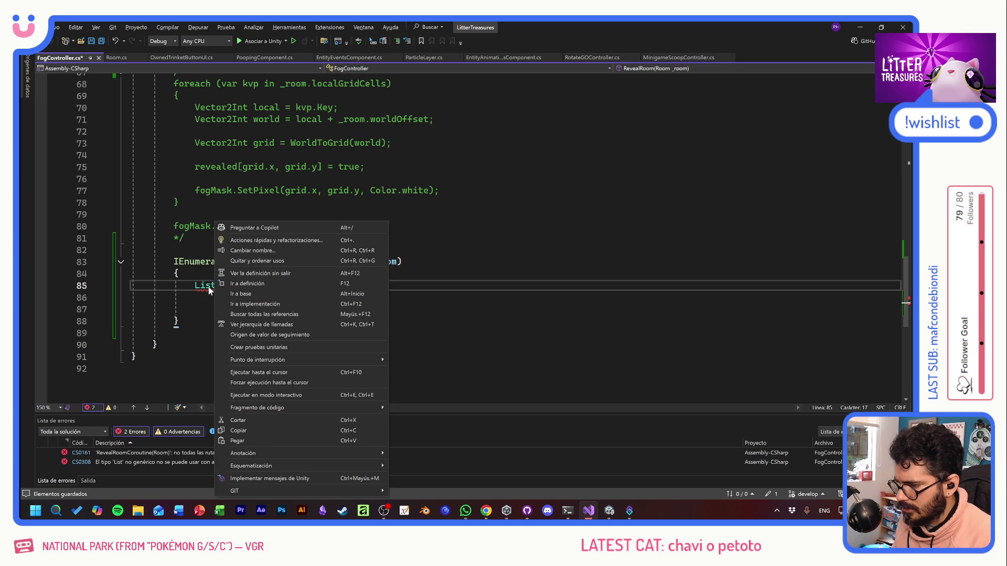
# Step: Import System.Collections.Generic to resolve List; review RevealRoomCoroutine's fixes without applying any
pyautogui.click(260, 240)
pyautogui.click(200, 305)
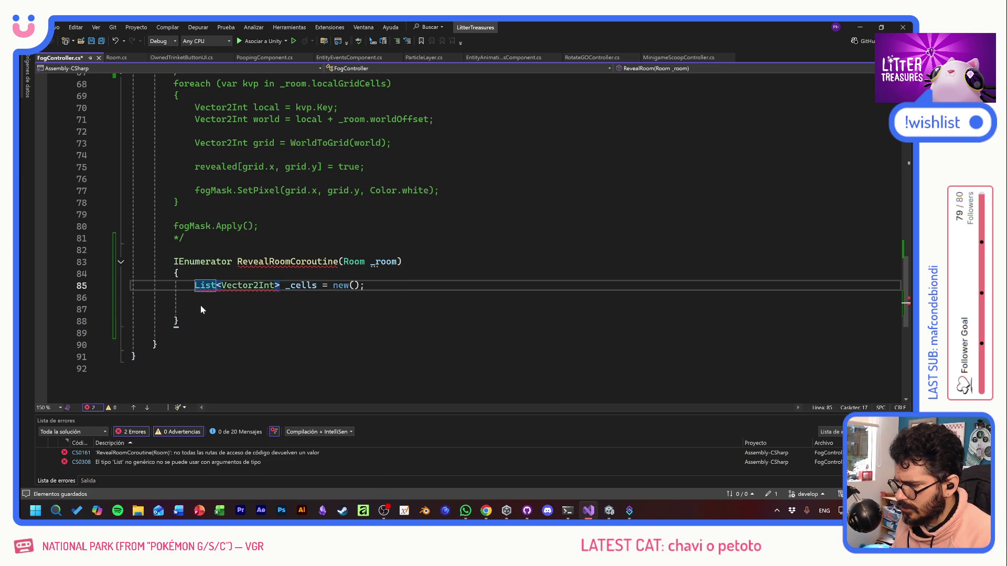
pyautogui.rightClick(288, 261)
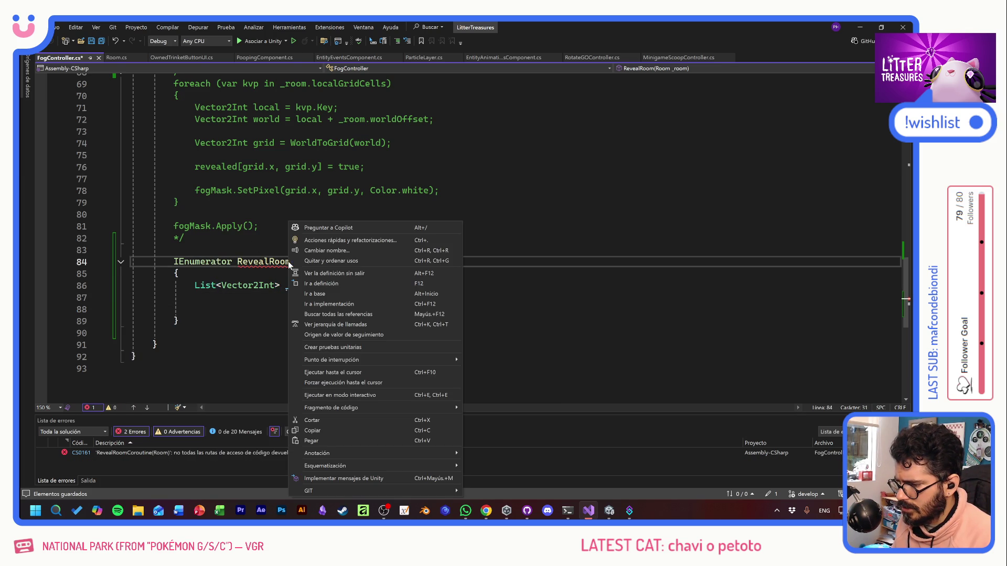
pyautogui.click(318, 240)
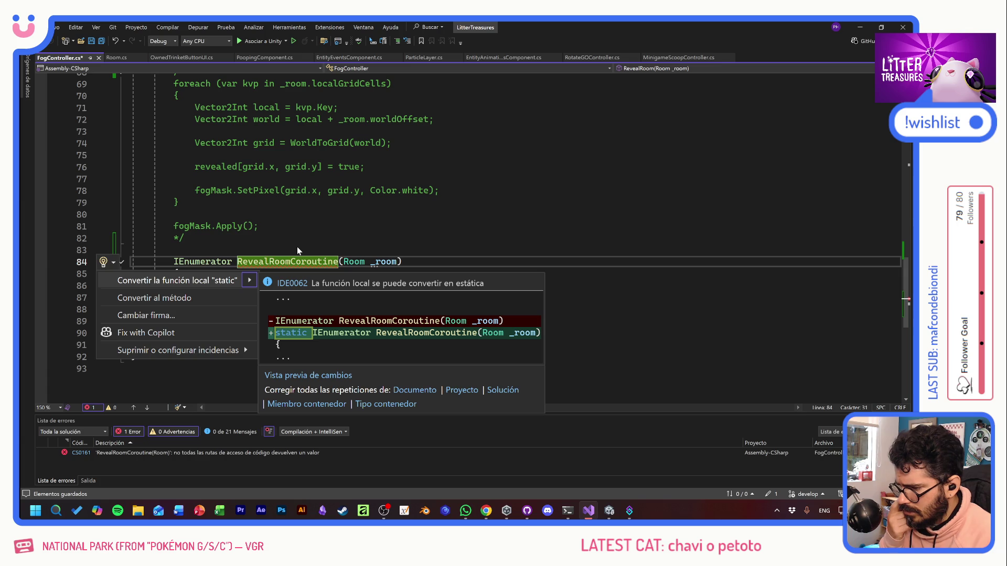
pyautogui.click(297, 246)
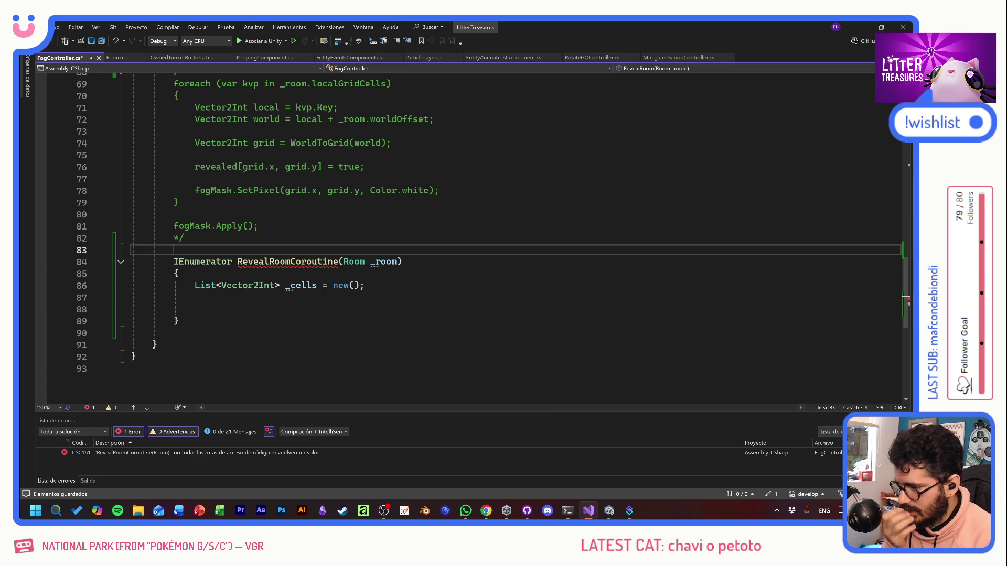
pyautogui.moveTo(294, 262)
pyautogui.click(195, 297)
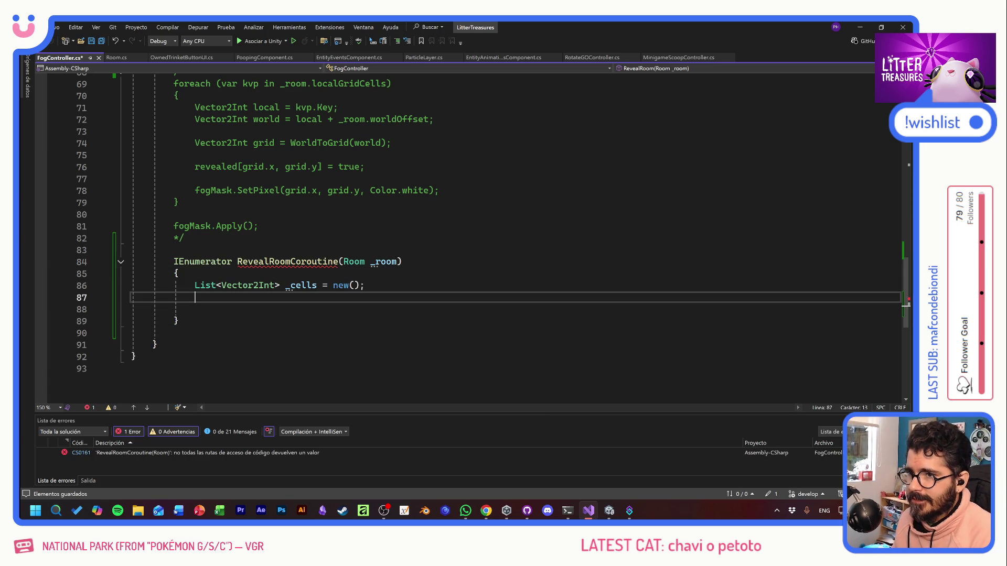
# Step: Write a braced foreach(var _kvp in _room.localGridCells) loop
pyautogui.write('fore')
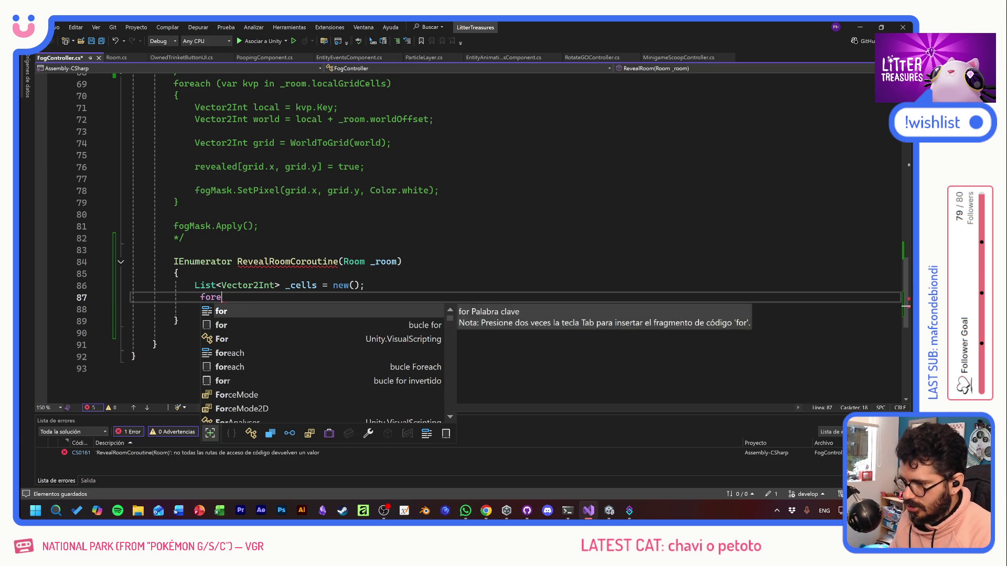
pyautogui.write('ach(')
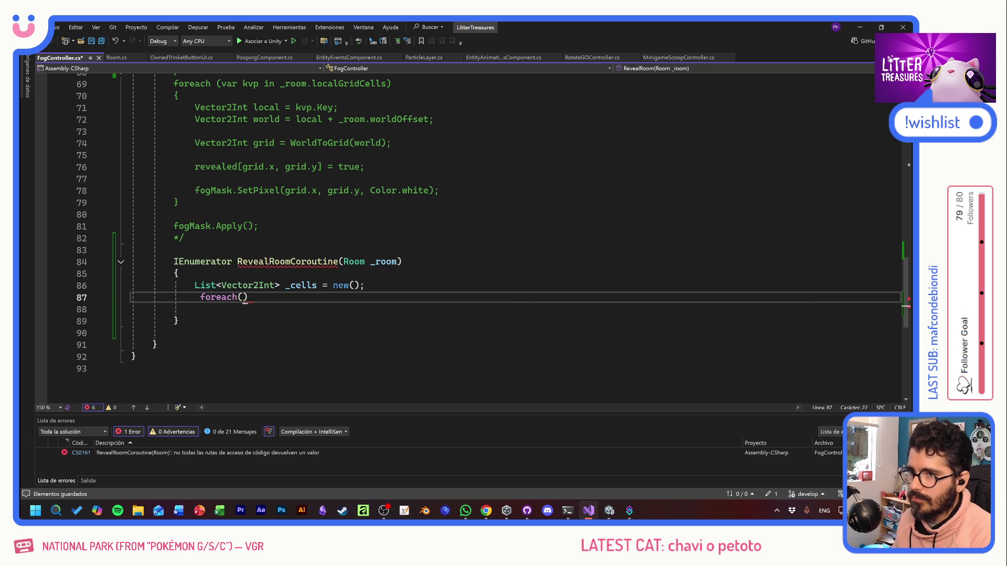
pyautogui.write('var _kv')
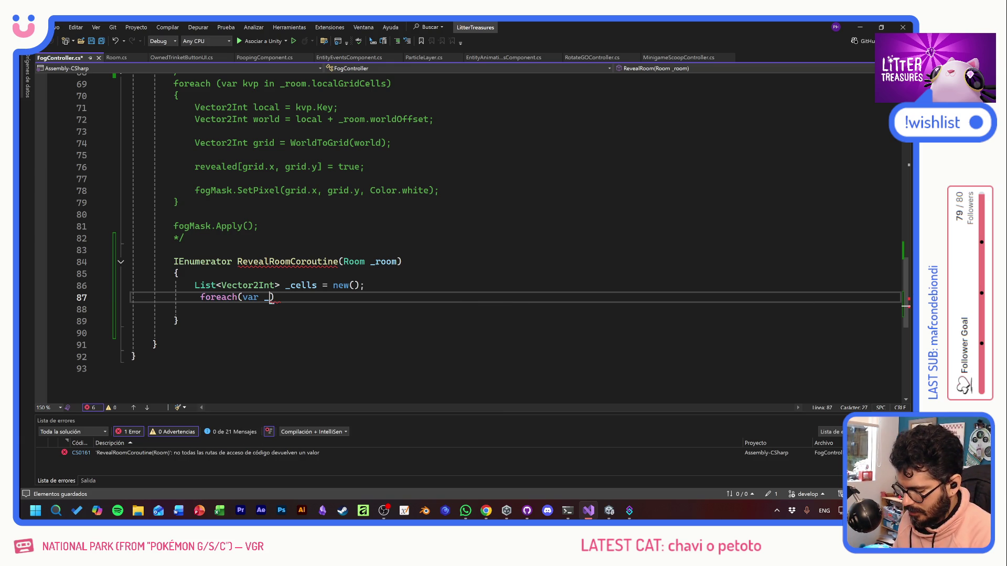
pyautogui.write('p in ro')
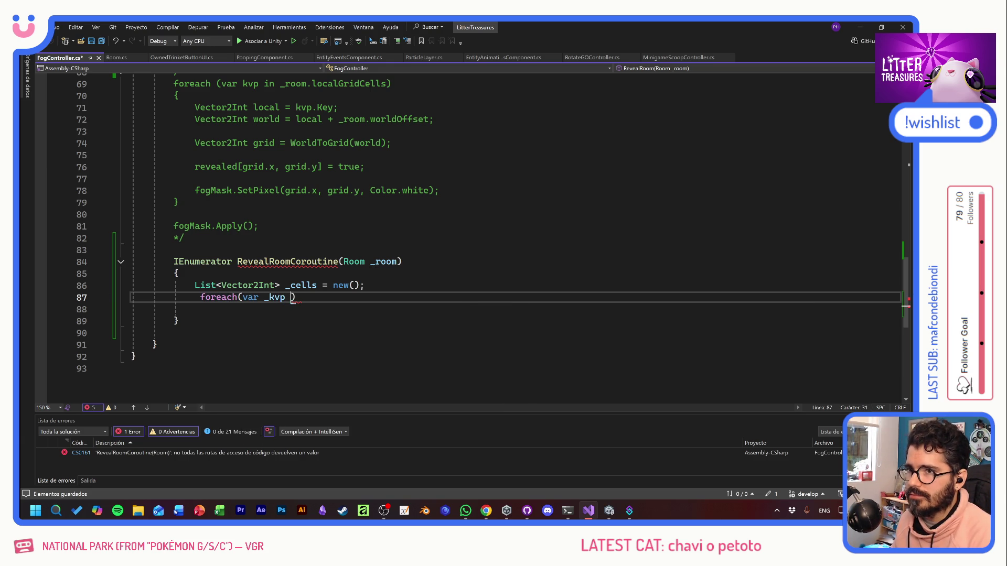
pyautogui.press('Tab')
pyautogui.write('.')
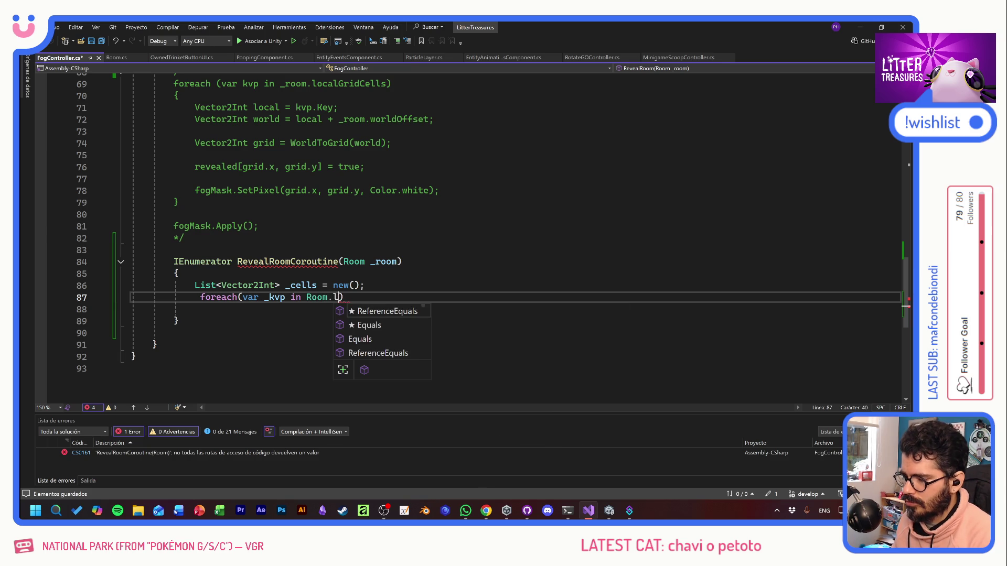
pyautogui.press('BackSpace')
pyautogui.press('BackSpace')
pyautogui.press('BackSpace')
pyautogui.press('BackSpace')
pyautogui.write('_room.')
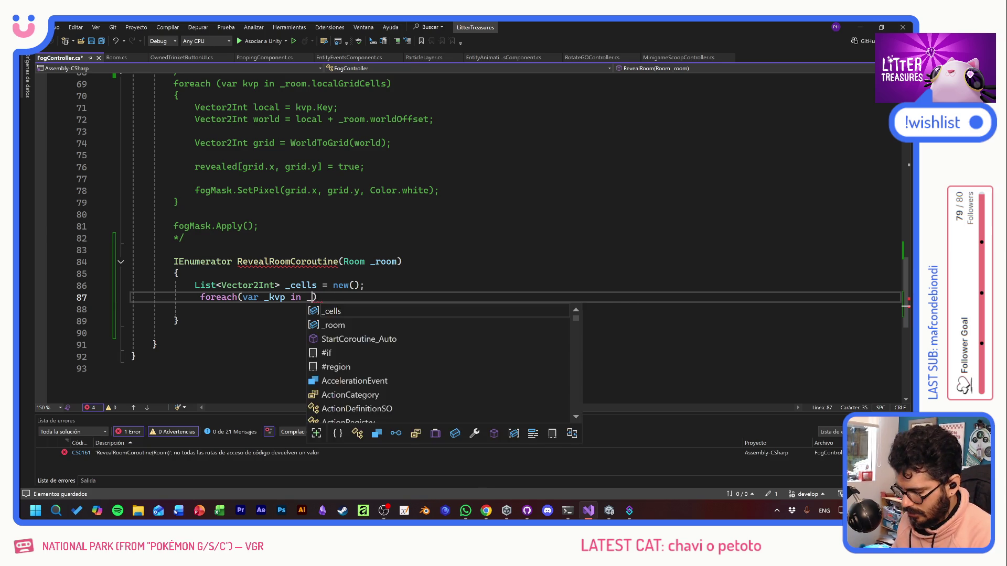
pyautogui.write('loca')
pyautogui.press('Tab')
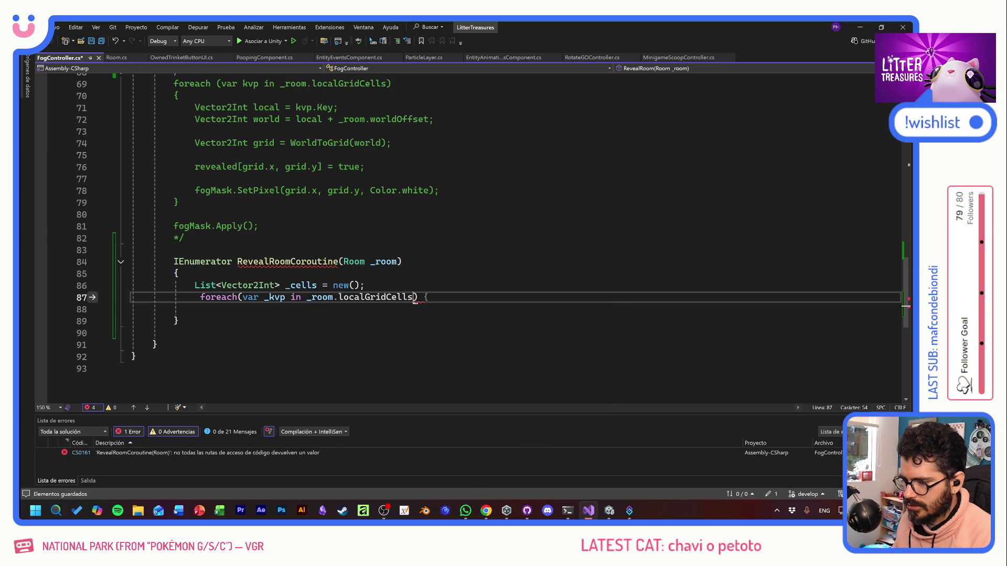
pyautogui.write('{')
pyautogui.press('Return')
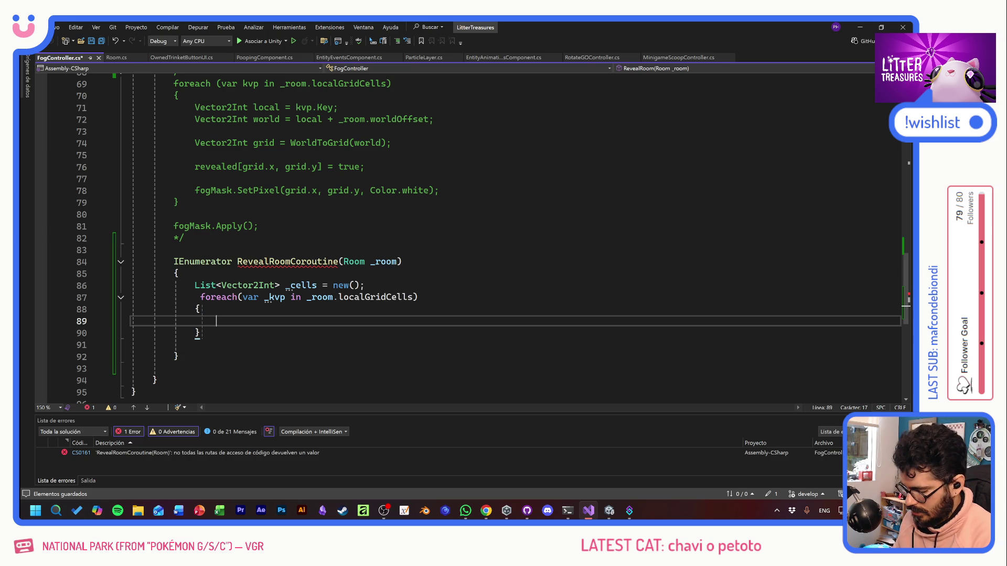
# Step: Declare Vector2Int _local = _kvp.Key; inside the loop, save, and open a new line
pyautogui.write('Vector2')
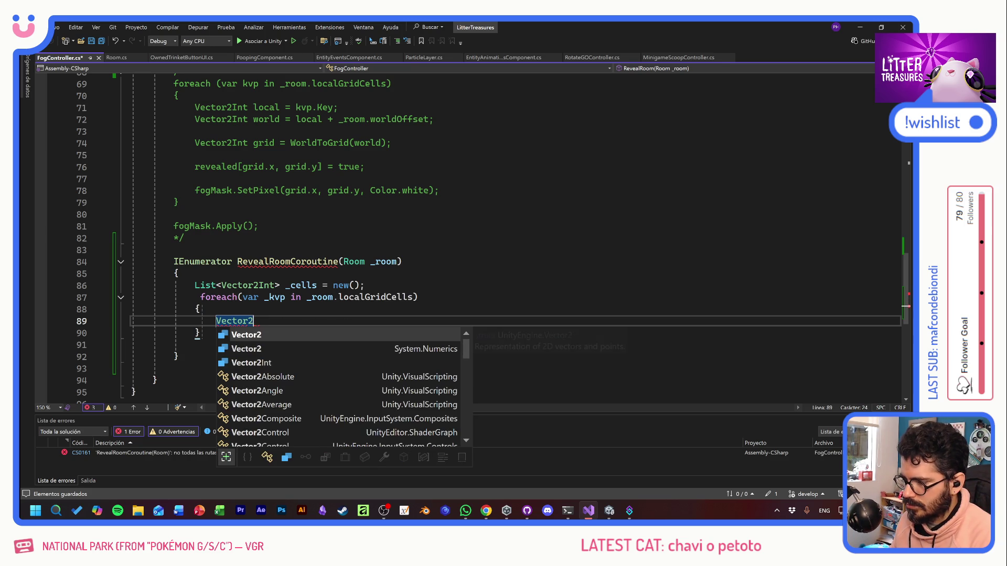
pyautogui.write('In')
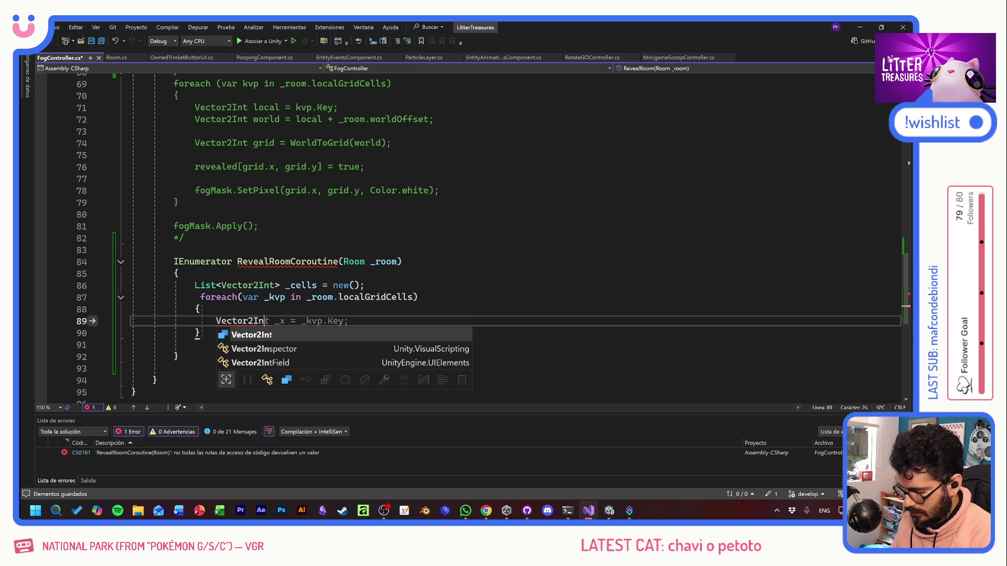
pyautogui.write('t loval = ')
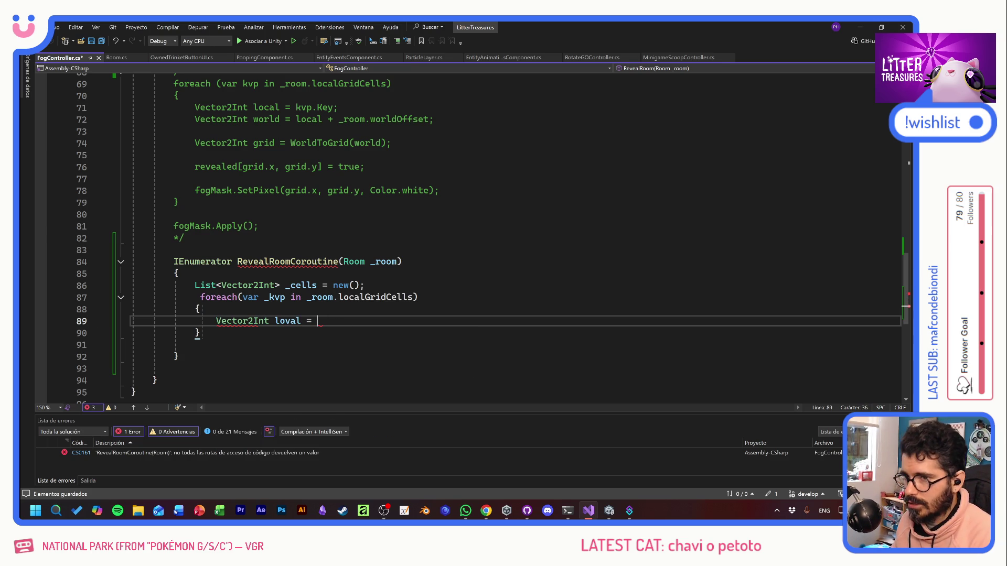
pyautogui.write('_kvp.k')
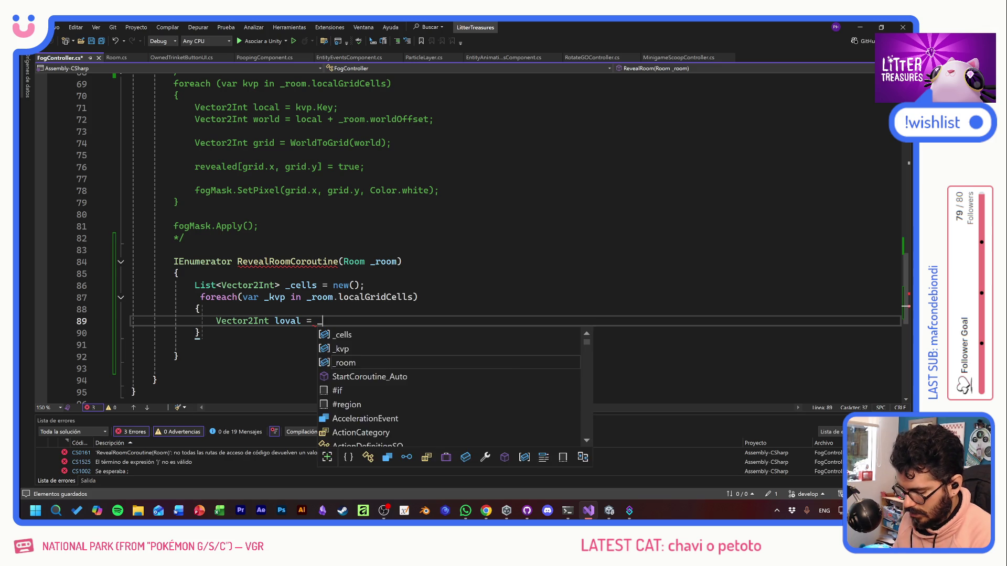
pyautogui.press('Tab')
pyautogui.write(';')
pyautogui.press('Left')
pyautogui.press('BackSpace')
pyautogui.write('c_')
pyautogui.hotkey('ctrl', 's')
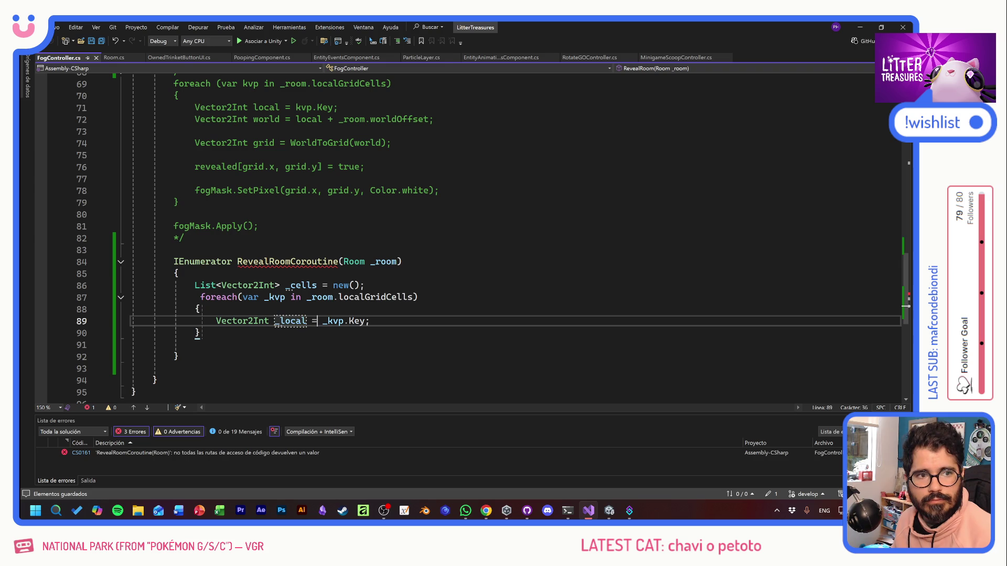
pyautogui.click(328, 321)
pyautogui.press('End')
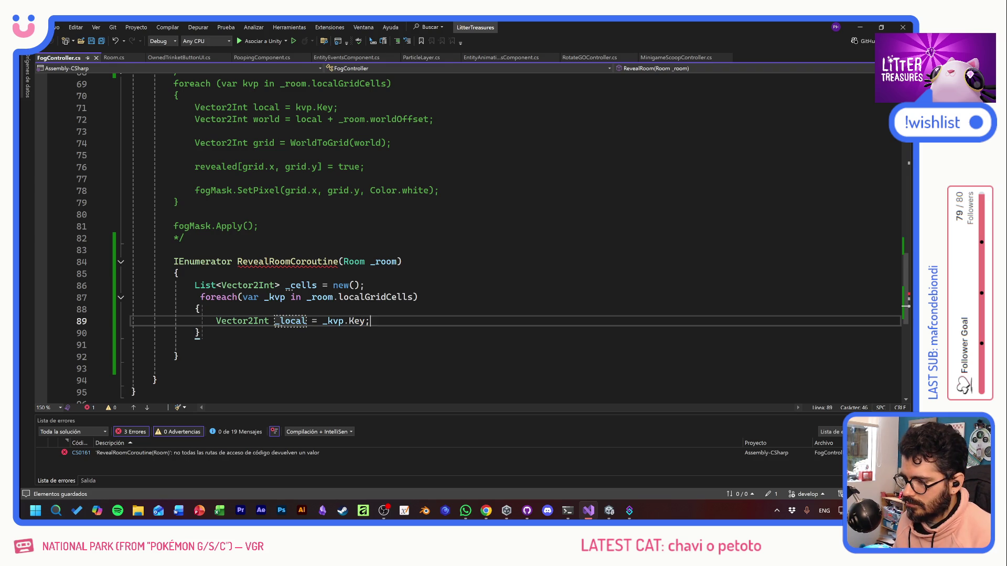
pyautogui.press('Return')
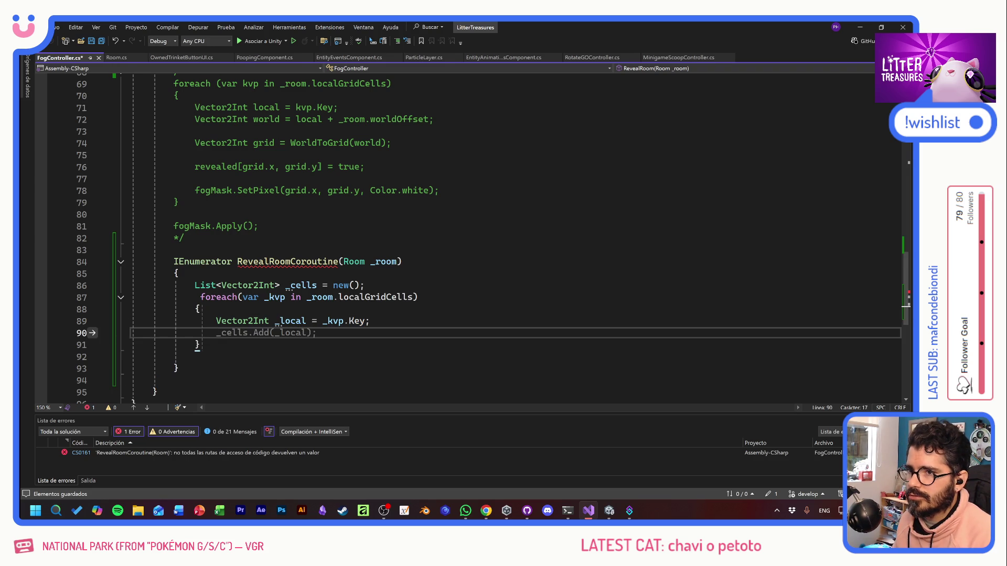
# Step: Add Vector2Int _world = _local + _room.worldOffset; and save
pyautogui.write('Vector')
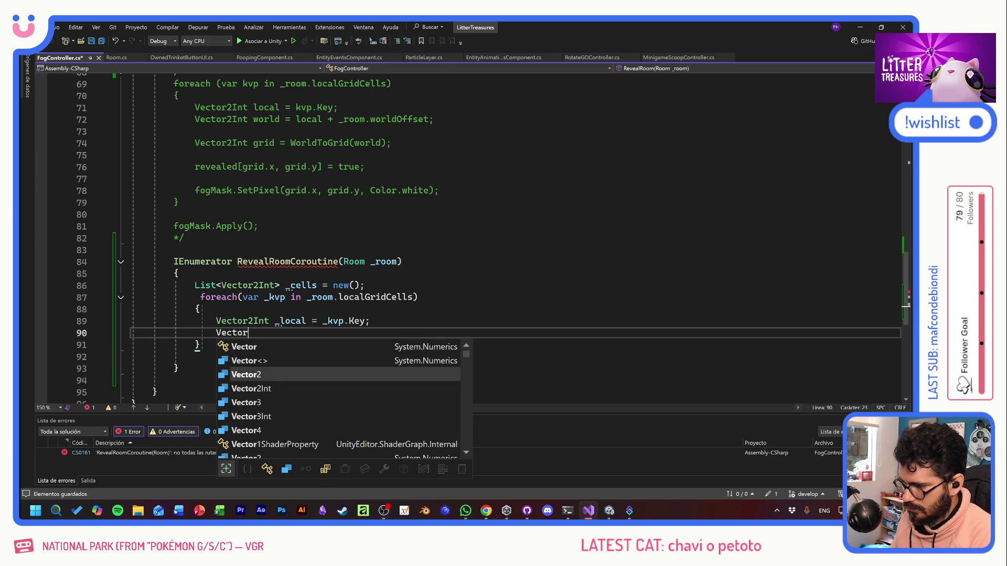
pyautogui.write('2Int')
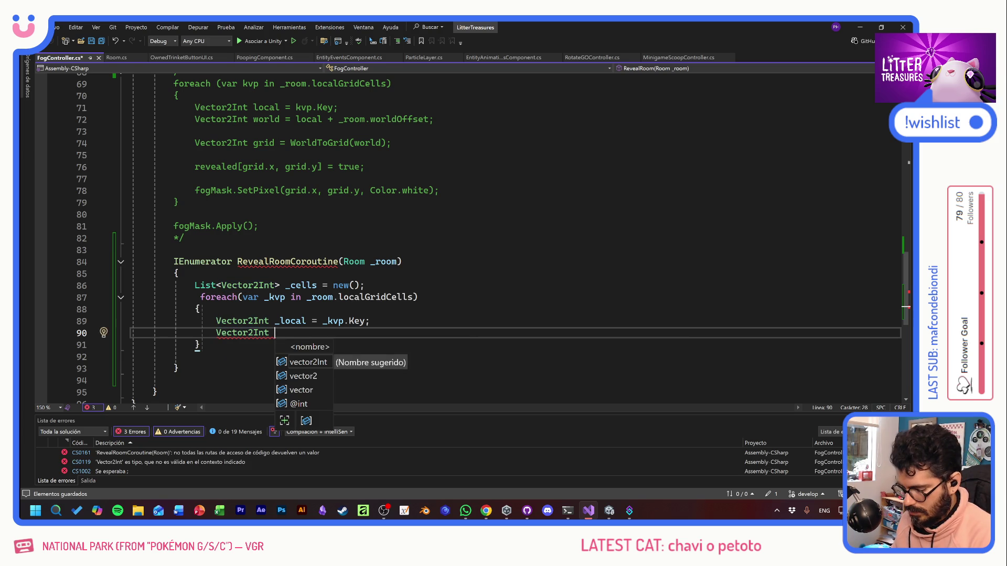
pyautogui.write(' _world')
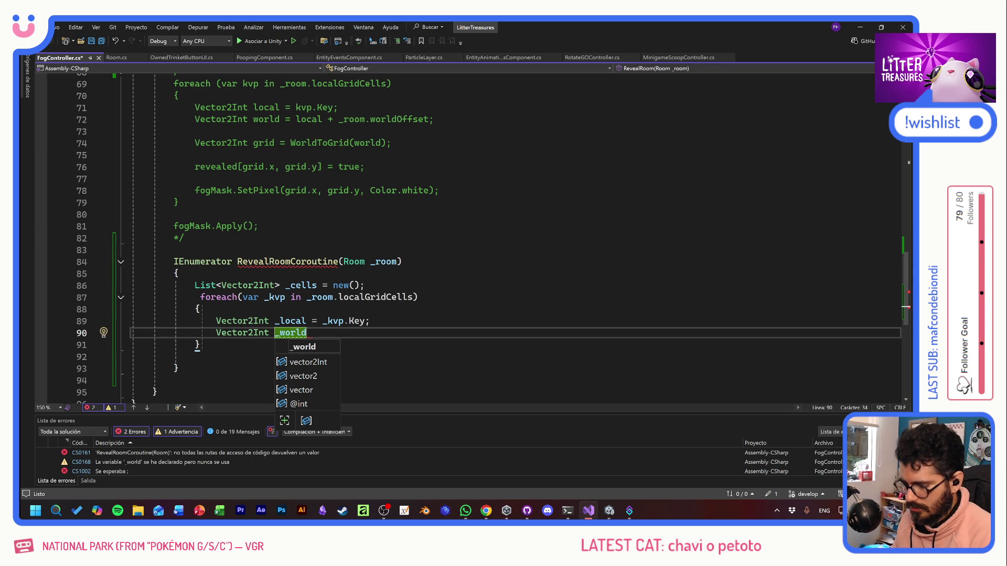
pyautogui.write('= _local + ')
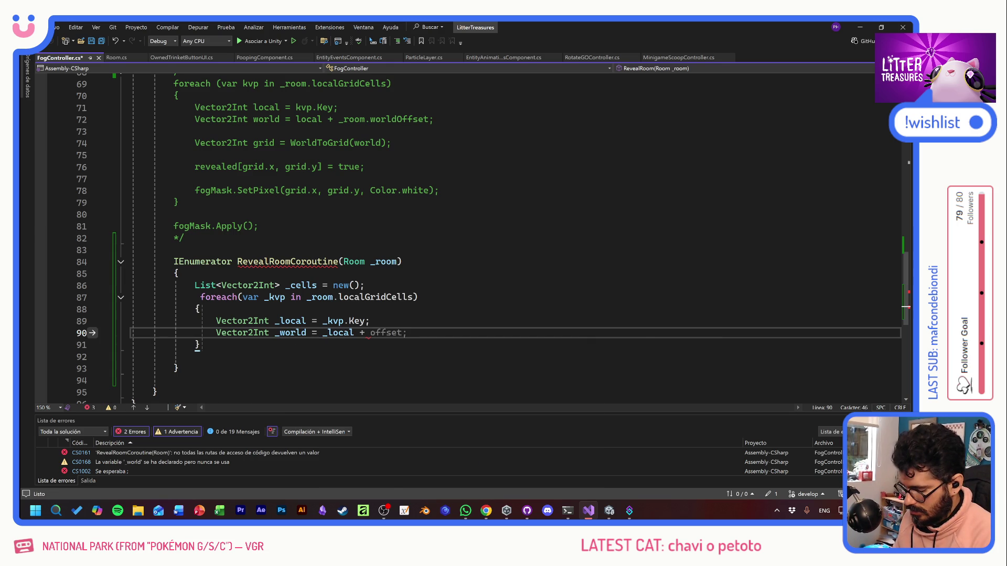
pyautogui.write('_room.')
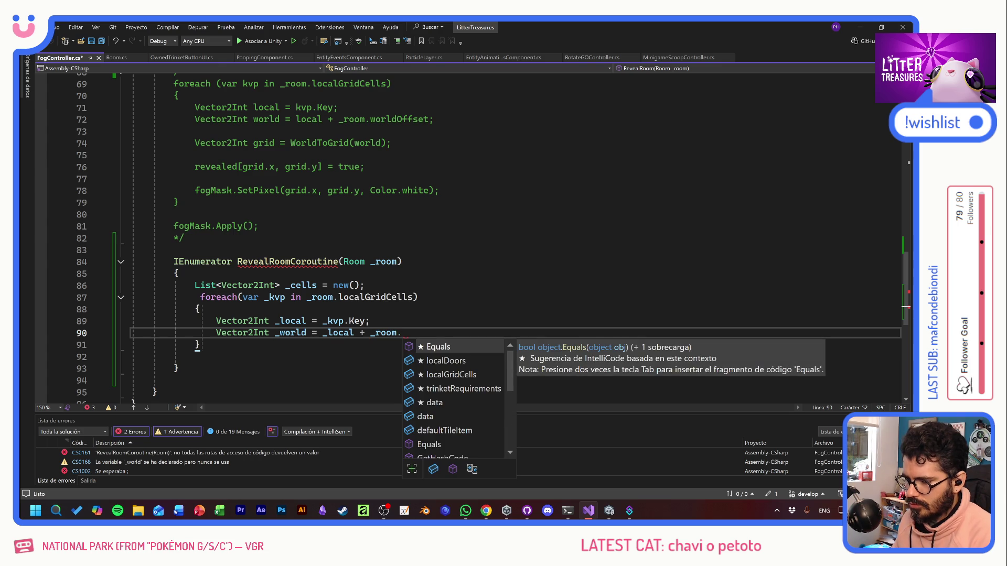
pyautogui.write('Off')
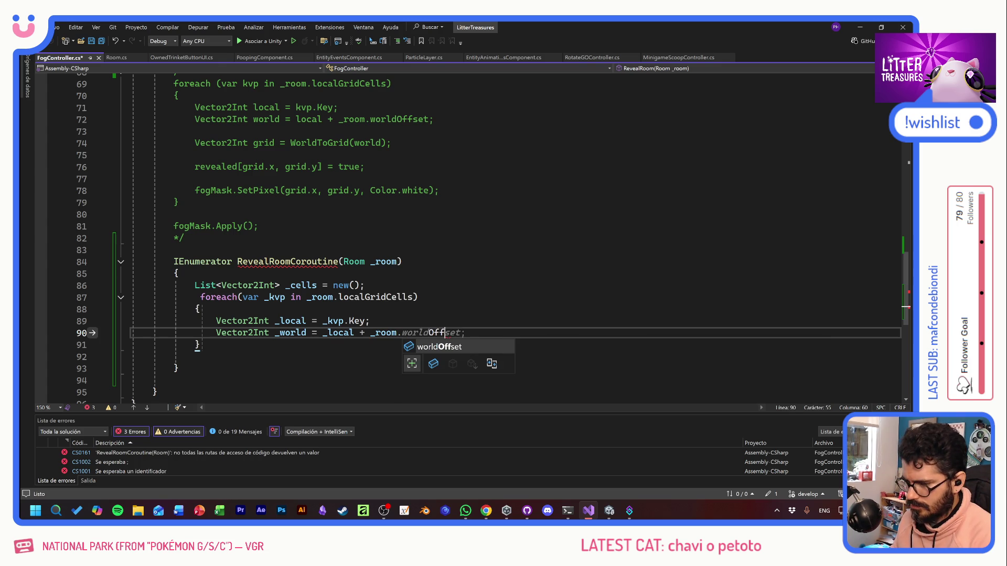
pyautogui.press('Tab')
pyautogui.write(';')
pyautogui.hotkey('ctrl', 's')
# Step: Add _cells.Add(WorldToGrid(_world)); to the loop and save
pyautogui.press('Return')
pyautogui.press('Return')
pyautogui.write('cells.Add(')
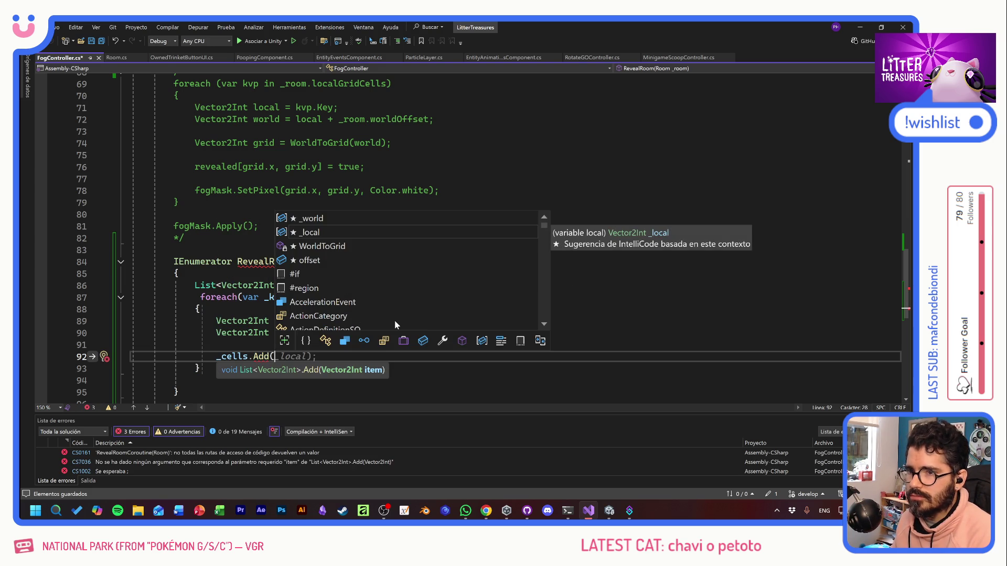
pyautogui.write('World')
pyautogui.press('Tab')
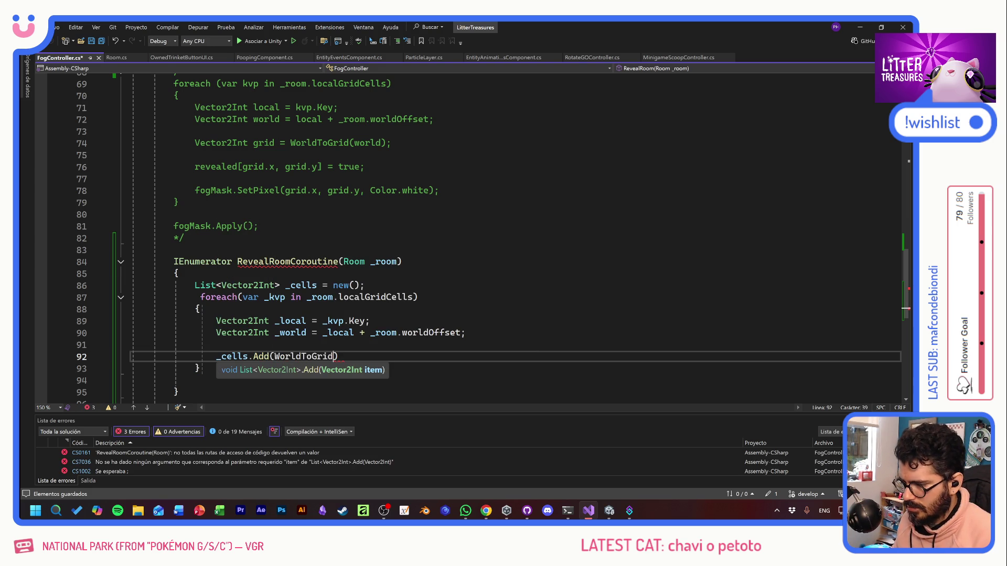
pyautogui.write('(')
pyautogui.write('_world')
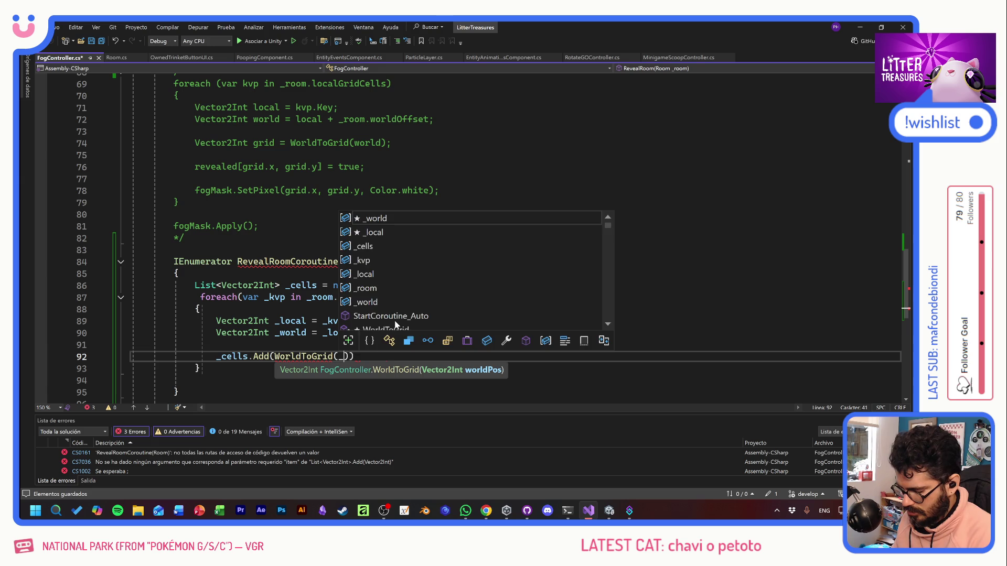
pyautogui.press('Tab')
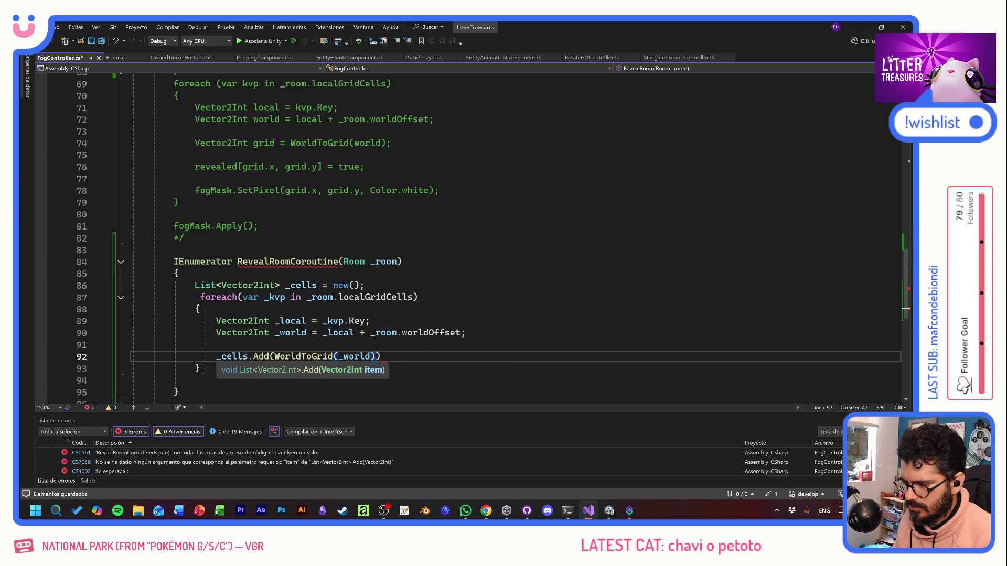
pyautogui.write('));')
pyautogui.hotkey('ctrl', 's')
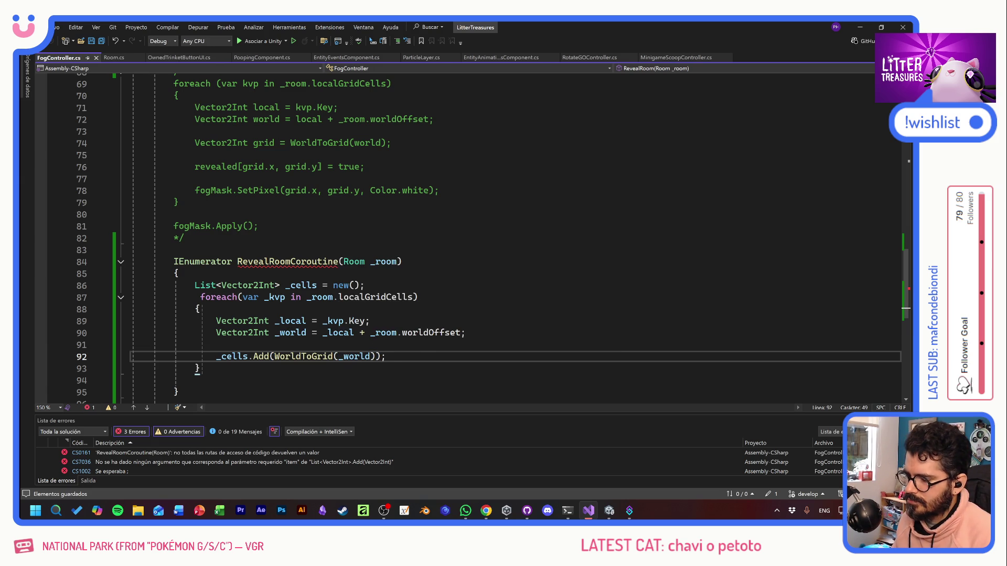
# Step: Start an uppercase // comment line after the loop
pyautogui.press('Down')
pyautogui.press('Down')
pyautogui.press('Return')
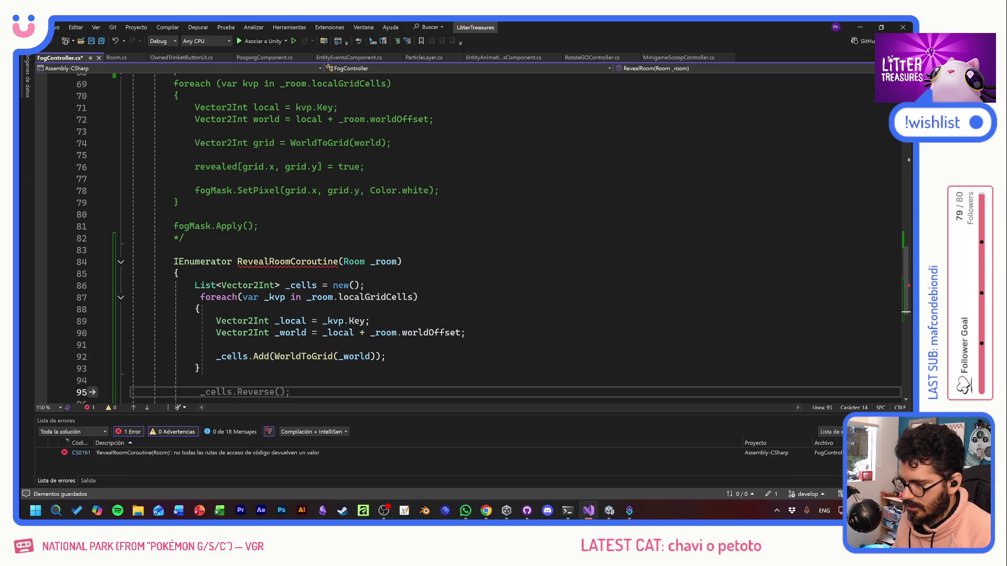
pyautogui.write('//')
pyautogui.press('capslock')
# Step: Finish the //ORDENARLA comment and move to the line beneath it
pyautogui.write('ORDENARLA')
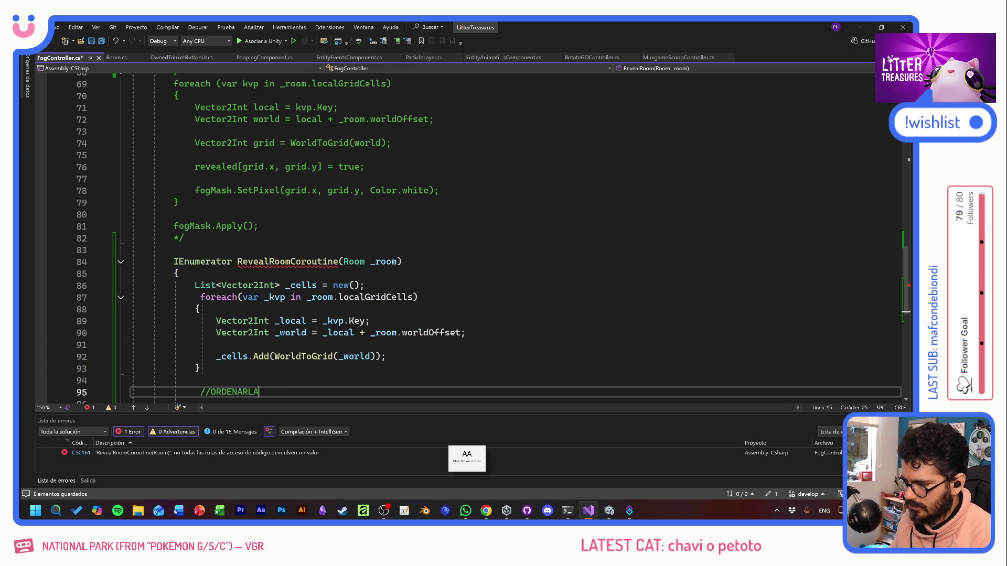
pyautogui.press('Return')
pyautogui.press('Return')
pyautogui.press('capslock')
pyautogui.scroll(-2, 472, 236)
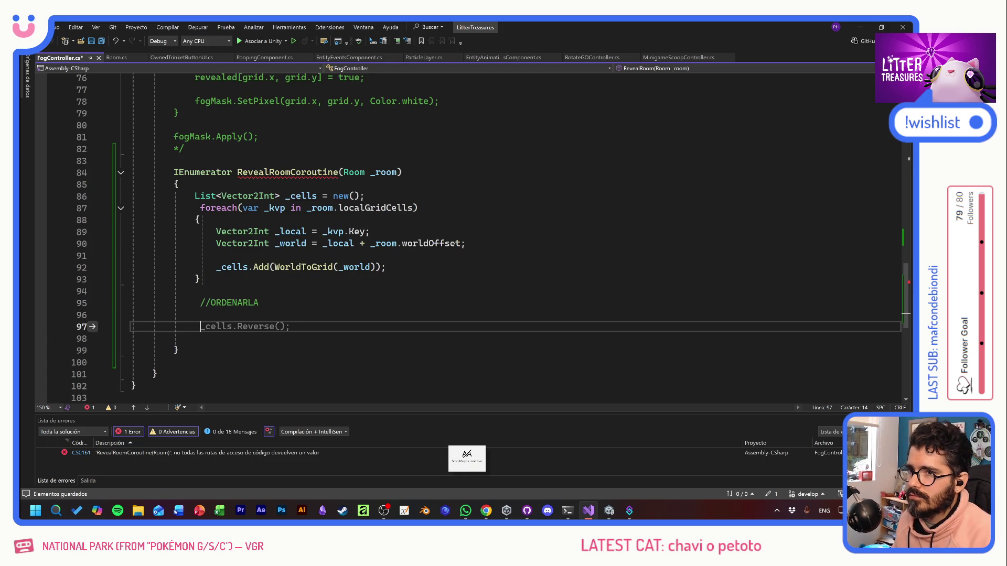
pyautogui.press('Up')
pyautogui.press('capslock')
pyautogui.write('cELLS')
pyautogui.press('capslock')
pyautogui.press('BackSpace')
pyautogui.press('BackSpace')
pyautogui.press('BackSpace')
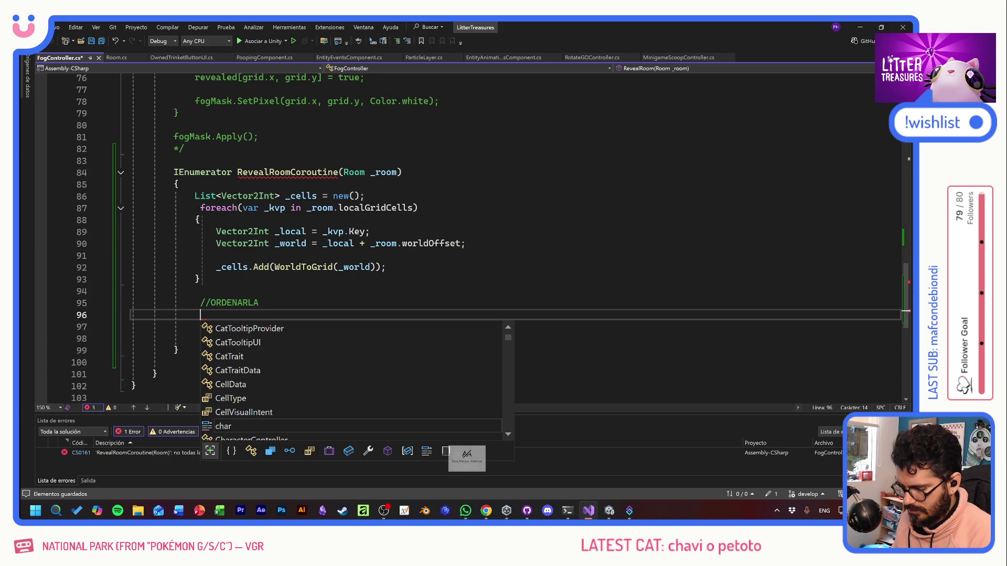
# Step: Write _cells.Sort((a,b)=> a.x.CompareTo(b.x)); and open a new line below
pyautogui.write('_cells.Srt')
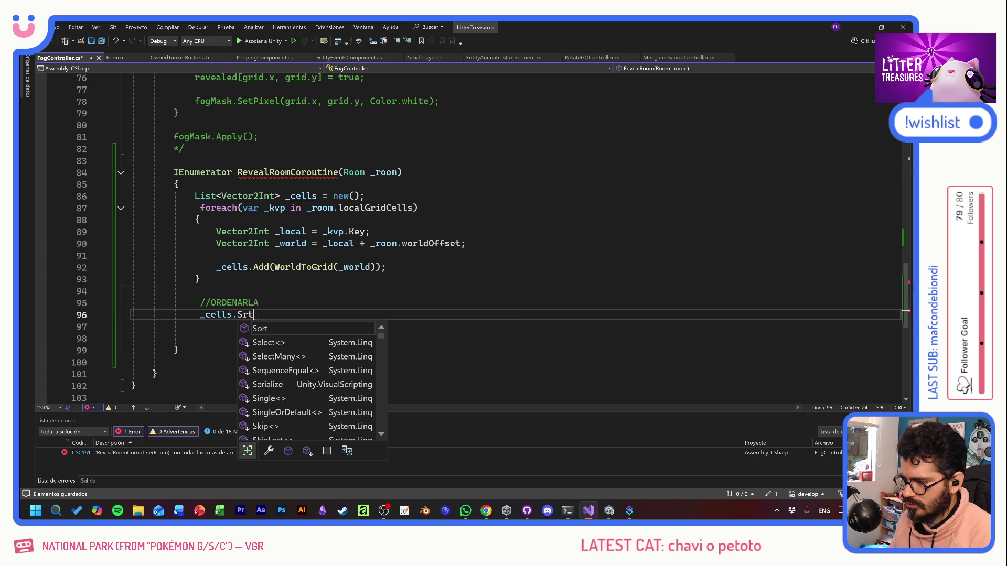
pyautogui.press('Tab')
pyautogui.write('(')
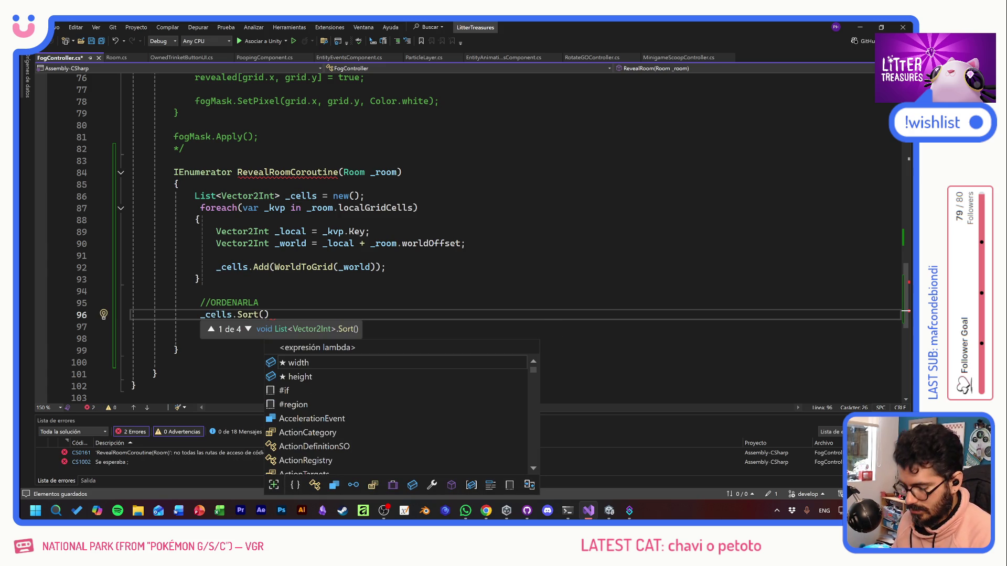
pyautogui.write('(a,')
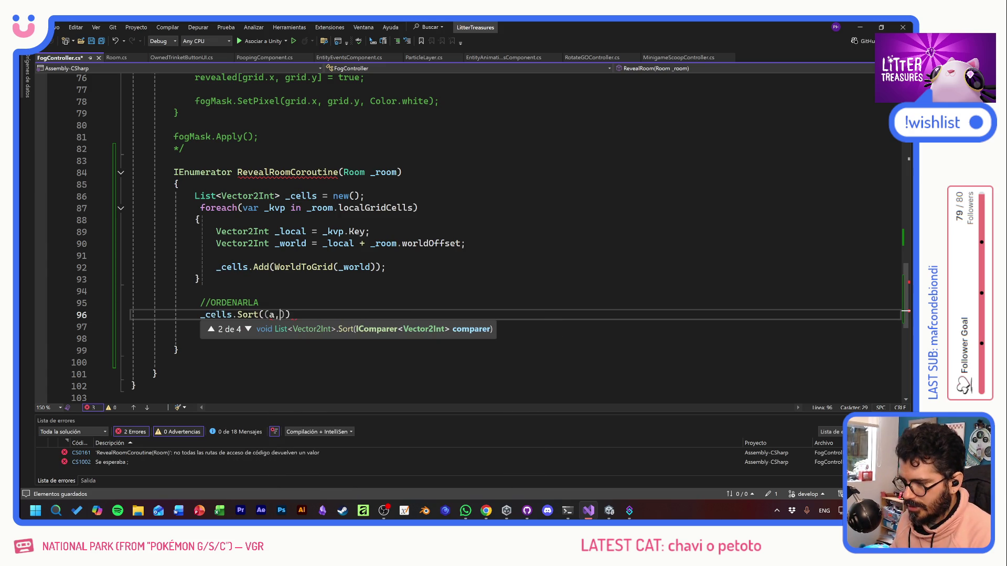
pyautogui.write('b')
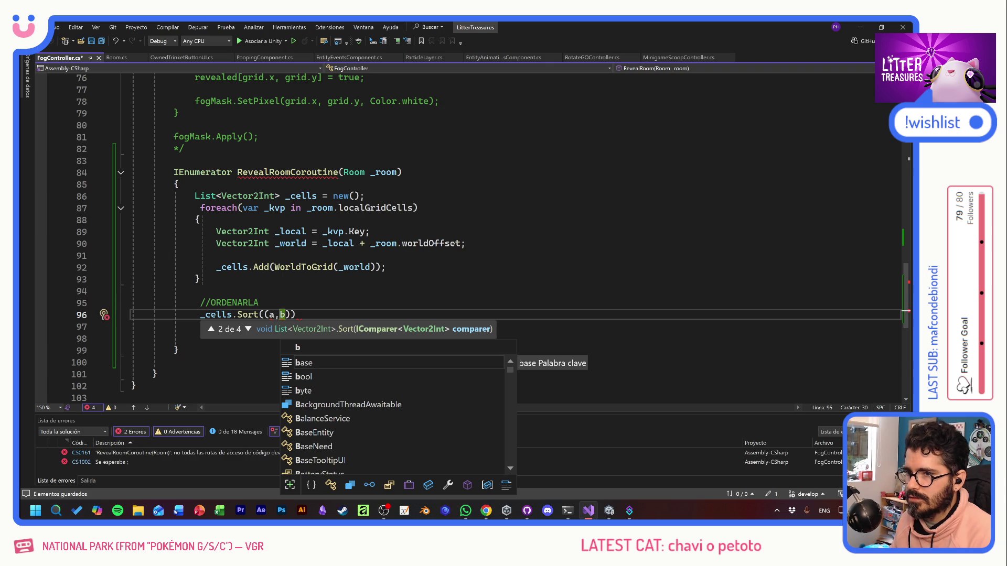
pyautogui.write(')')
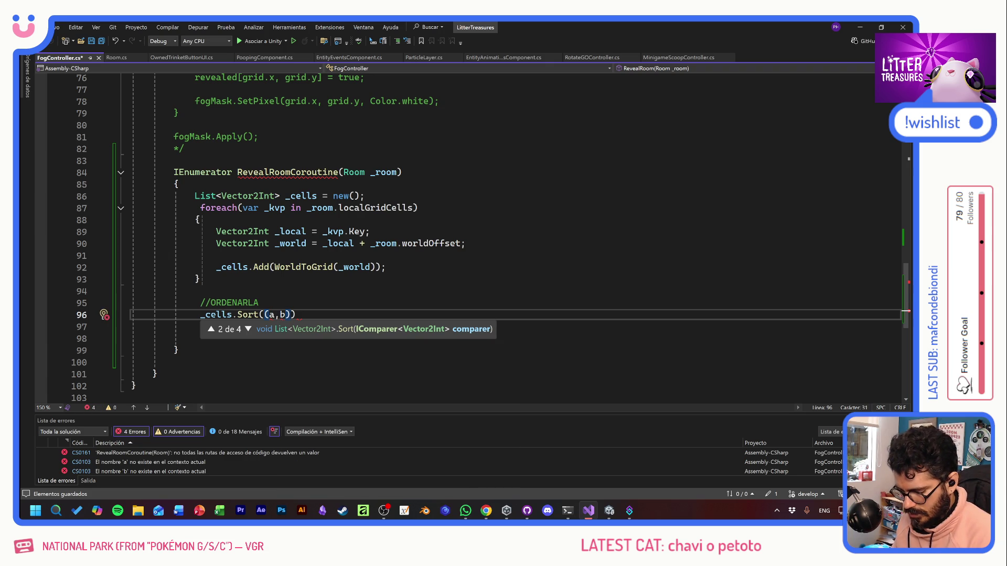
pyautogui.write('=>')
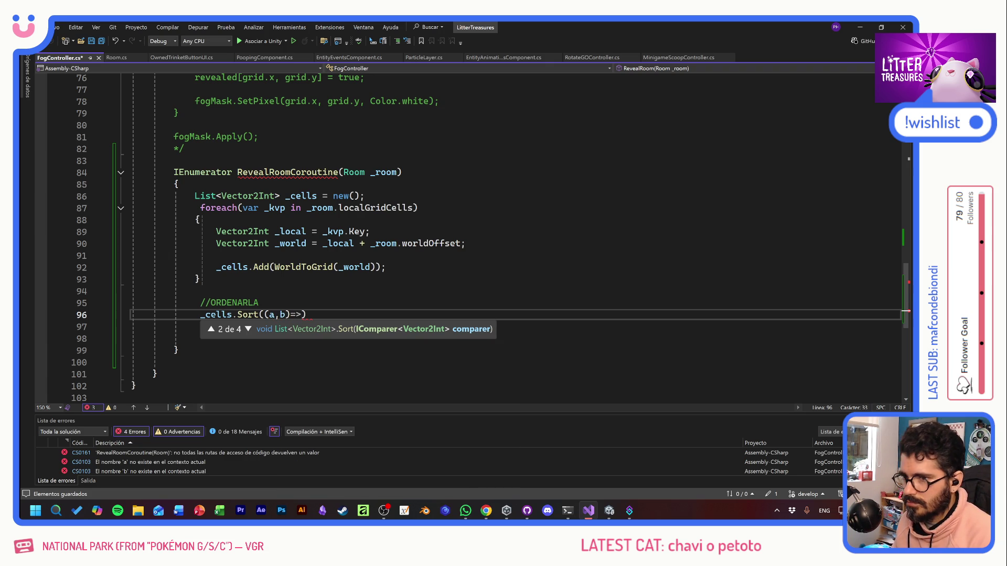
pyautogui.write(' a.x')
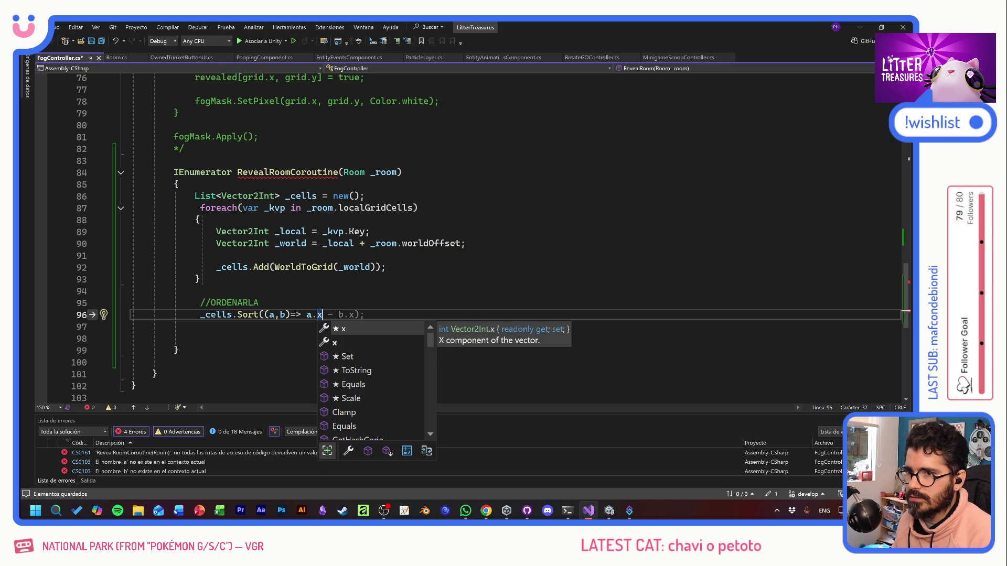
pyautogui.write('.Compare')
pyautogui.press('Tab')
pyautogui.press('Tab')
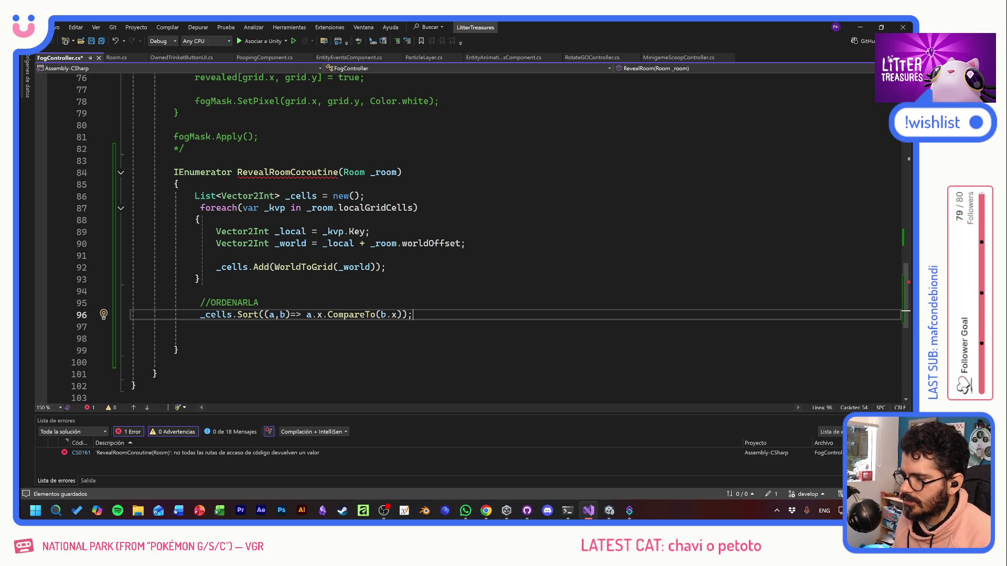
pyautogui.click(281, 314)
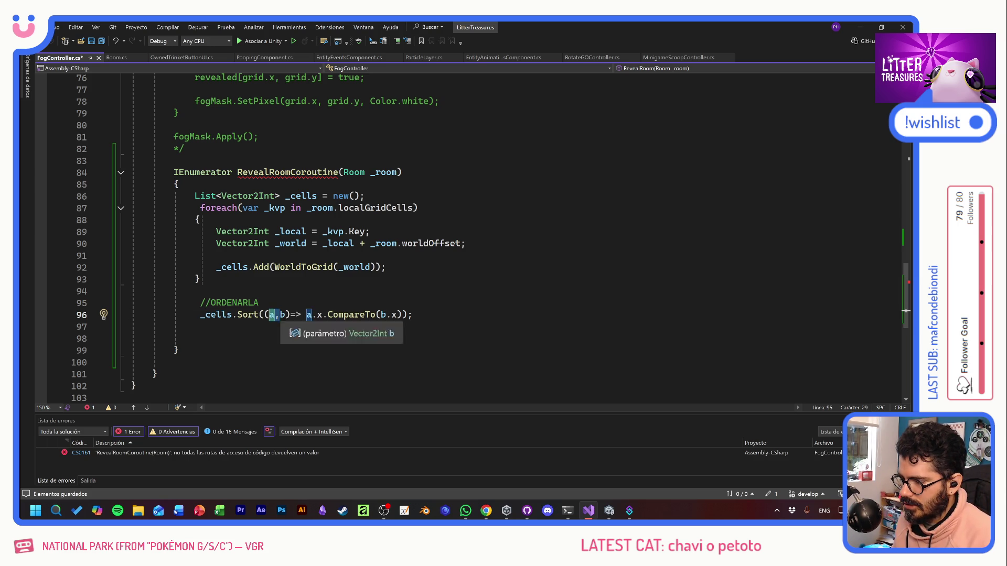
pyautogui.click(195, 291)
pyautogui.click(195, 326)
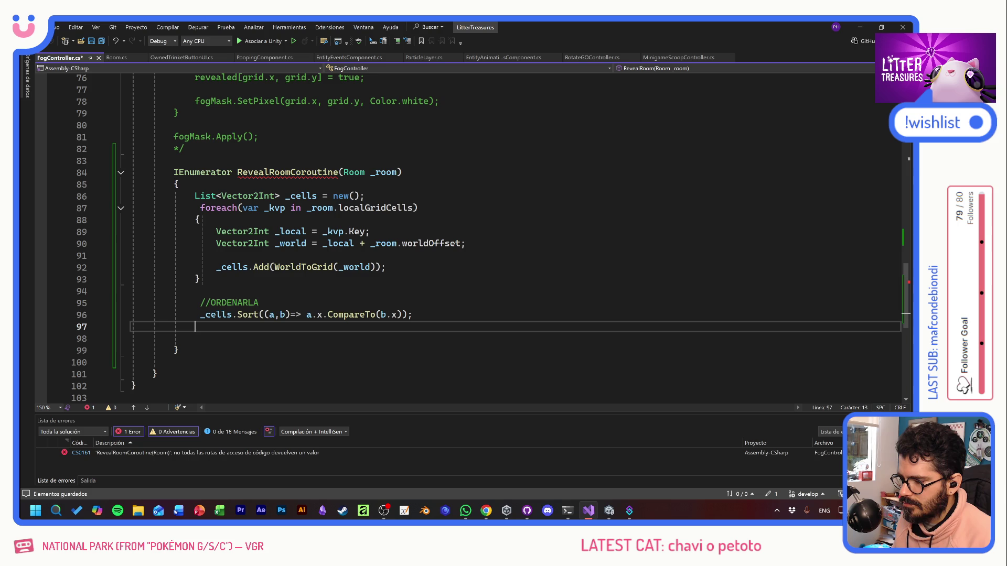
pyautogui.press('Return')
# Step: Add a //REVEAL comment with int _revealedCount = 0; beneath it, and save
pyautogui.write('//REVEAL')
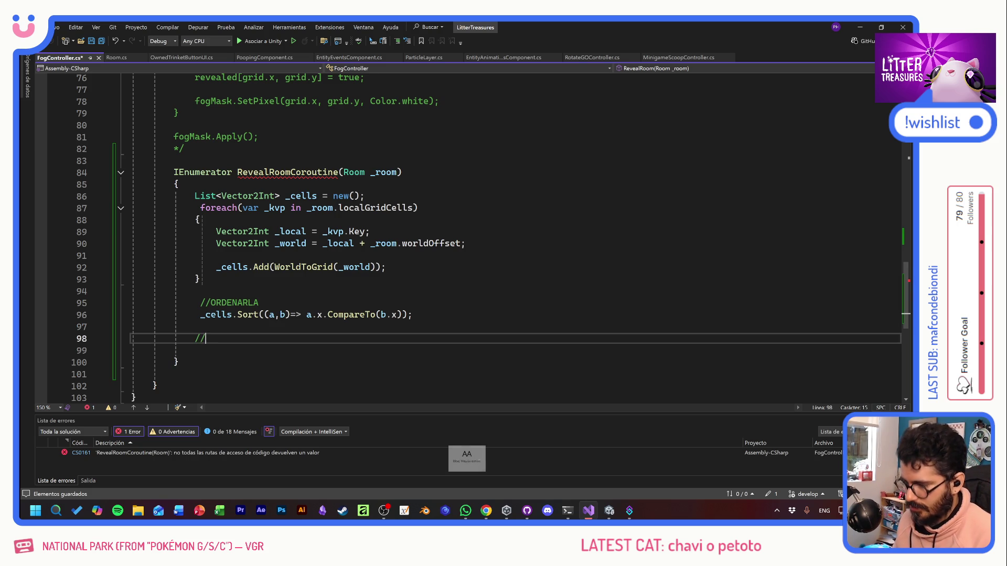
pyautogui.press('Return')
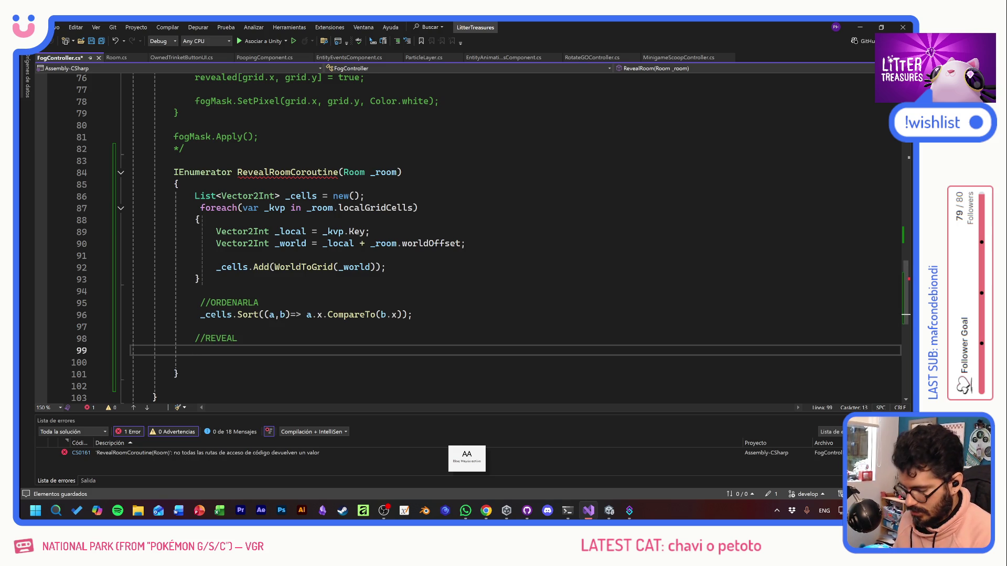
pyautogui.write('int')
pyautogui.press('capslock')
pyautogui.write('revealedCount')
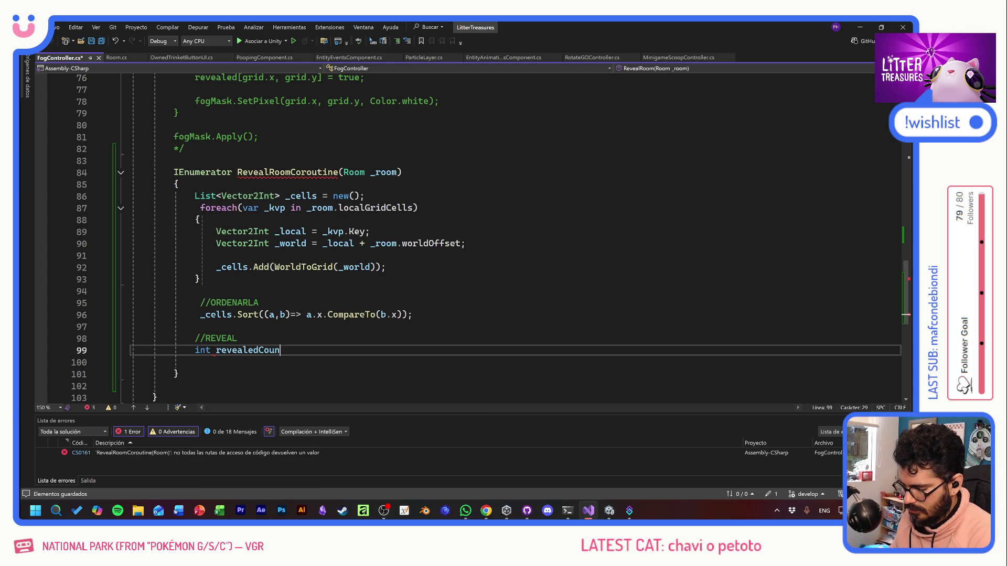
pyautogui.write(' = 0;')
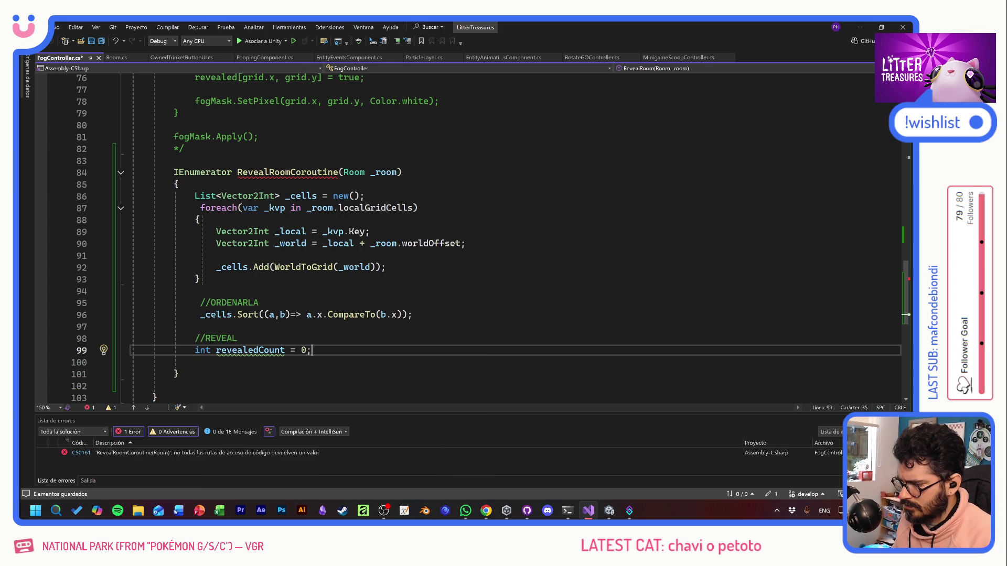
pyautogui.click(216, 351)
pyautogui.write('_')
pyautogui.hotkey('ctrl', 's')
# Step: Declare float _timer = 0; below the counter, leaving a blank line
pyautogui.scroll(-3, 472, 236)
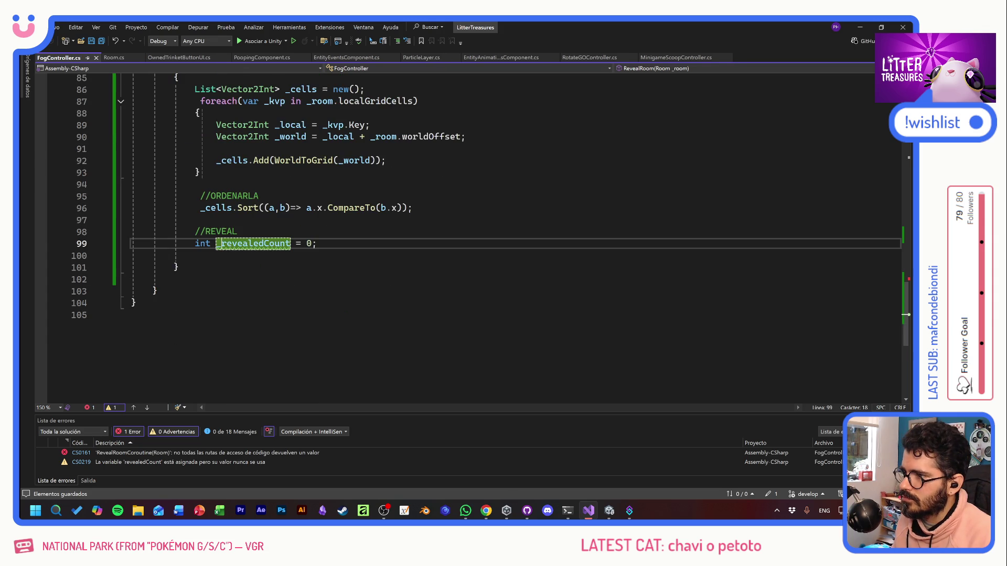
pyautogui.click(317, 243)
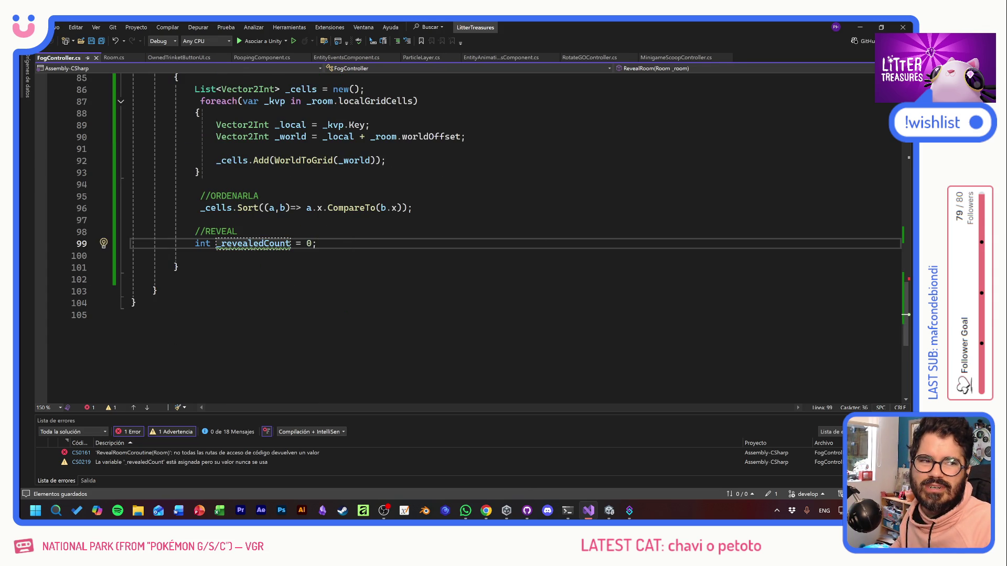
pyautogui.press('Return')
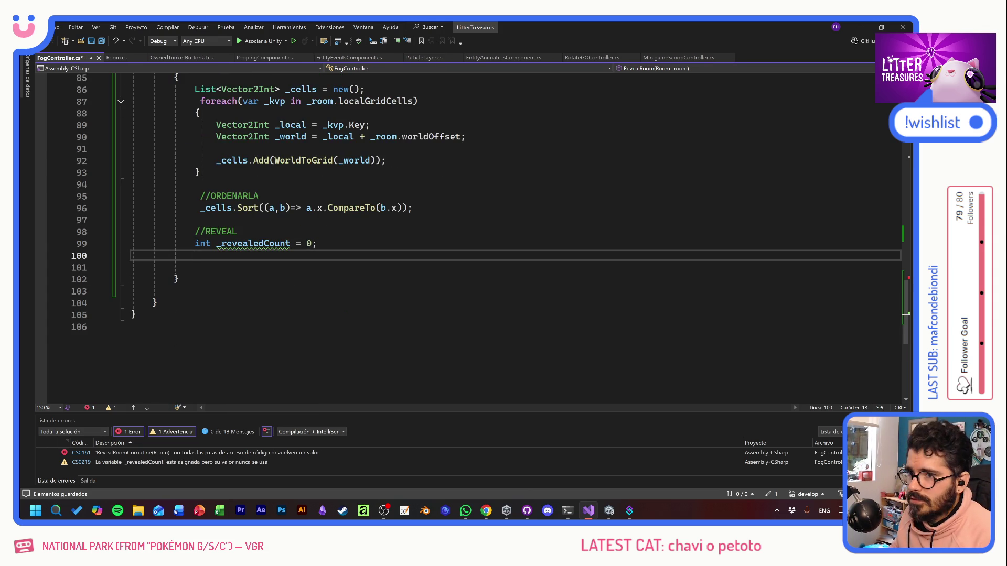
pyautogui.write('float ')
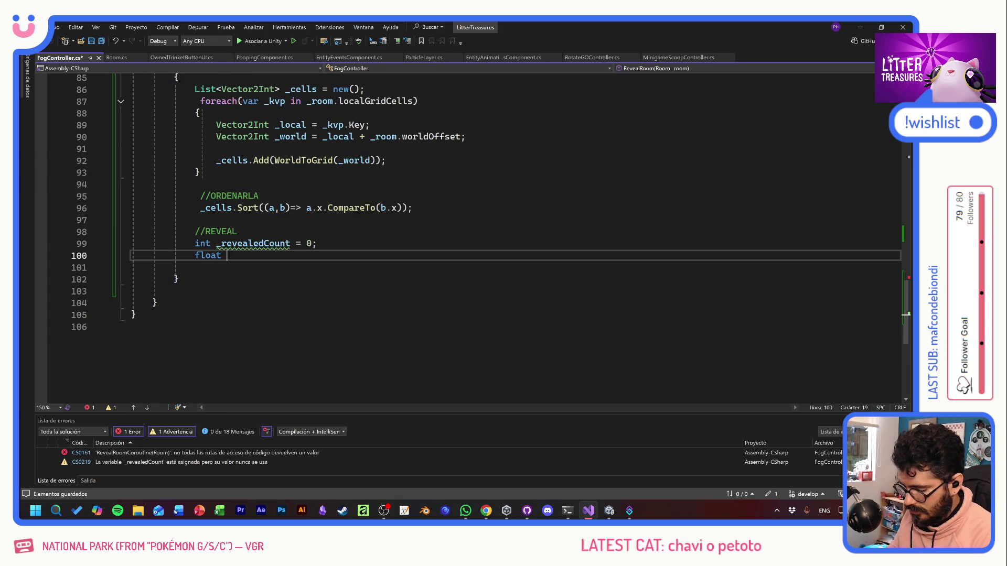
pyautogui.write('_timer =')
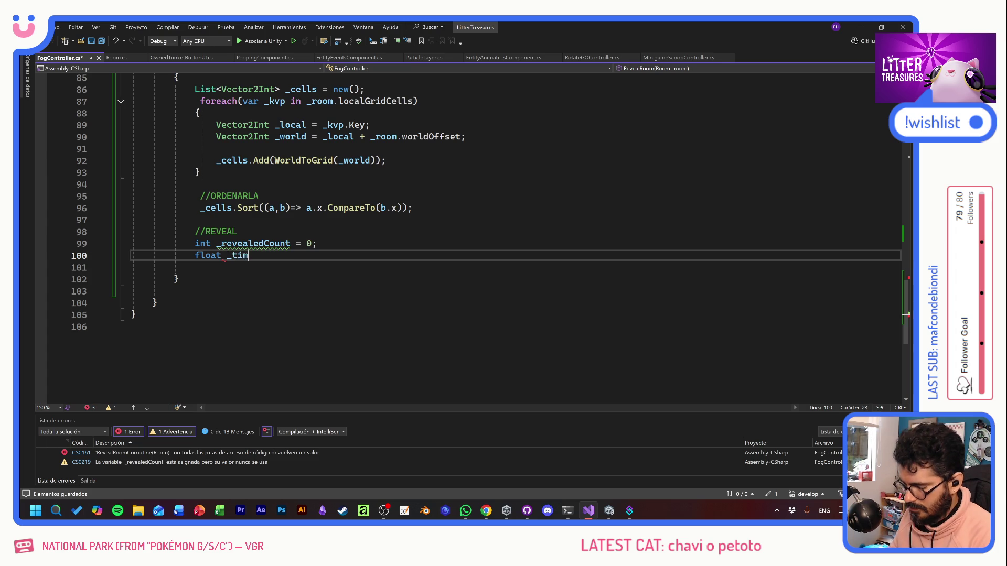
pyautogui.press('Tab')
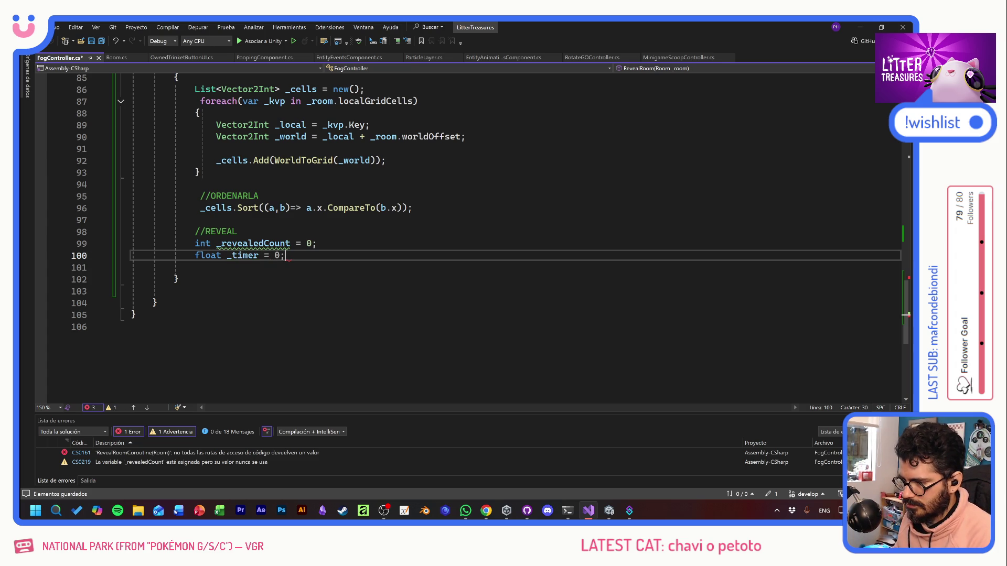
pyautogui.press('Return')
pyautogui.press('Return')
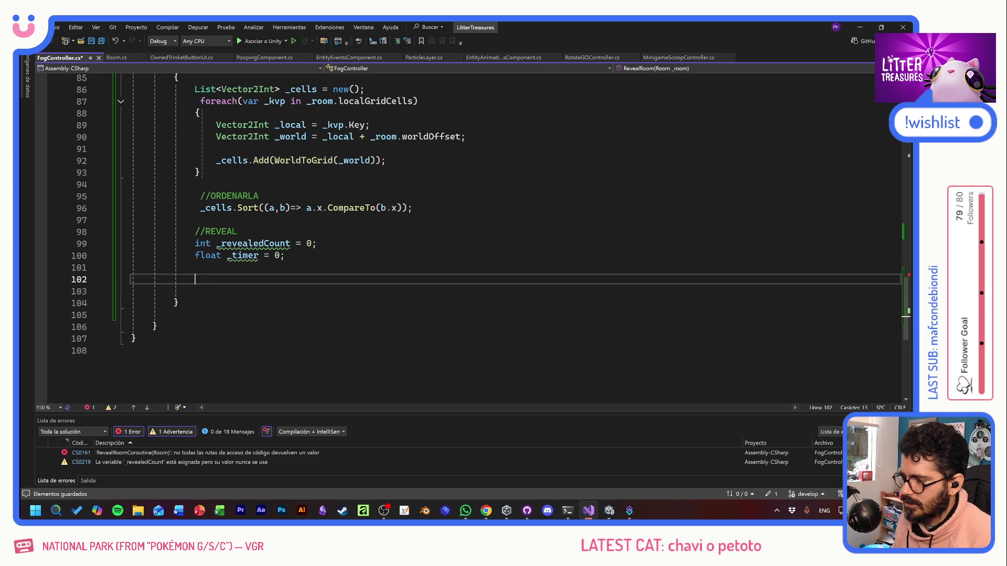
# Step: Create a while(_timer < revealDuration) loop that adds Time.deltaTime to _timer
pyautogui.write('while')
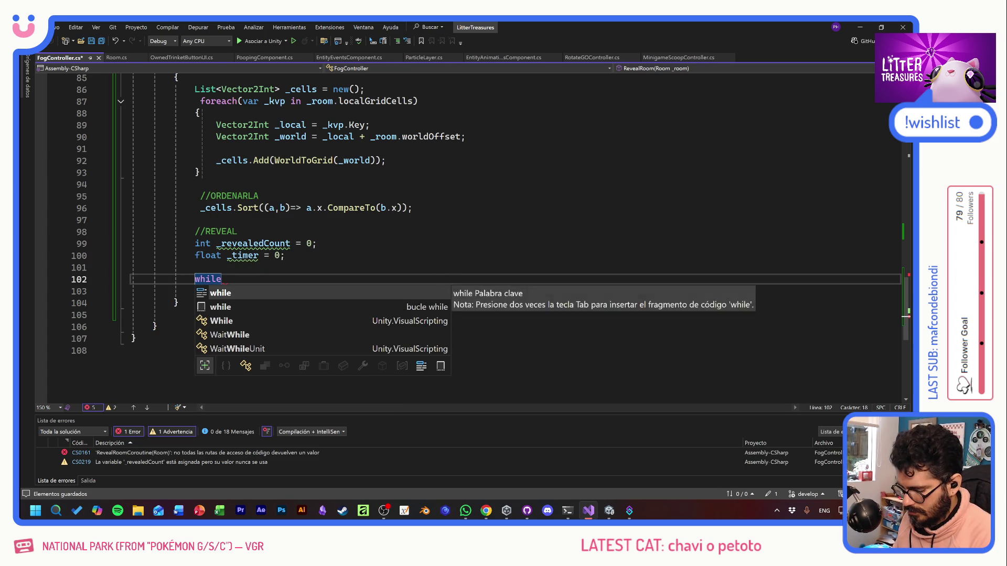
pyautogui.write('(time')
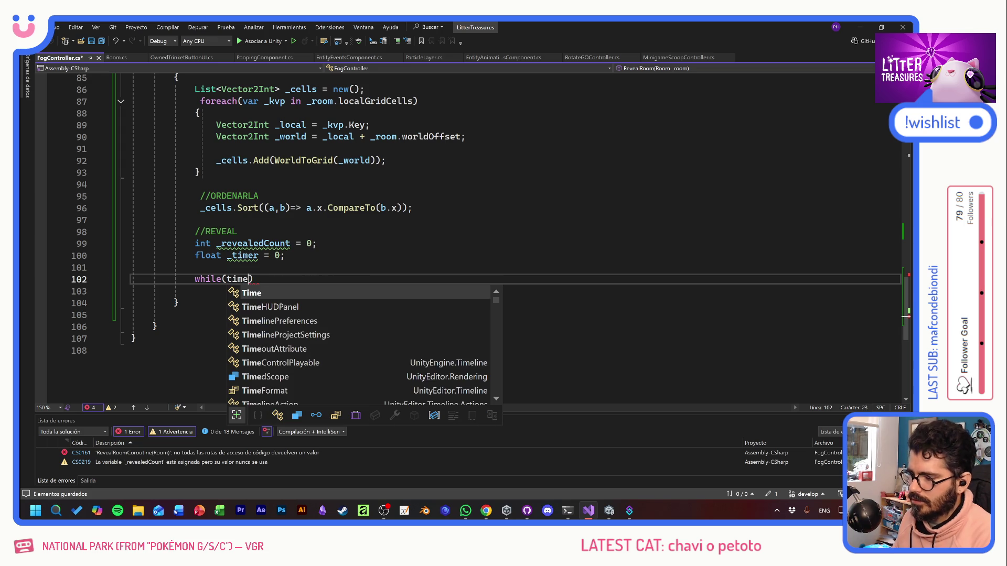
pyautogui.press('BackSpace')
pyautogui.press('BackSpace')
pyautogui.press('BackSpace')
pyautogui.write('_timer<')
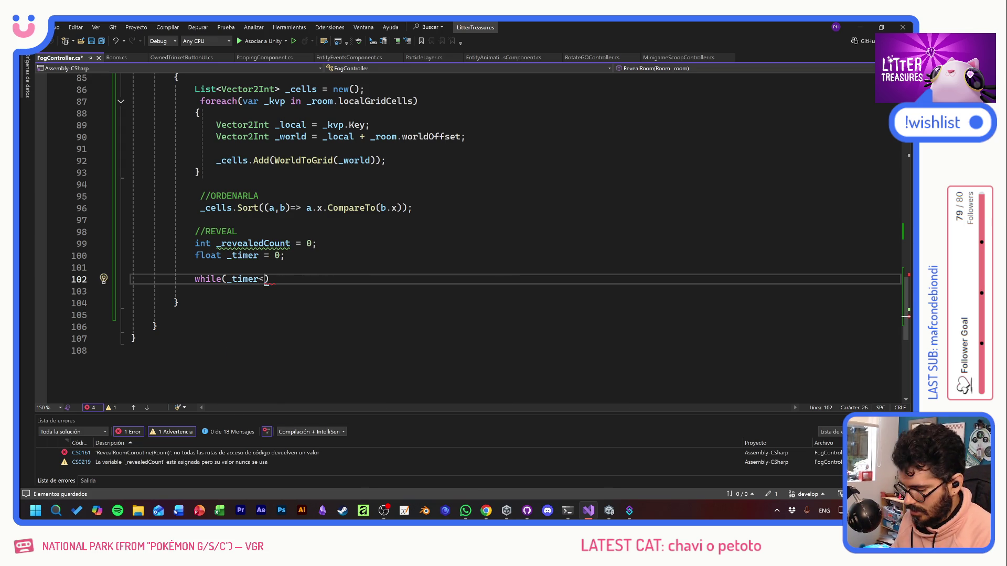
pyautogui.write('reveal')
pyautogui.press('Tab')
pyautogui.write('){')
pyautogui.press('Return')
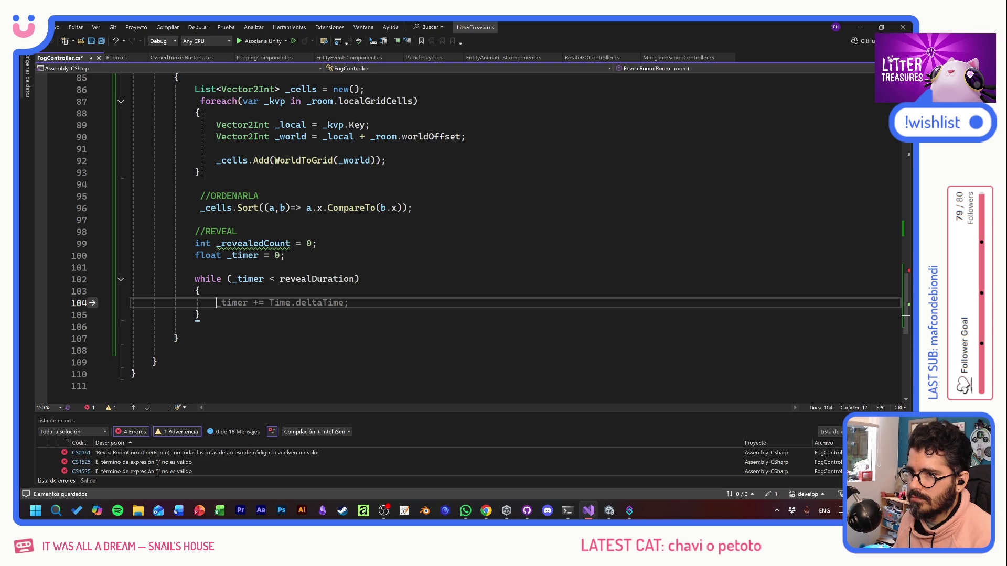
pyautogui.press('Tab')
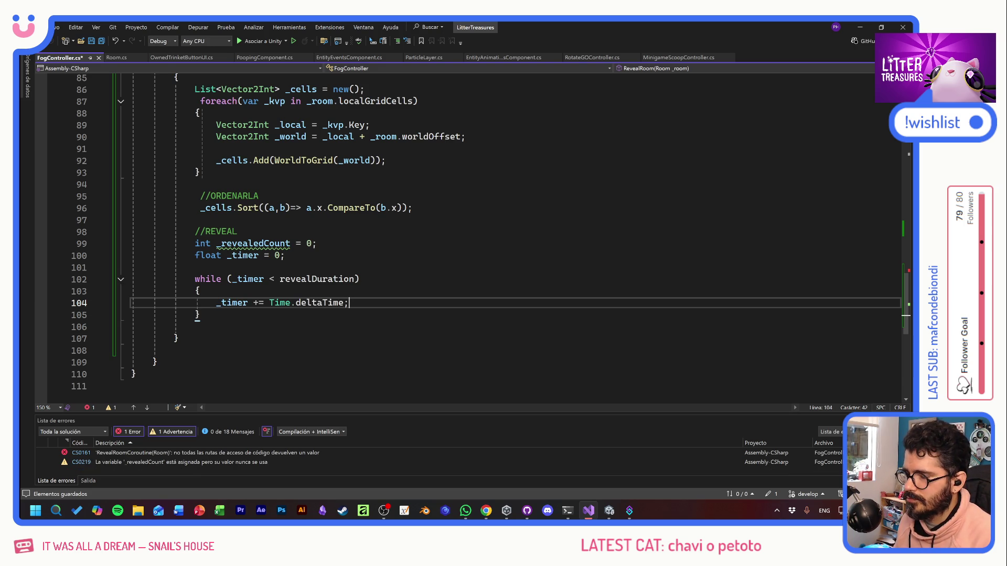
pyautogui.press('Return')
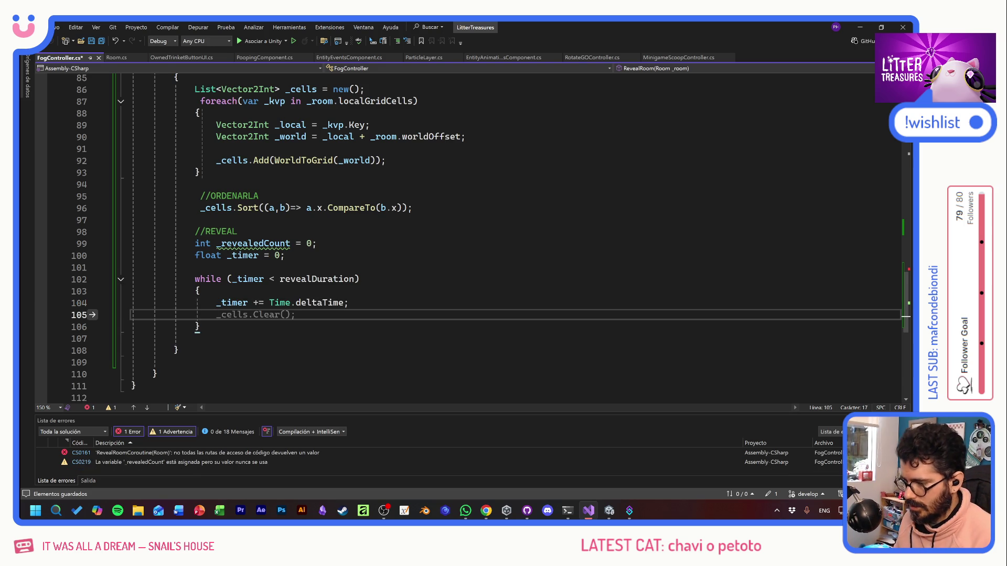
# Step: Compute float _t = Mathf.Clamp01(_timer / revealDuration); and save
pyautogui.write('float ')
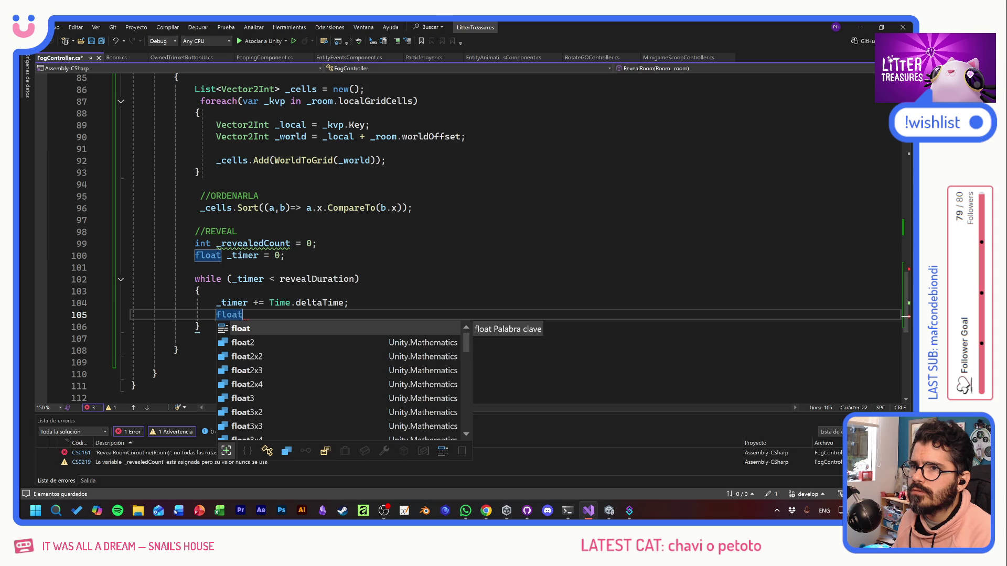
pyautogui.write('_t=')
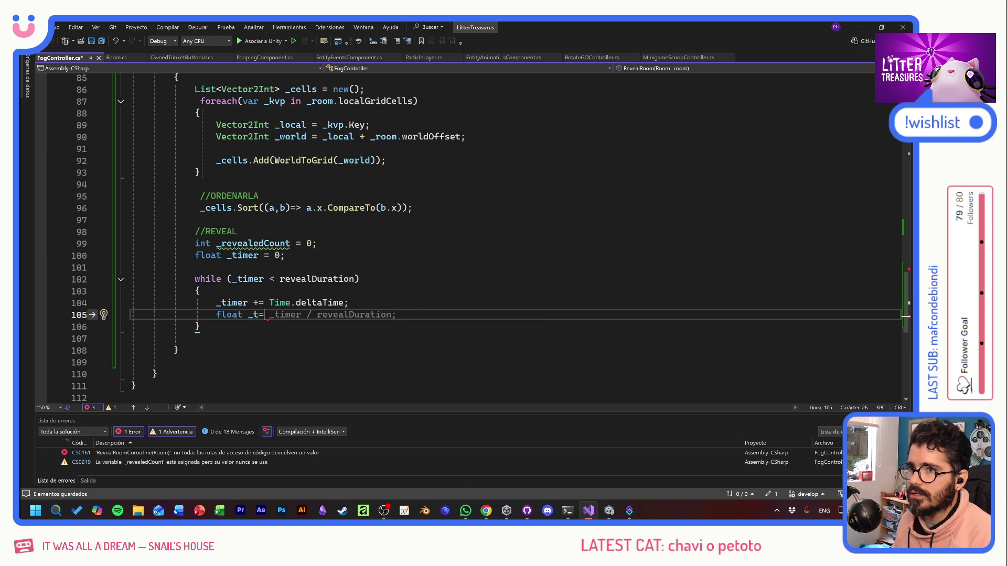
pyautogui.write('Mathf.')
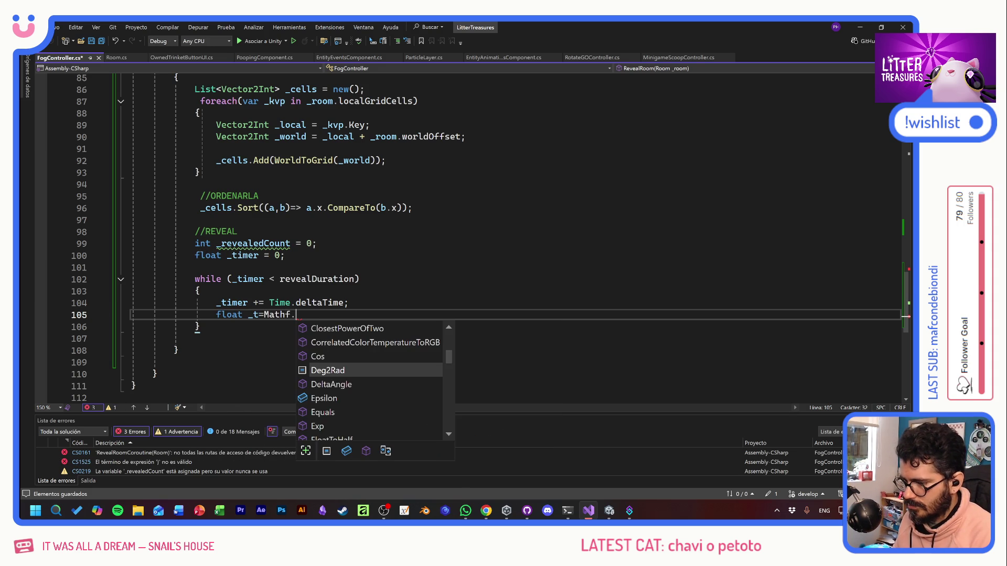
pyautogui.write('Clam')
pyautogui.press('Tab')
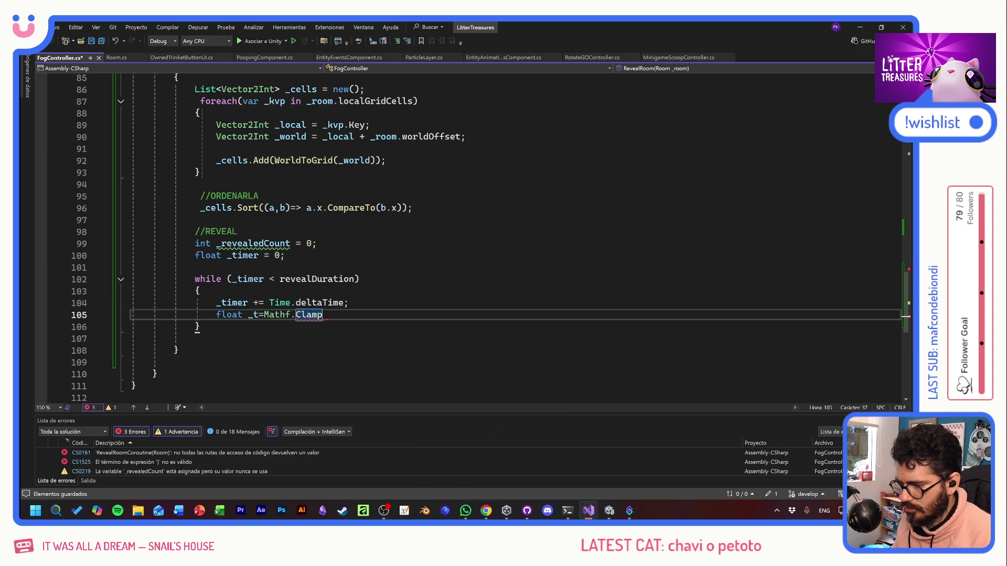
pyautogui.write('01')
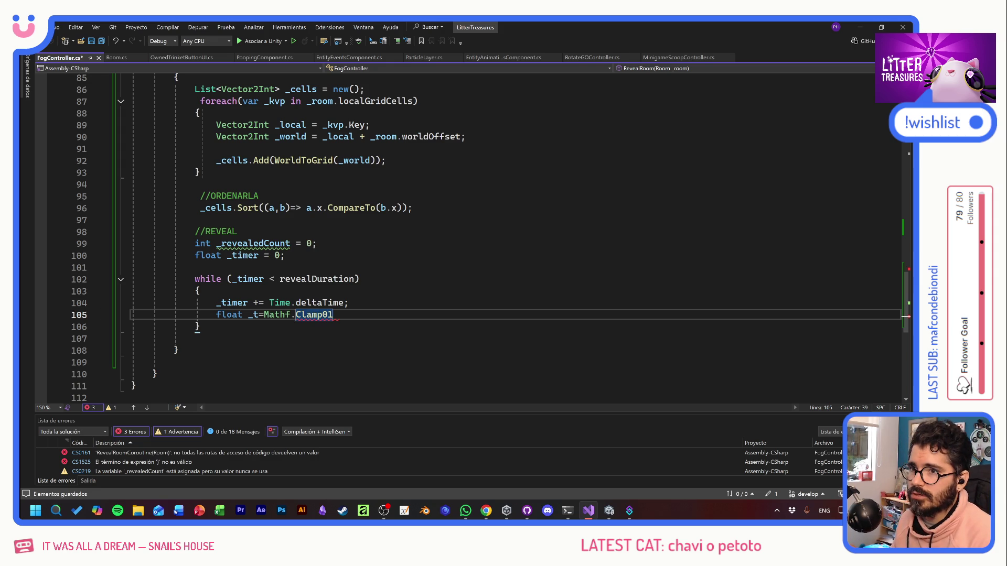
pyautogui.write('(_timer ')
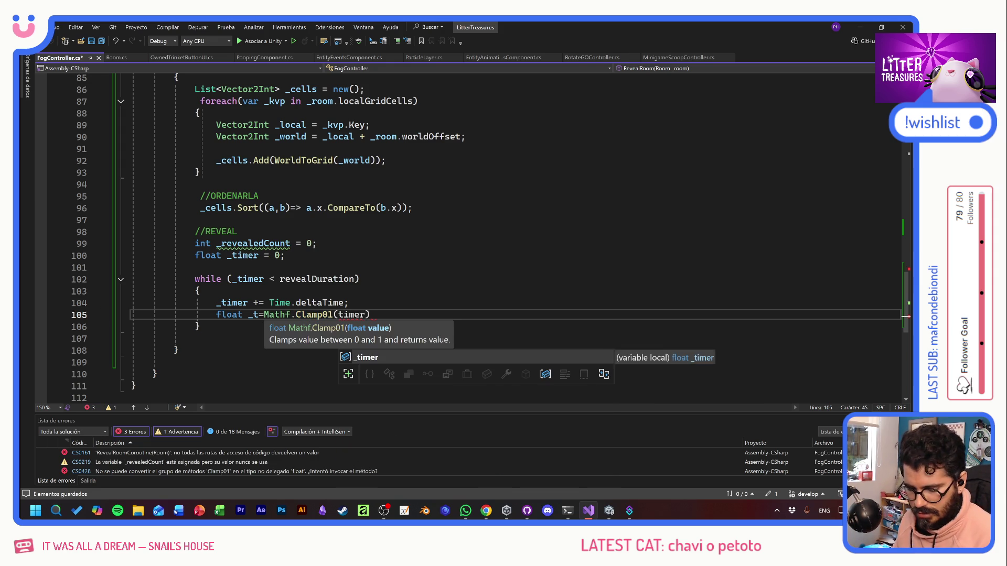
pyautogui.write('/ revealDuration);')
pyautogui.hotkey('ctrl', 's')
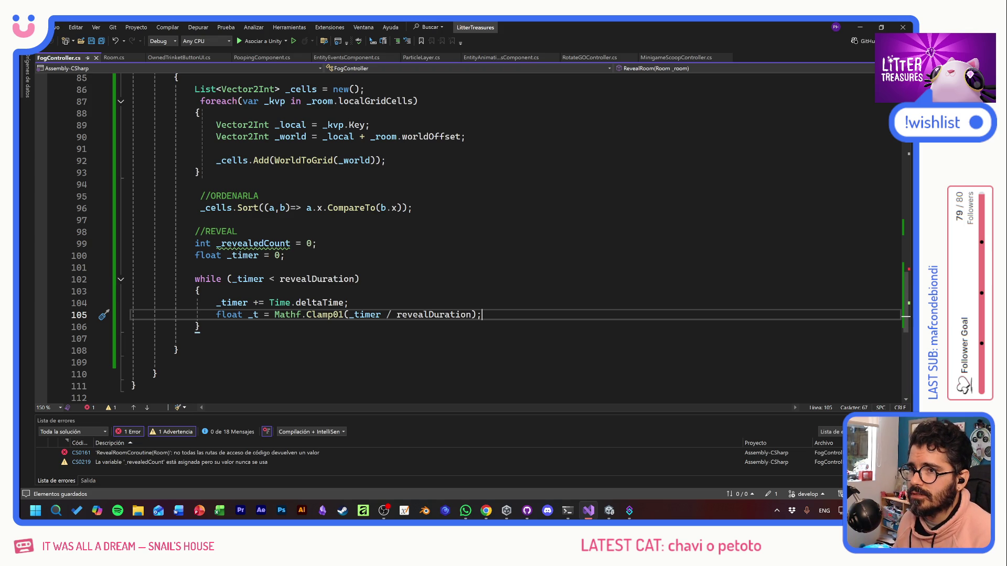
pyautogui.press('Return')
# Step: Add float _easedT = revealCurve.Evaluate(_t); with a new line below
pyautogui.write('float _easedT')
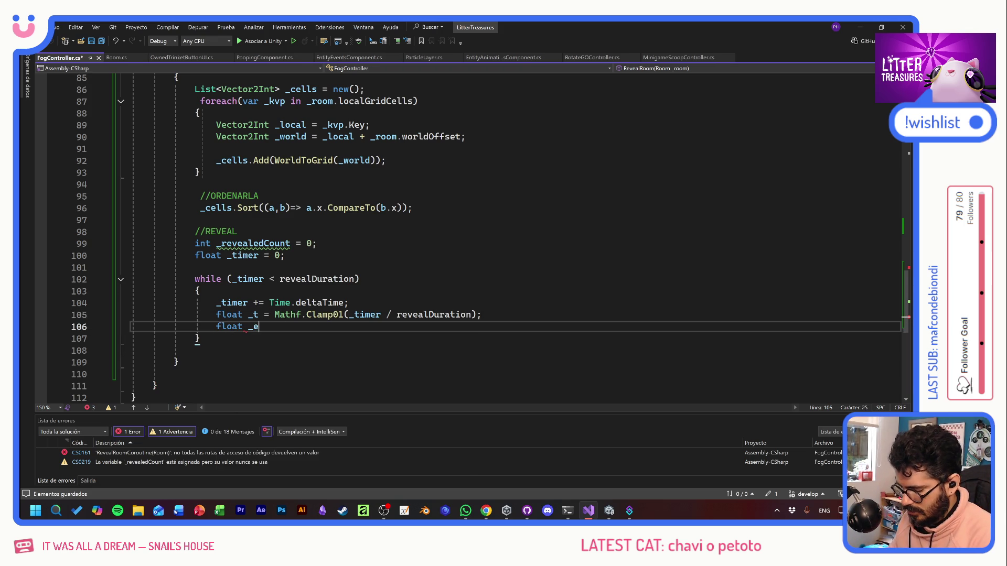
pyautogui.write(' = ')
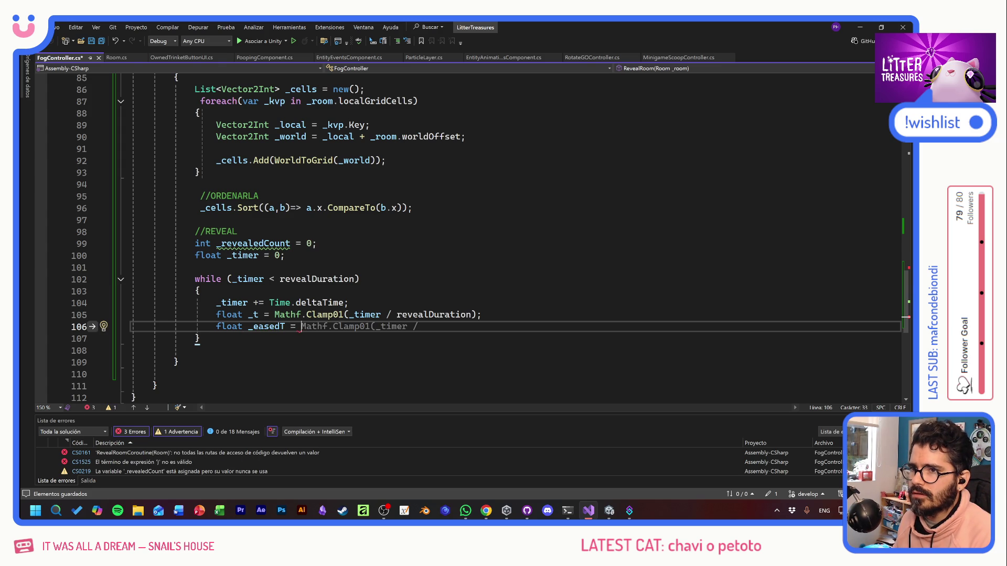
pyautogui.write('reveal')
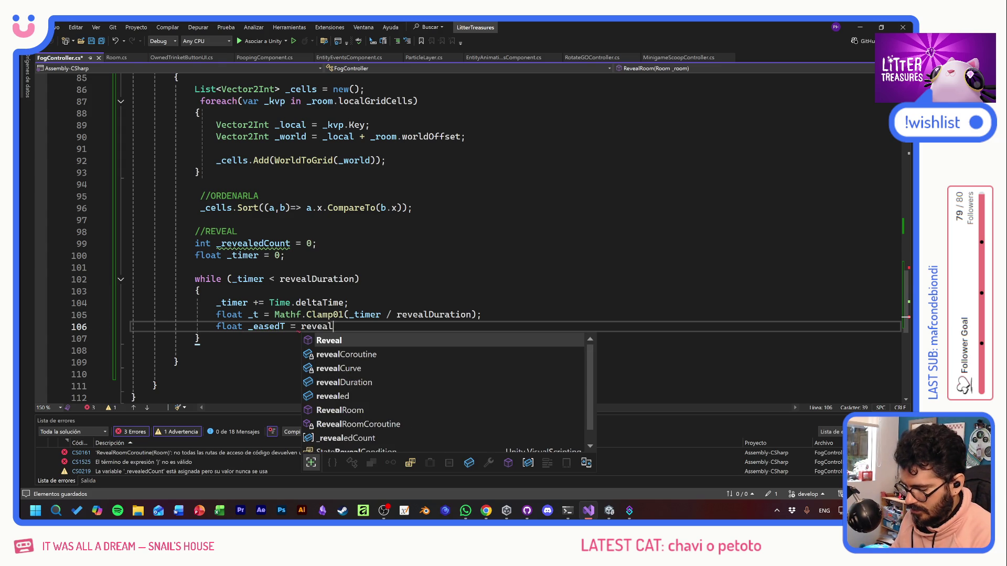
pyautogui.press('Down')
pyautogui.press('Tab')
pyautogui.write('.Ev')
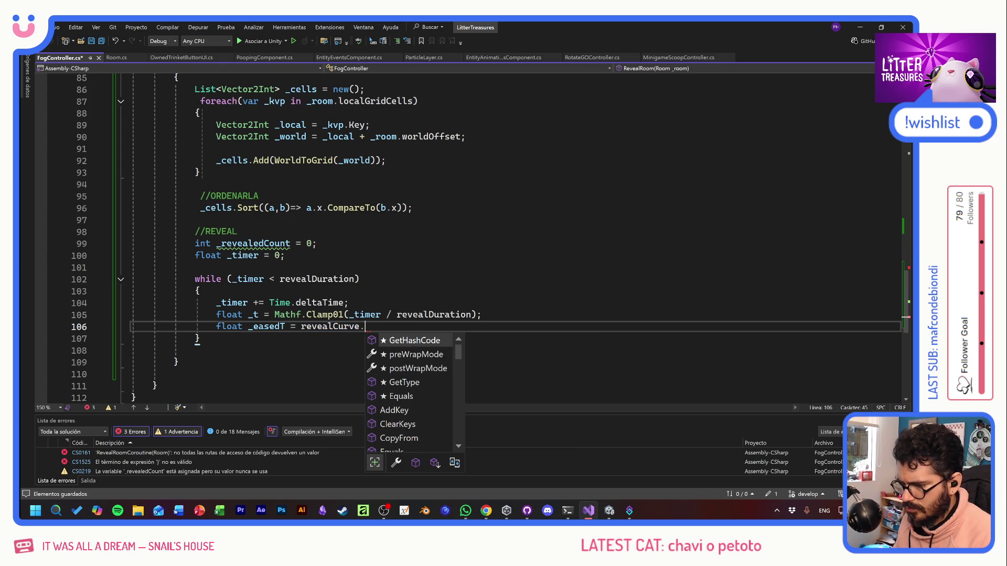
pyautogui.press('Tab')
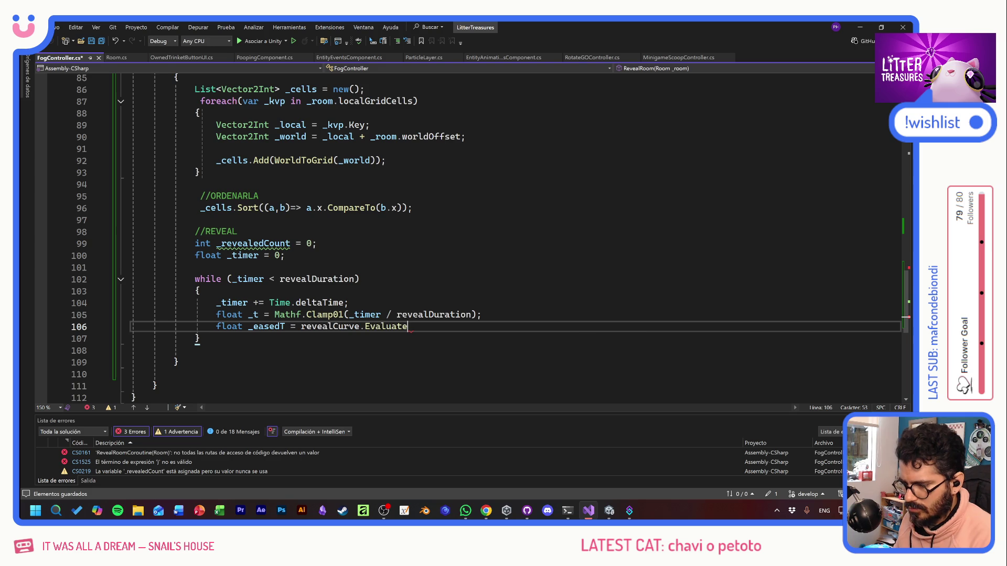
pyautogui.write('(_t);')
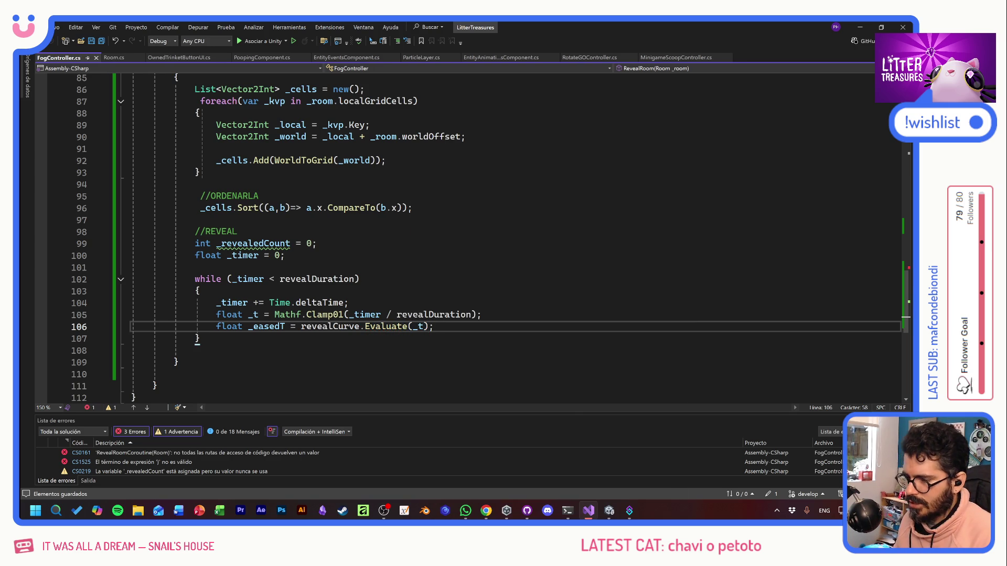
pyautogui.press('Return')
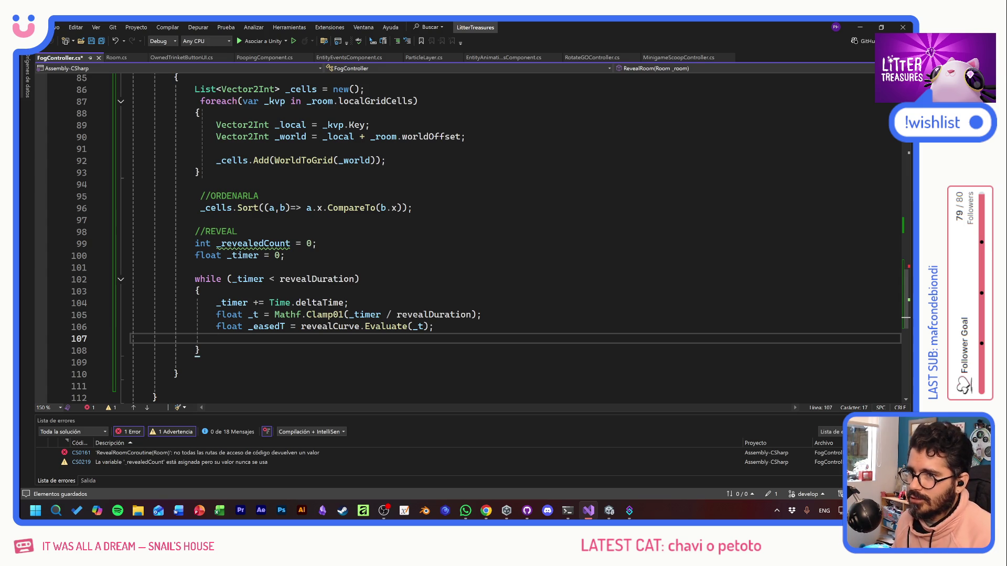
# Step: Write int targetCount = Mathf.FloorToInt(_easedT*_cells.Count); and open lines for an inner loop
pyautogui.write('int T')
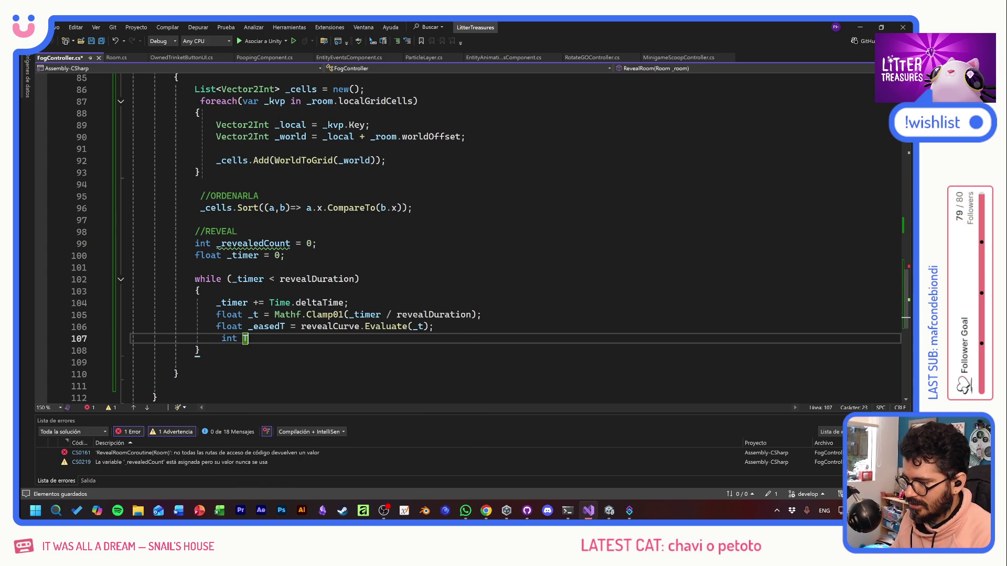
pyautogui.press('BackSpace')
pyautogui.press('BackSpace')
pyautogui.press('BackSpace')
pyautogui.write('in')
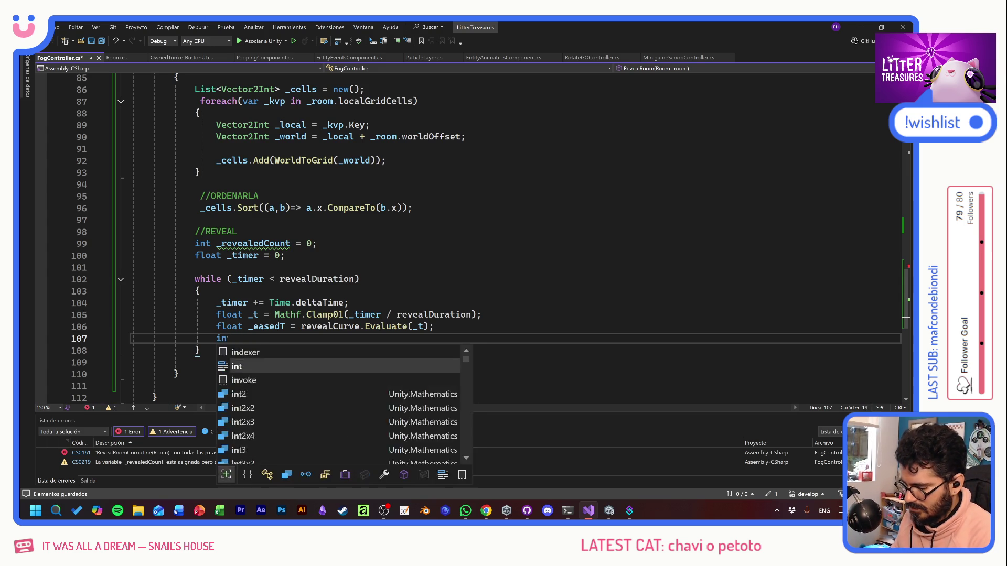
pyautogui.write('t targetCou')
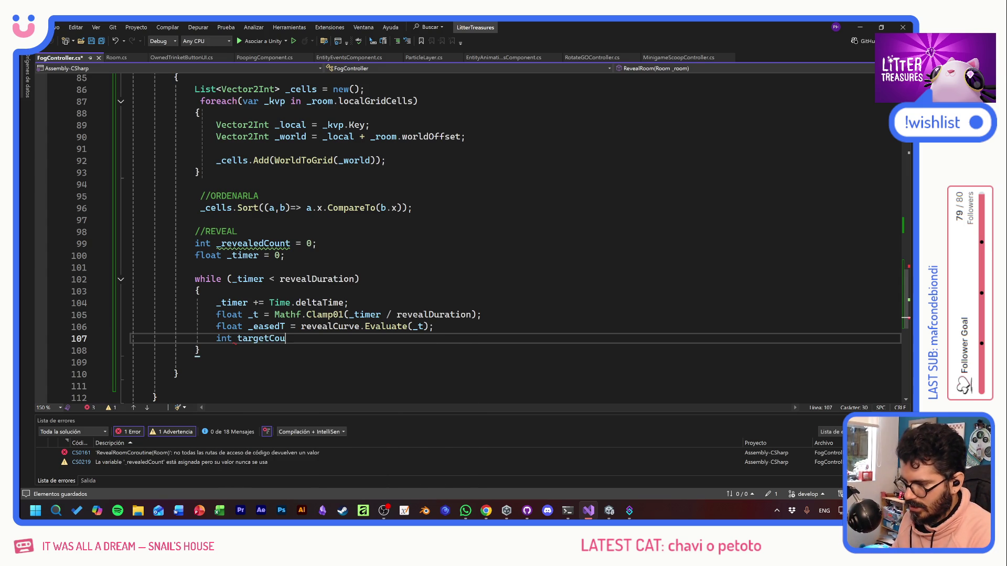
pyautogui.write('nt = ')
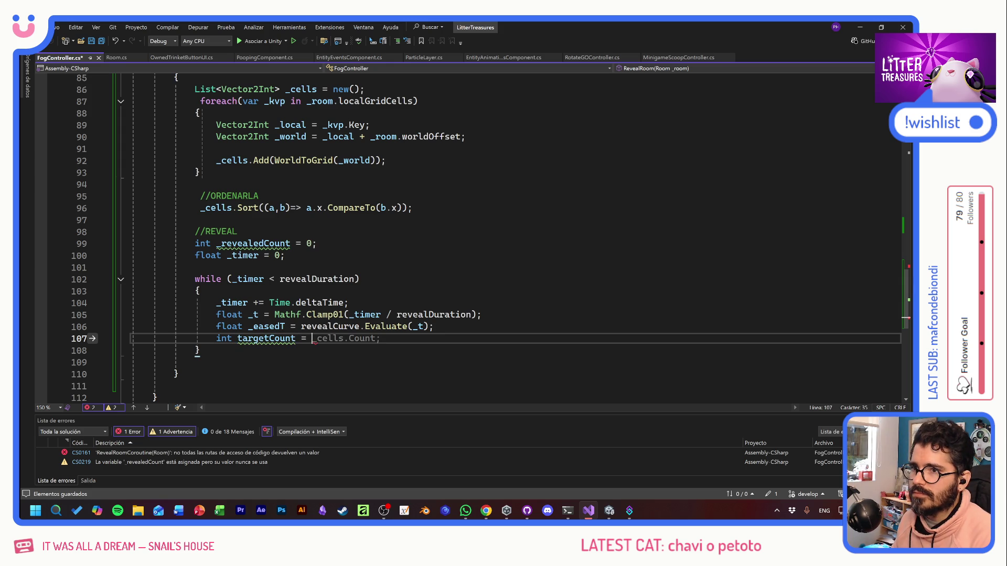
pyautogui.write('Math')
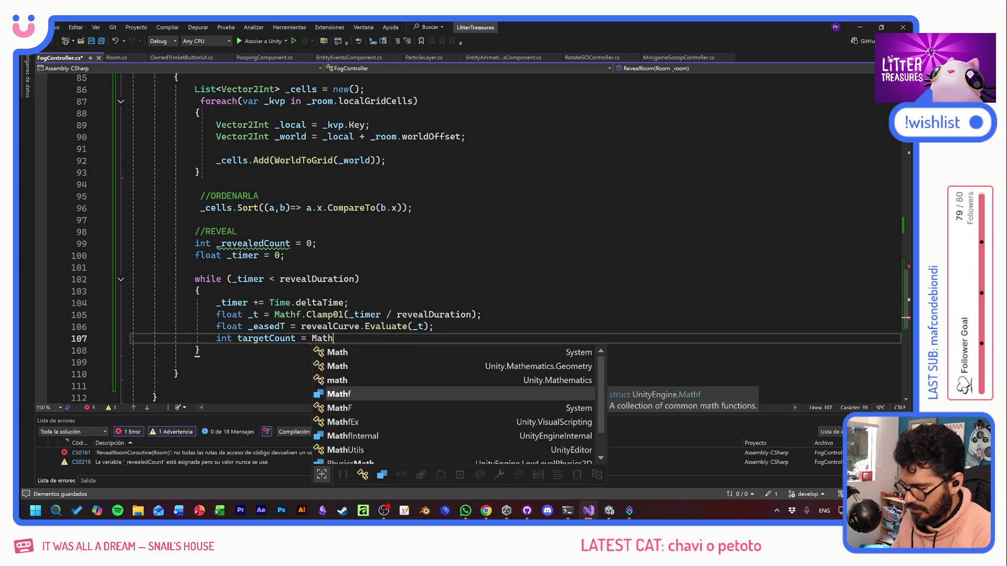
pyautogui.write('f.F')
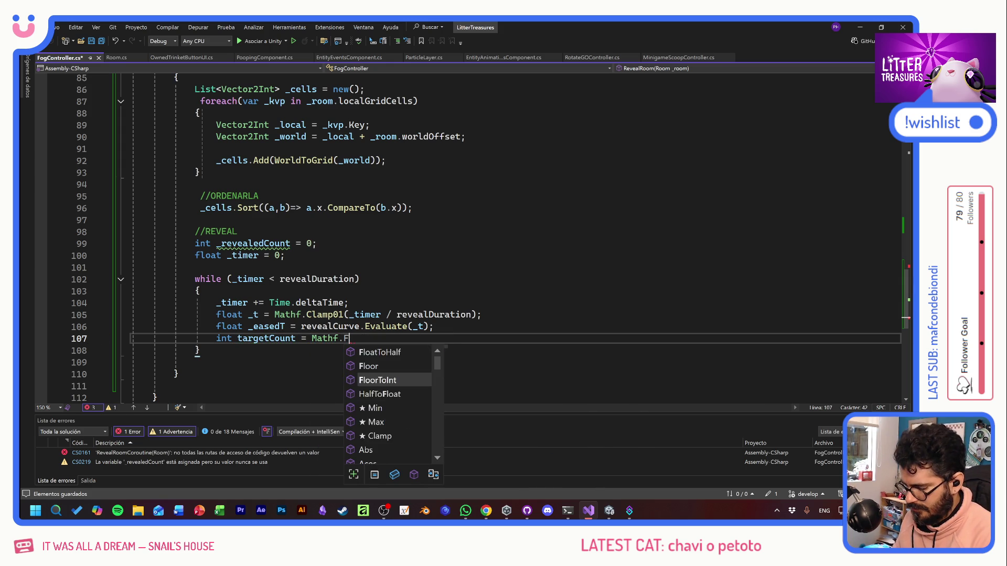
pyautogui.write('loor')
pyautogui.press('Down')
pyautogui.press('Tab')
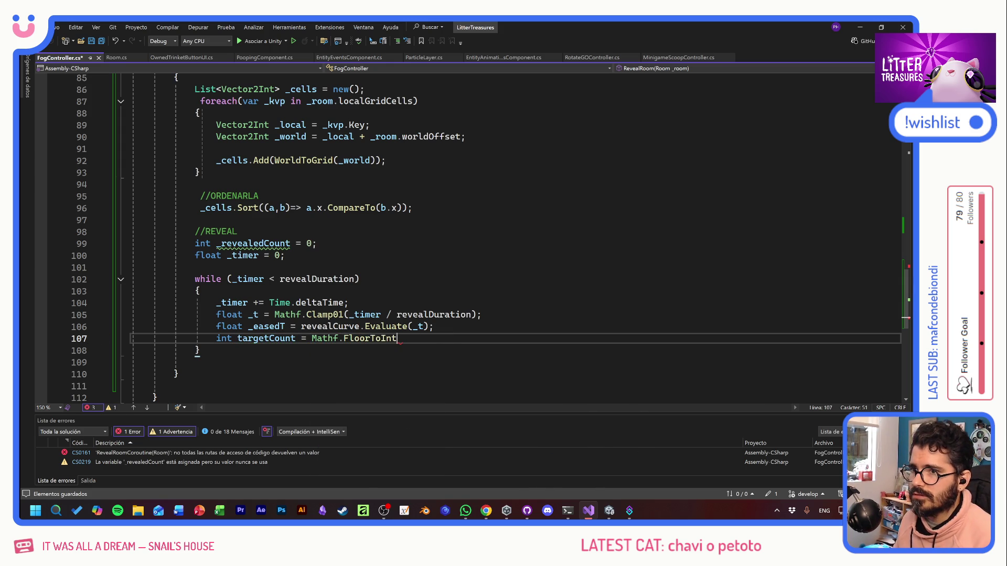
pyautogui.write('(eas')
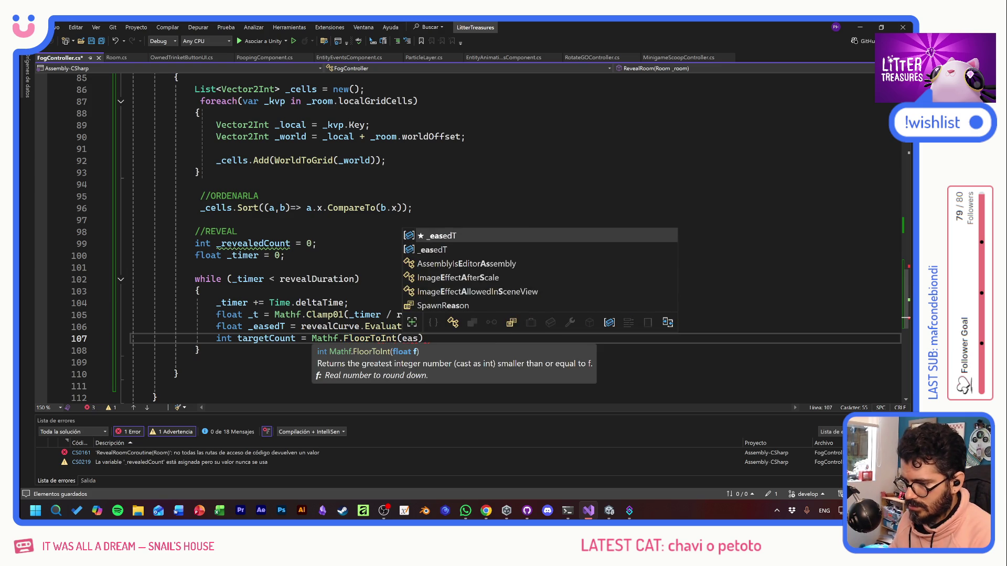
pyautogui.press('Tab')
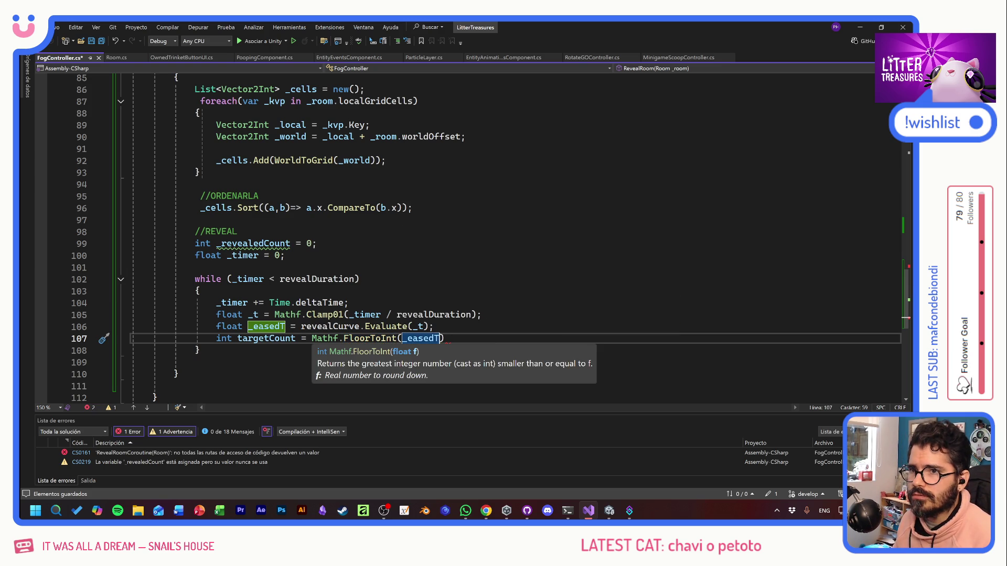
pyautogui.write('*c')
pyautogui.write('ellData.Co')
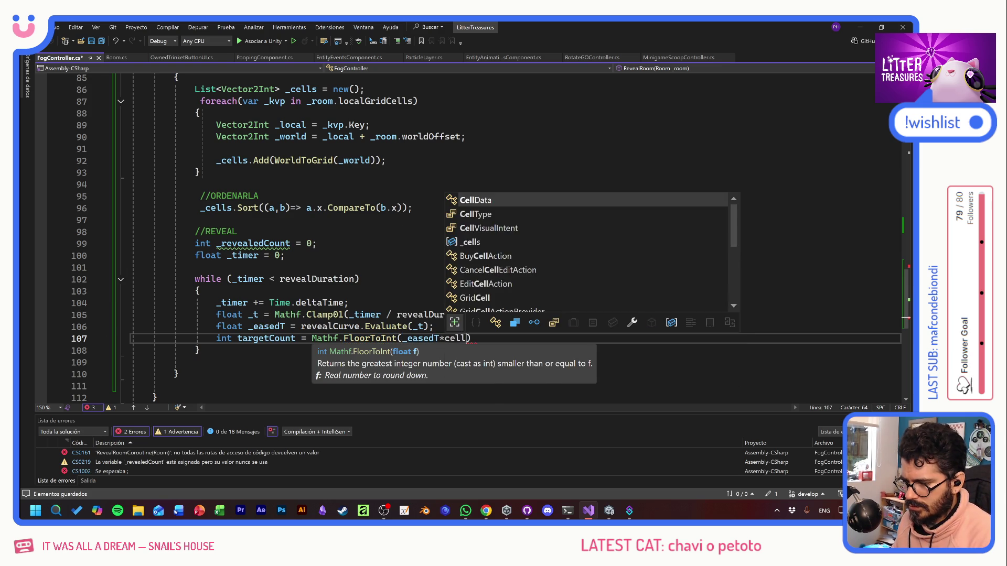
pyautogui.hotkey('ctrl', 'BackSpace')
pyautogui.hotkey('ctrl', 'BackSpace')
pyautogui.hotkey('ctrl', 'BackSpace')
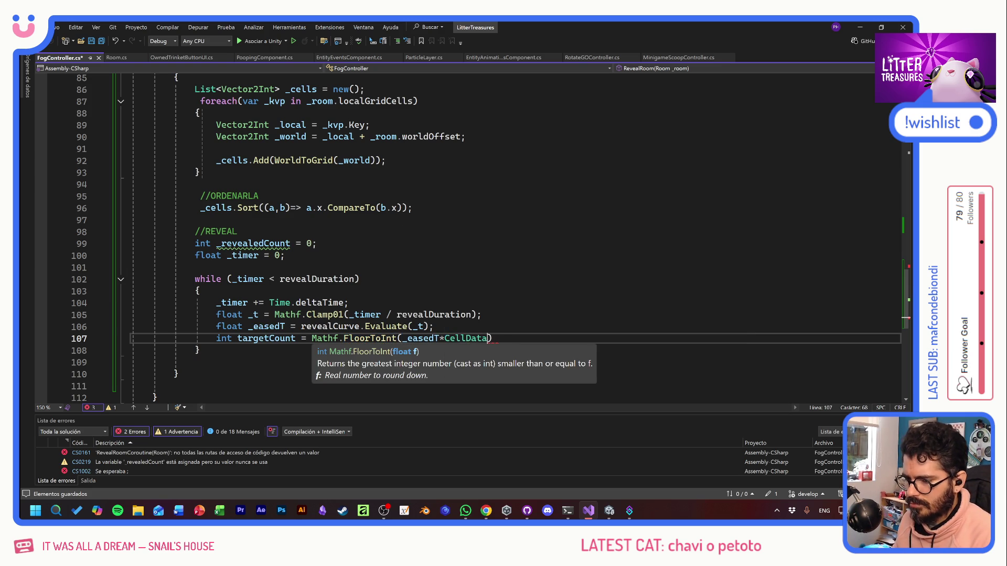
pyautogui.write('_cells.Count')
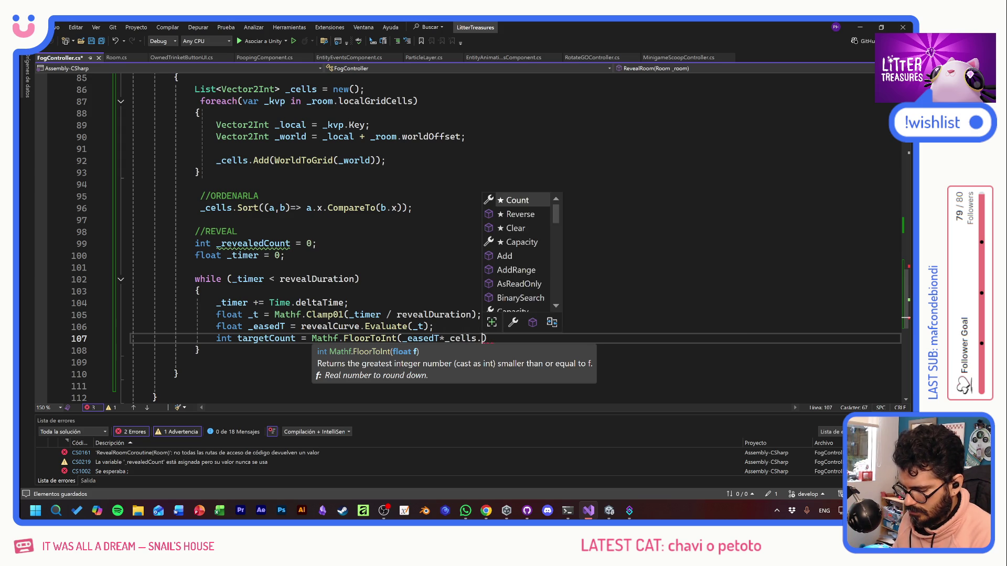
pyautogui.write(');')
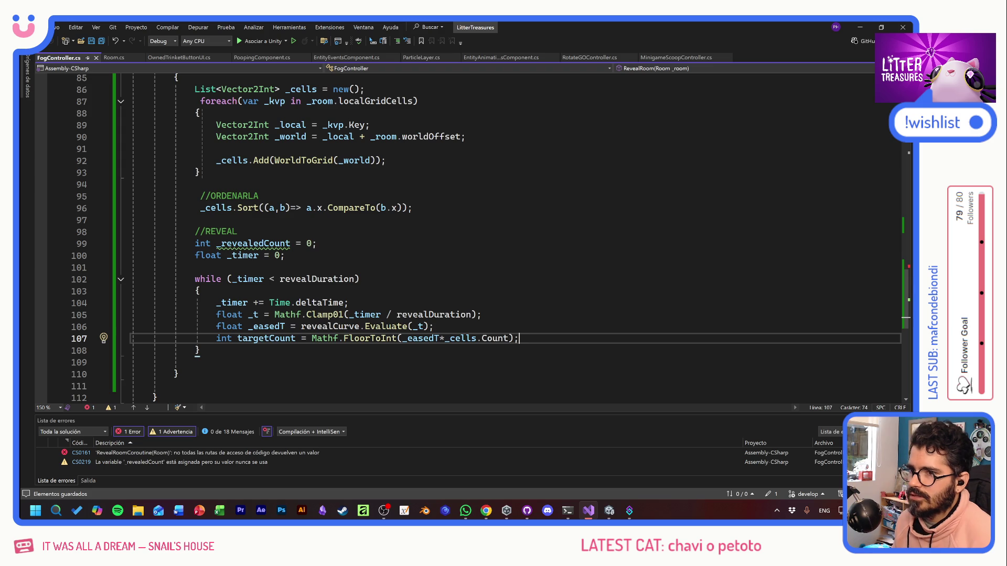
pyautogui.press('Return')
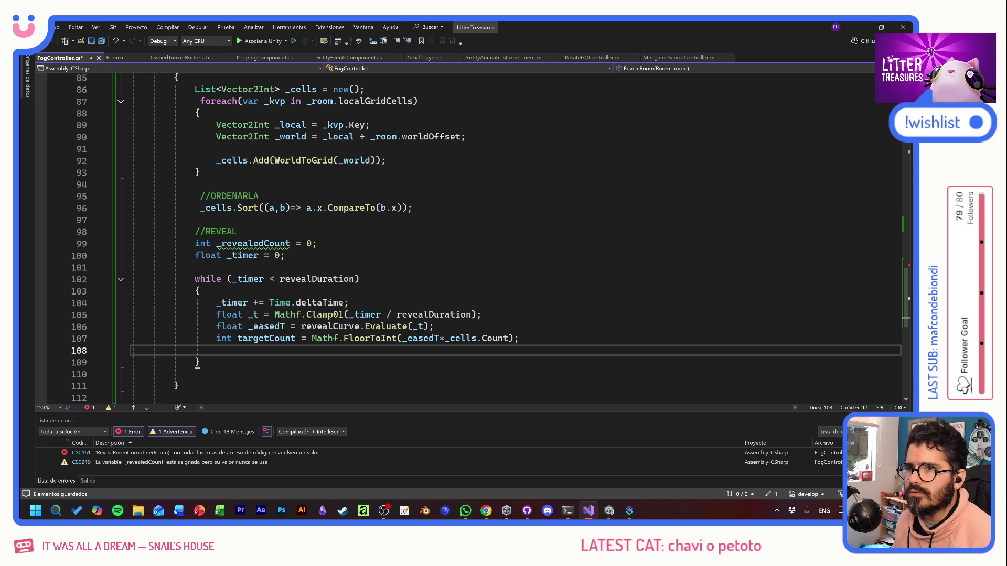
pyautogui.press('Return')
# Step: Nest a braced while(_revealedCount < targetCount) loop and begin Vector2Int _grid = inside
pyautogui.write('wh')
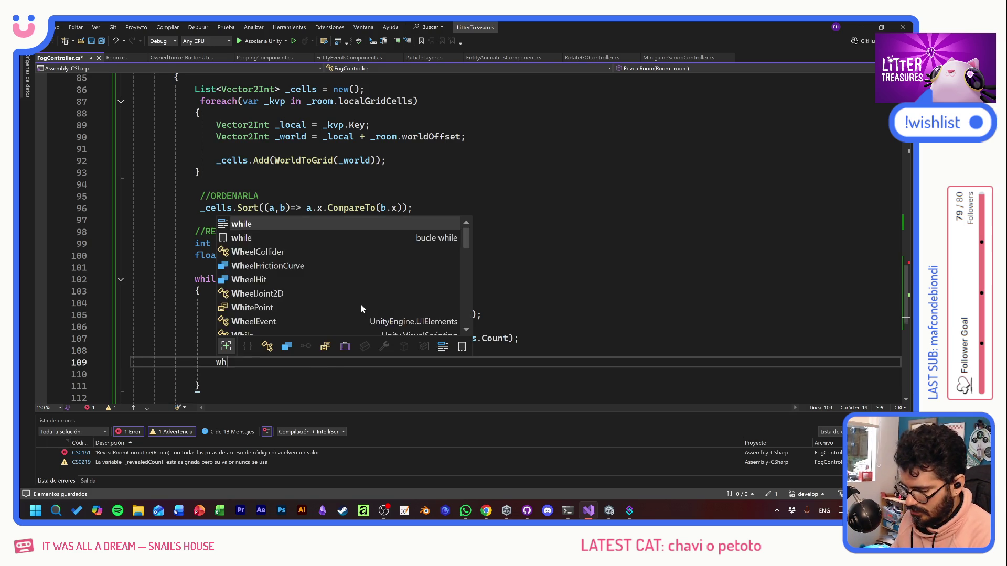
pyautogui.write('ile(reve')
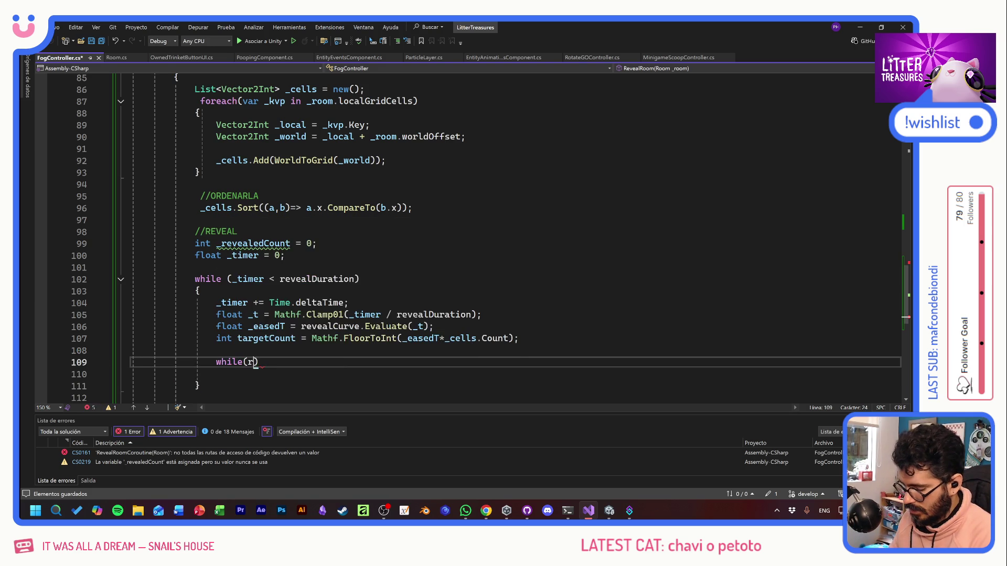
pyautogui.write('lase')
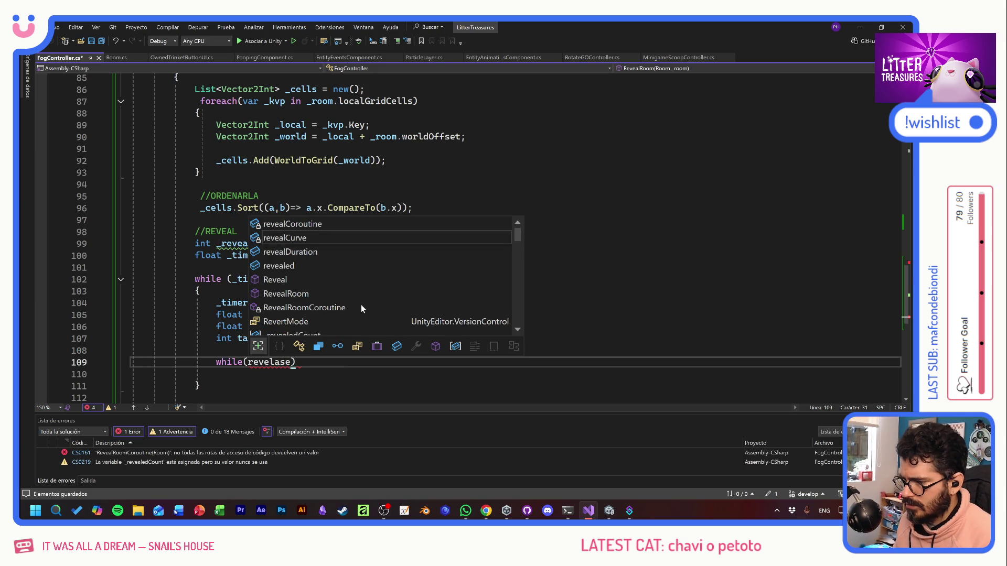
pyautogui.press('BackSpace')
pyautogui.press('BackSpace')
pyautogui.press('BackSpace')
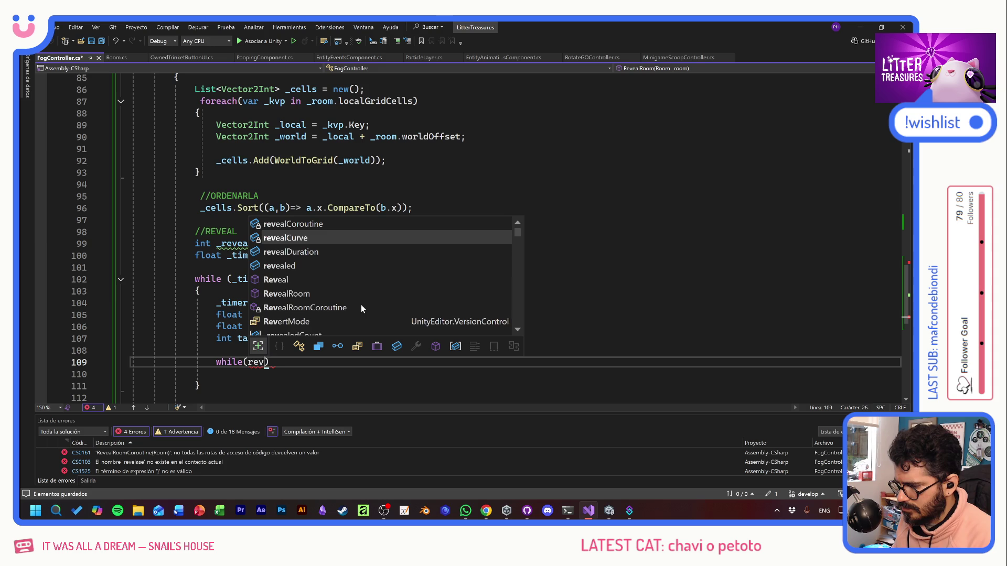
pyautogui.write('_revealedCount')
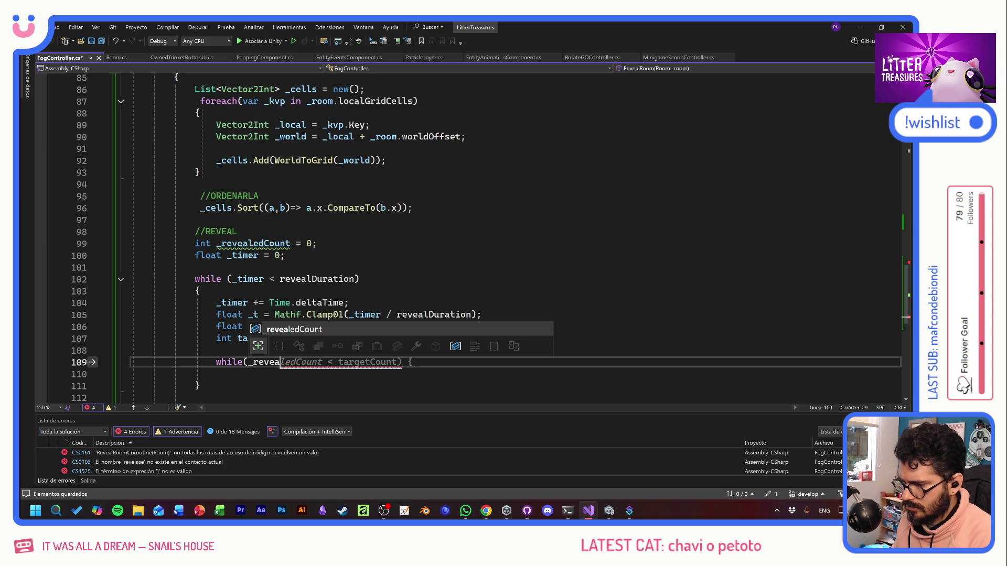
pyautogui.press('Tab')
pyautogui.press('Tab')
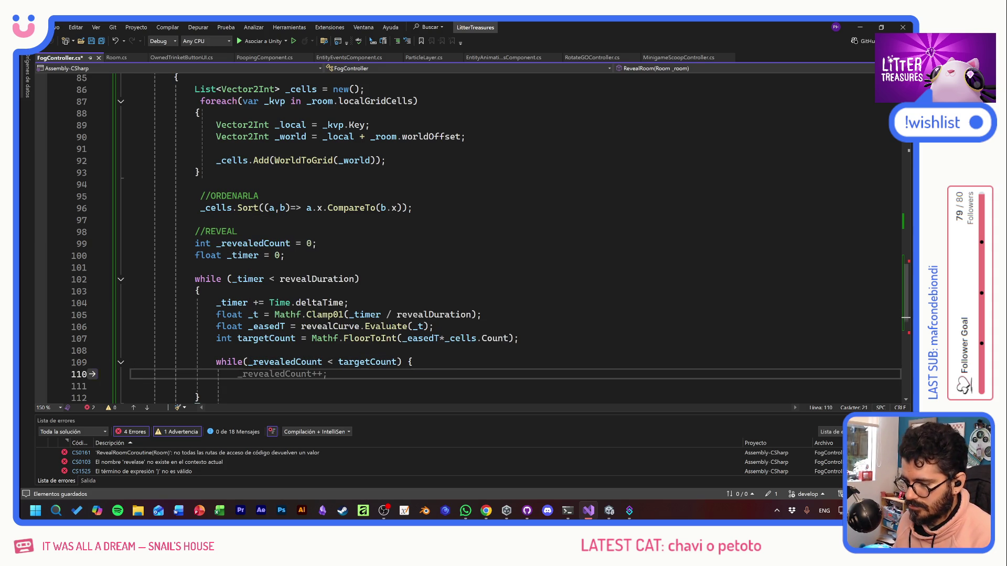
pyautogui.press('Return')
pyautogui.write('}')
pyautogui.press('Up')
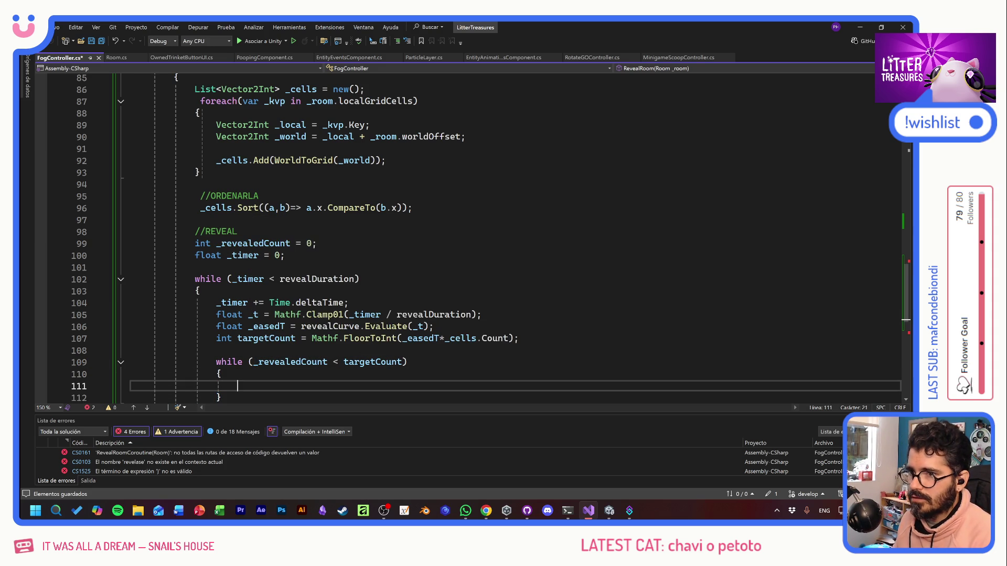
pyautogui.write('Vector2')
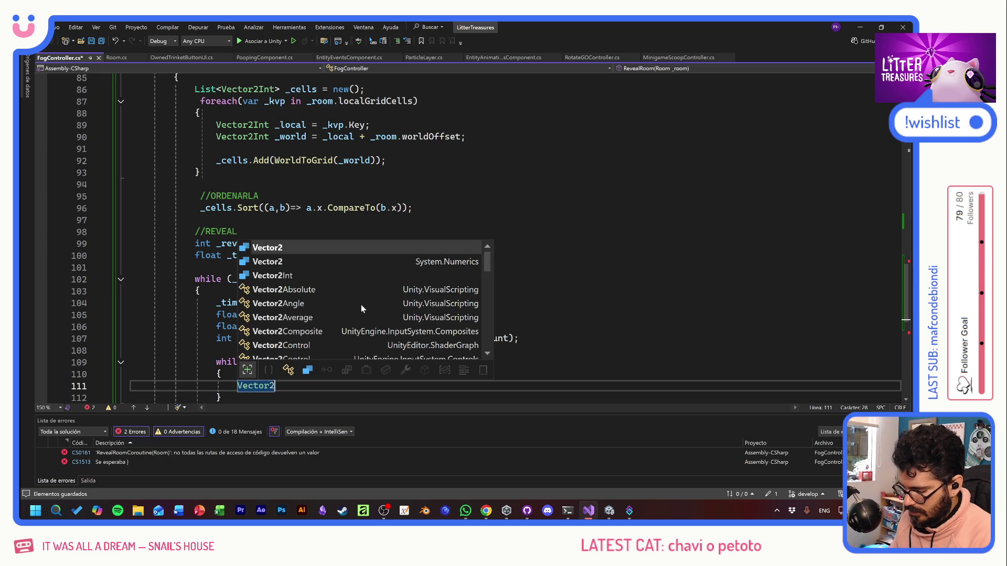
pyautogui.write('Int _grid =')
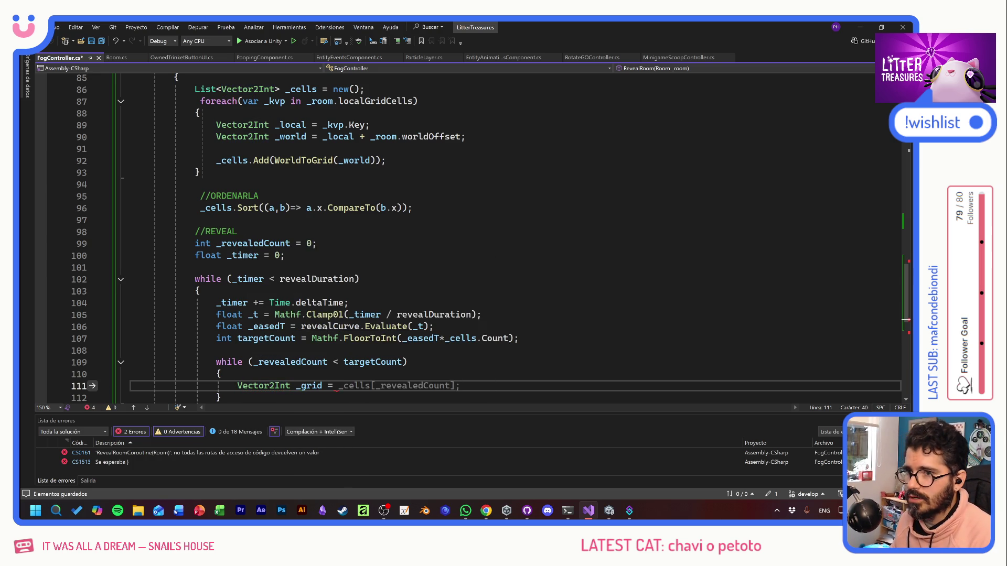
# Step: Complete the inner loop's _grid lookup as _cells[_revealedCount]
pyautogui.press('Down')
pyautogui.press('Down')
pyautogui.press('Down')
pyautogui.press('Escape')
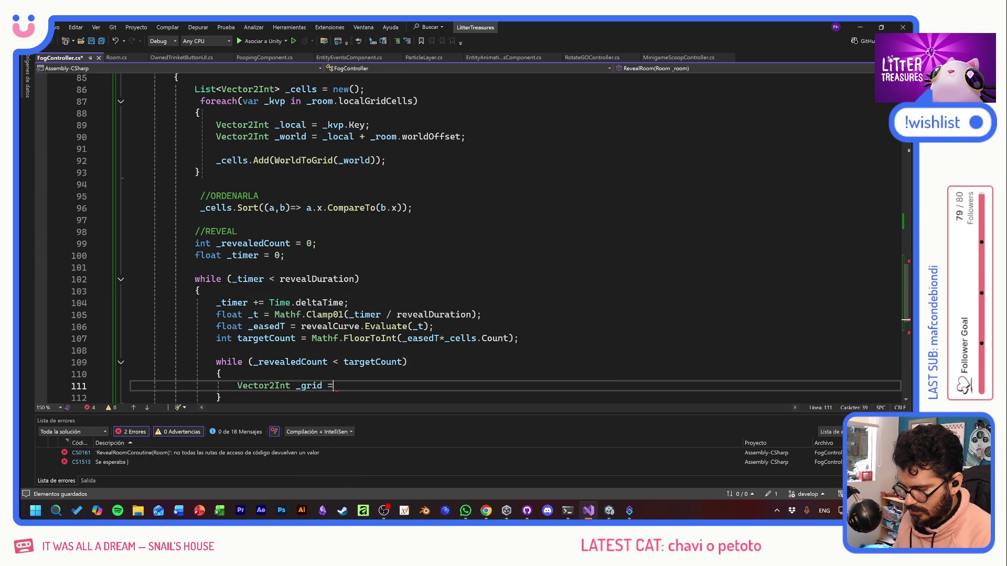
pyautogui.write('_cells')
pyautogui.press('Tab')
pyautogui.press('Return')
pyautogui.press('Return')
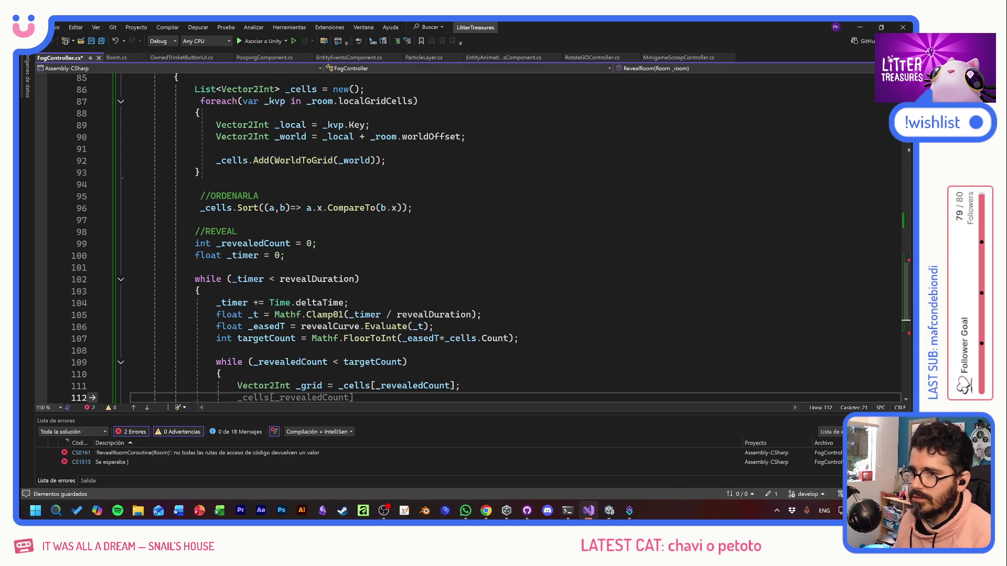
# Step: Add revealed[_grid.x, _grid.y] = true; inside the inner loop
pyautogui.press('Up')
pyautogui.write('revela')
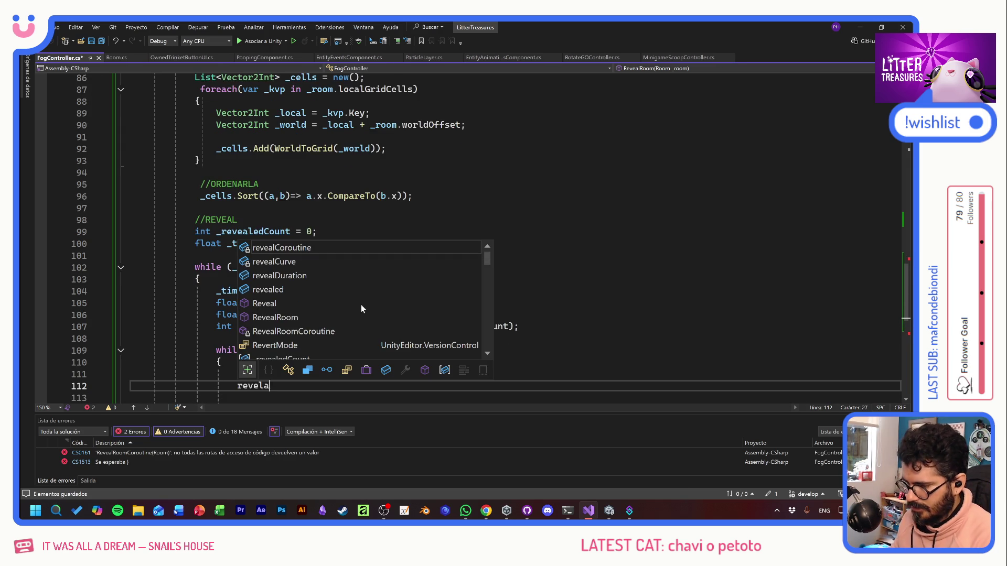
pyautogui.press('BackSpace')
pyautogui.press('BackSpace')
pyautogui.write('a')
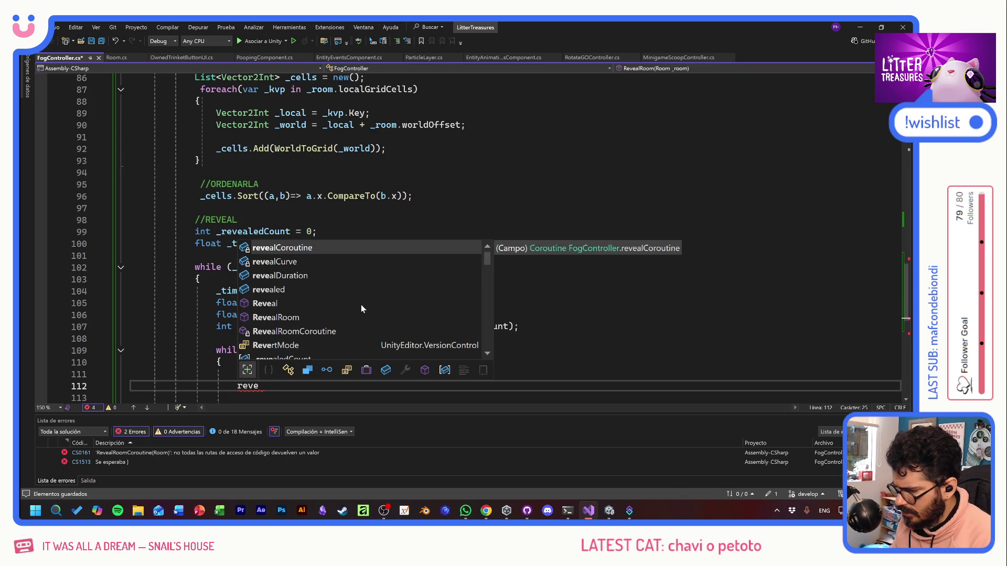
pyautogui.write('led')
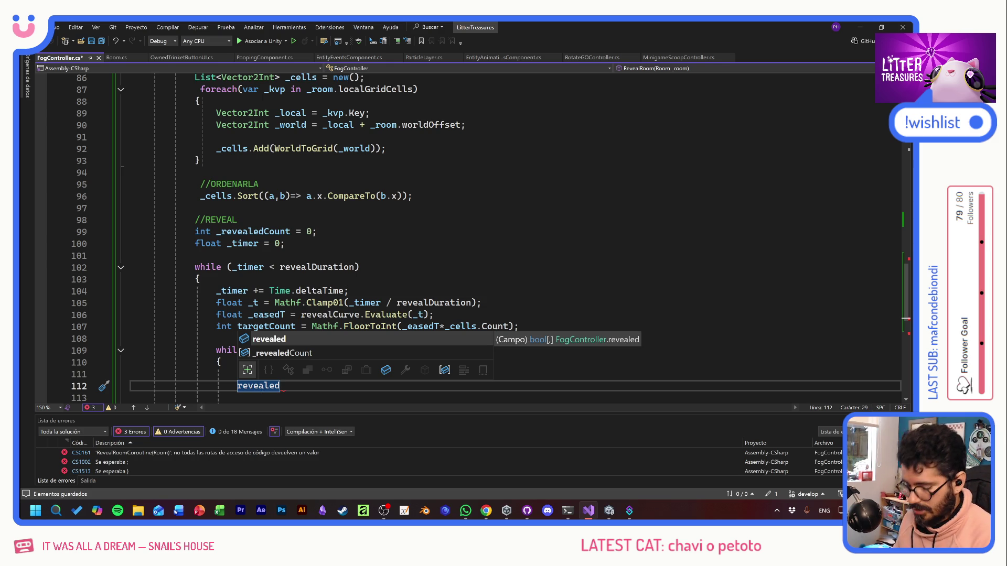
pyautogui.write('[grid')
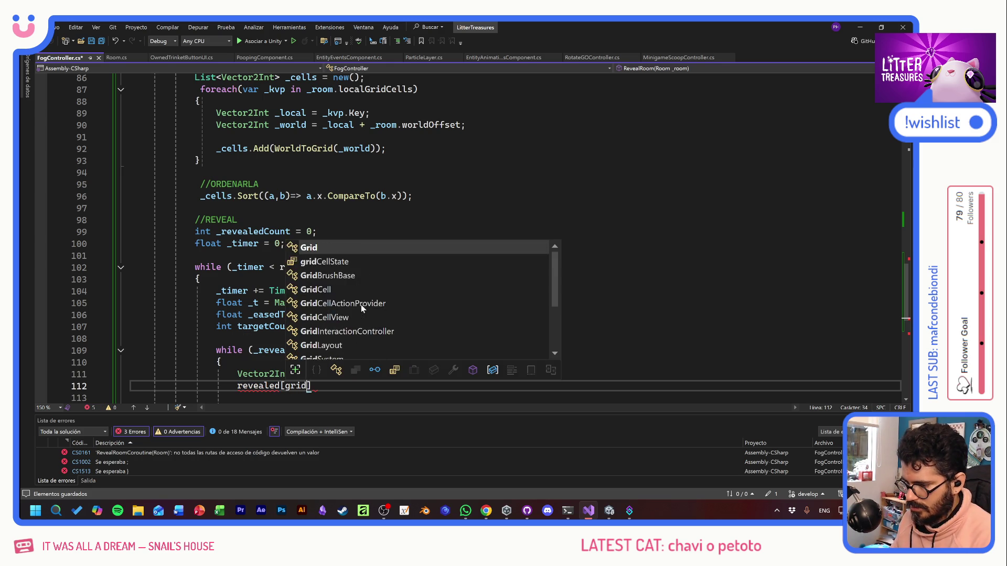
pyautogui.write('.')
pyautogui.press('BackSpace')
pyautogui.press('BackSpace')
pyautogui.press('BackSpace')
pyautogui.press('BackSpace')
pyautogui.press('BackSpace')
pyautogui.write('_grix.')
pyautogui.press('BackSpace')
pyautogui.press('BackSpace')
pyautogui.write('d.x')
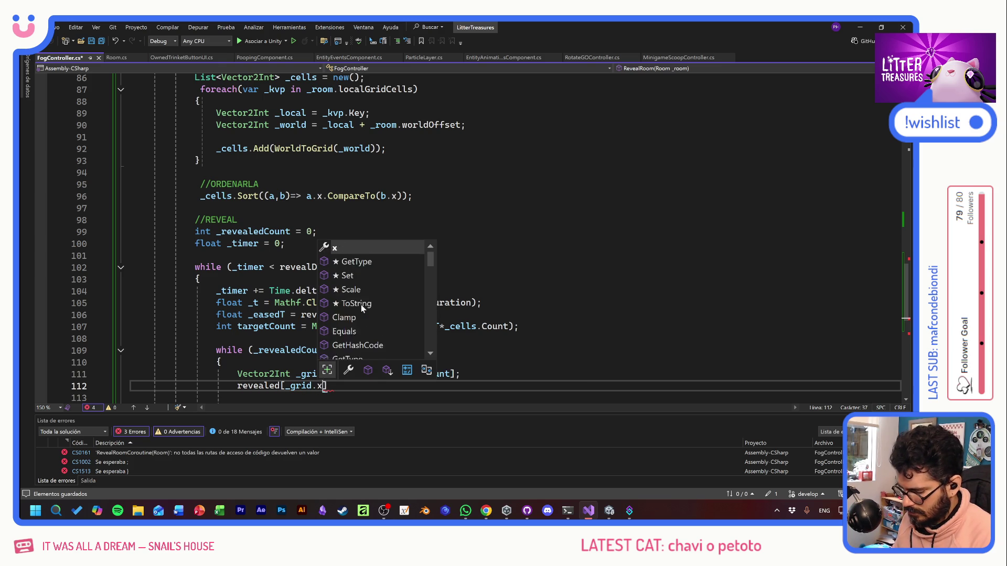
pyautogui.write(', _')
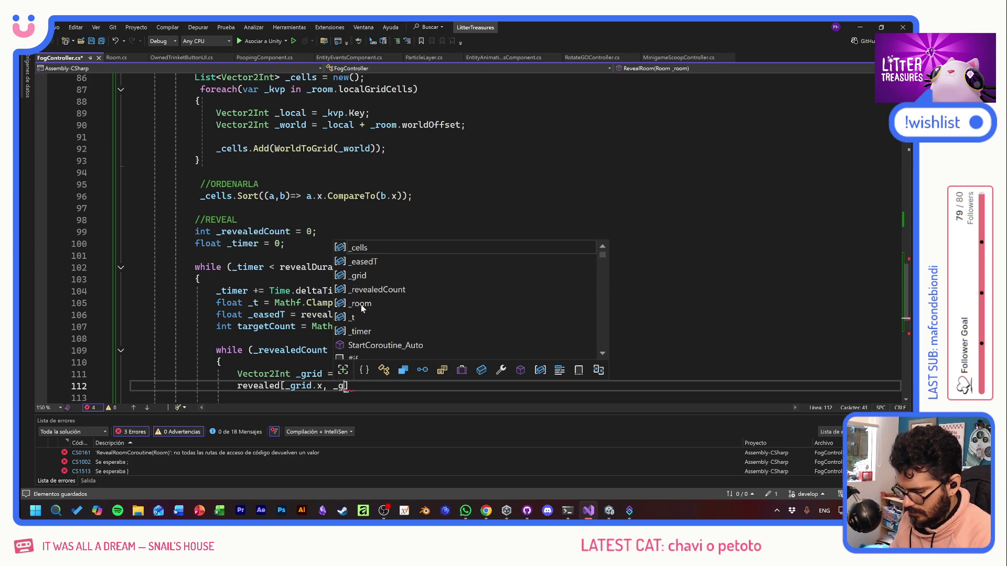
pyautogui.write('grid.y')
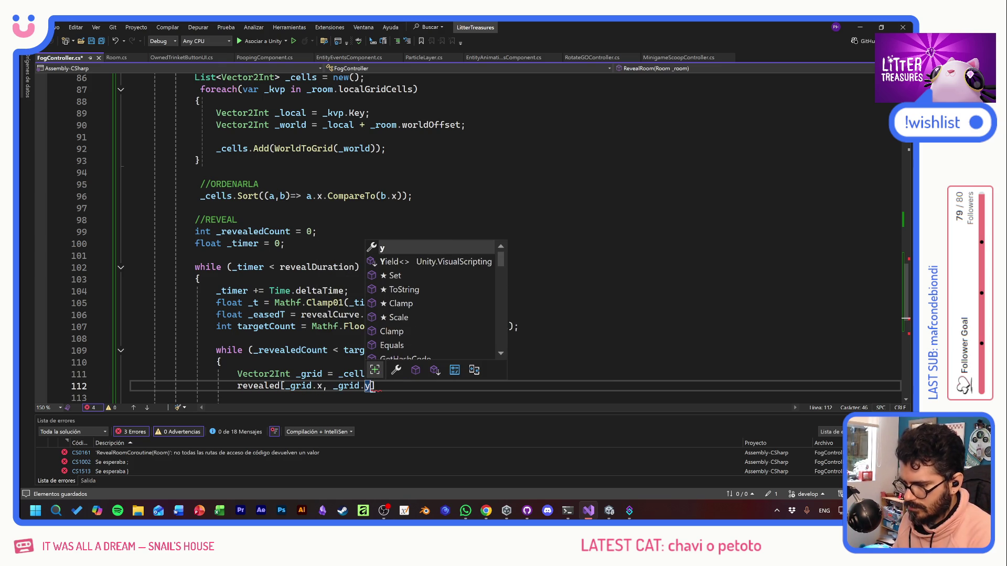
pyautogui.write('] = true;')
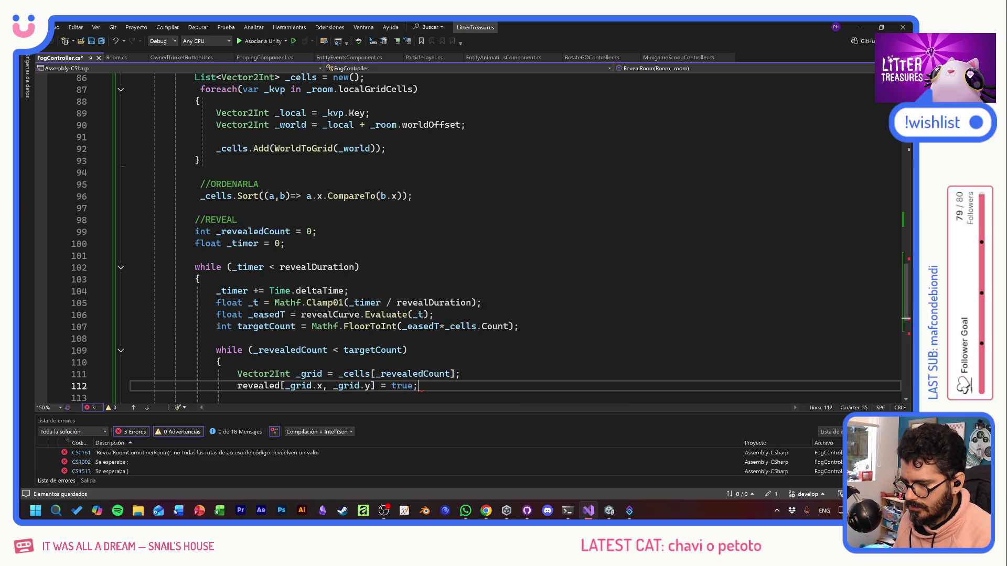
pyautogui.press('Return')
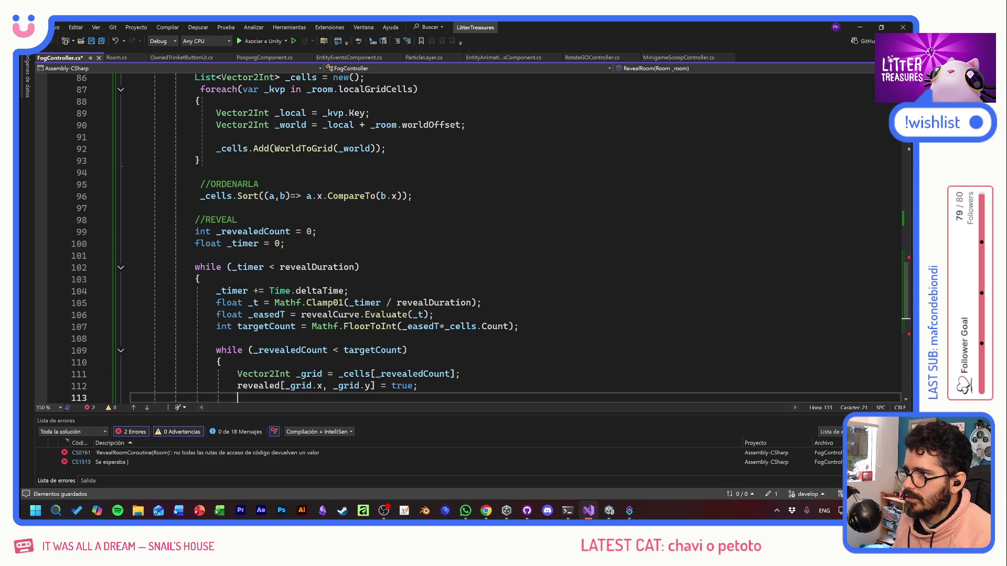
# Step: Add fogMask.SetPixel(_grid.x, _grid.y, Color.white);, fix the fogMasl typo, and save
pyautogui.scroll(-4, 472, 236)
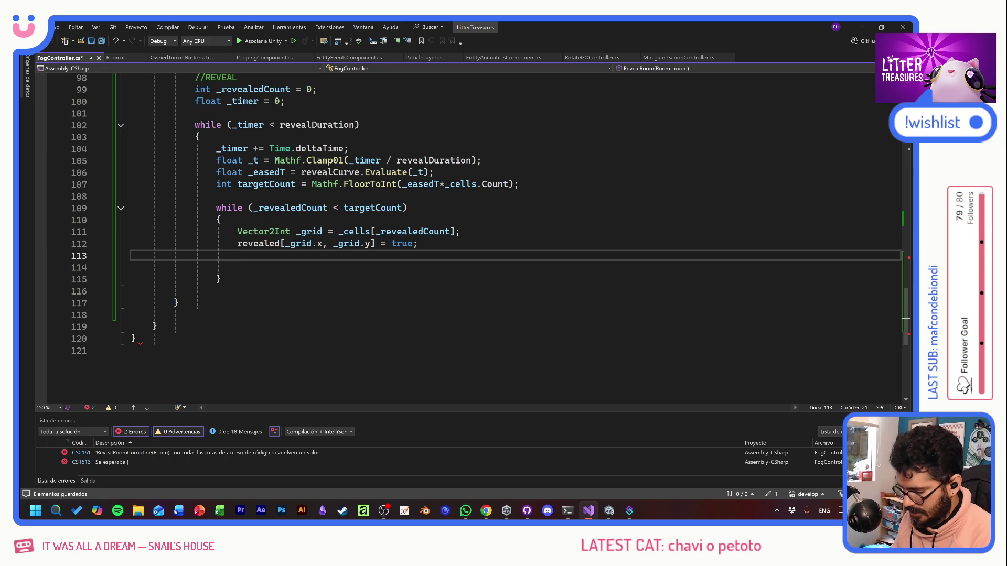
pyautogui.write('fogMas')
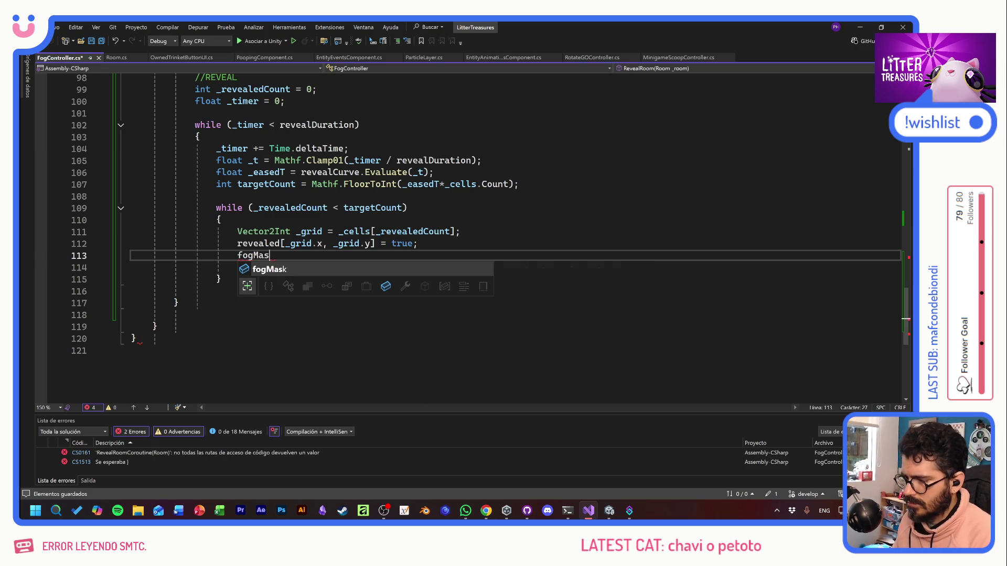
pyautogui.write('l.Set')
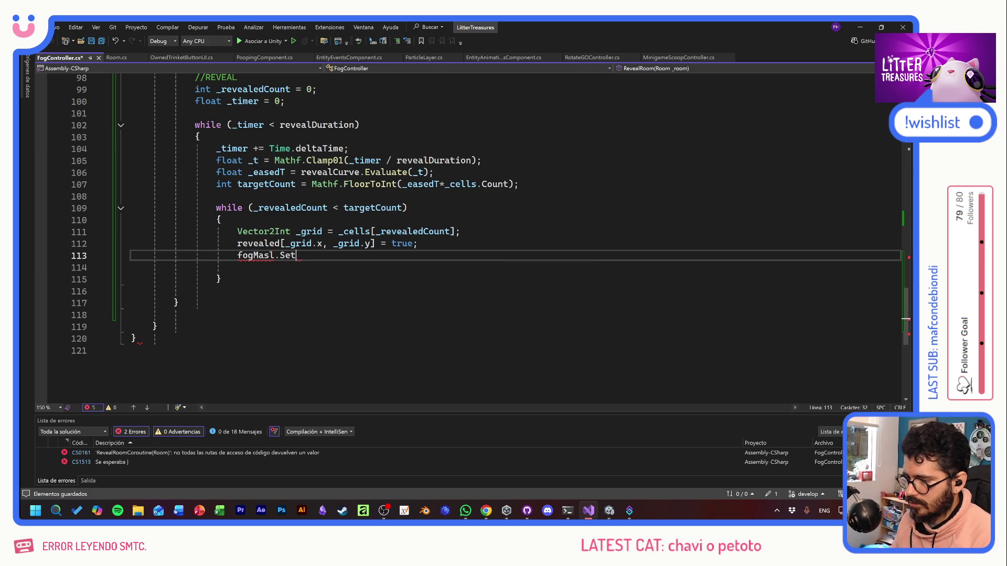
pyautogui.write('ic')
pyautogui.write('xel')
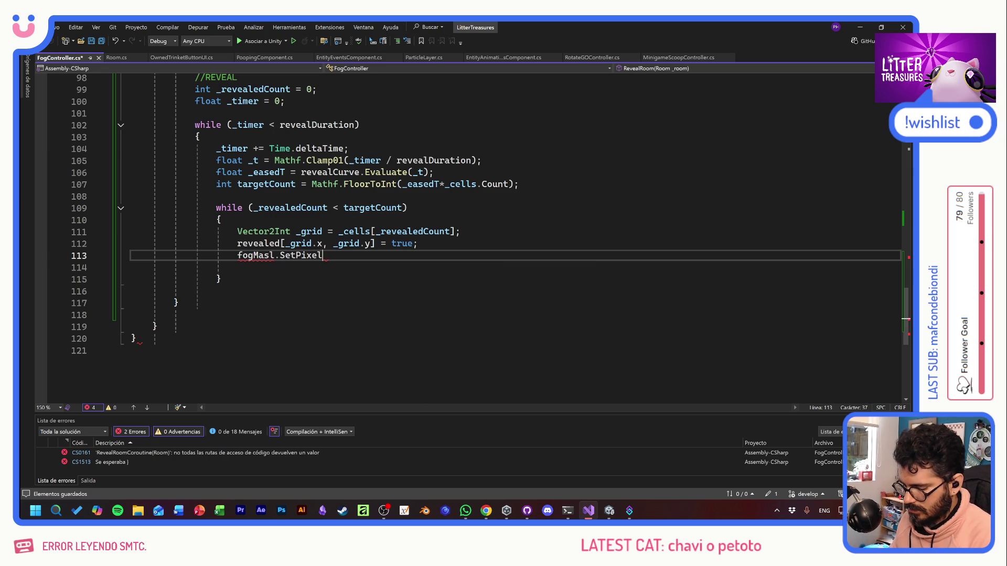
pyautogui.write('(grid')
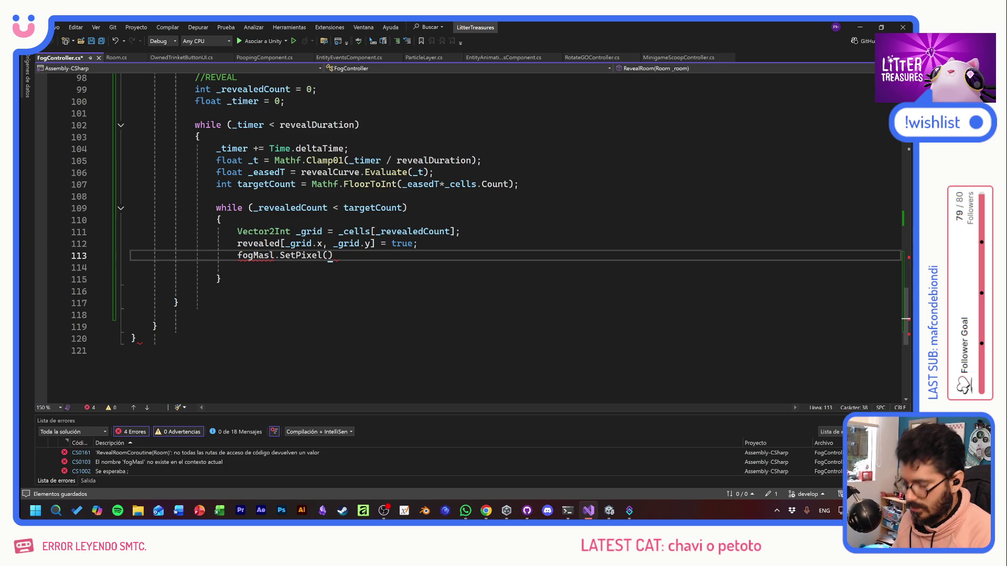
pyautogui.press('BackSpace')
pyautogui.press('BackSpace')
pyautogui.press('BackSpace')
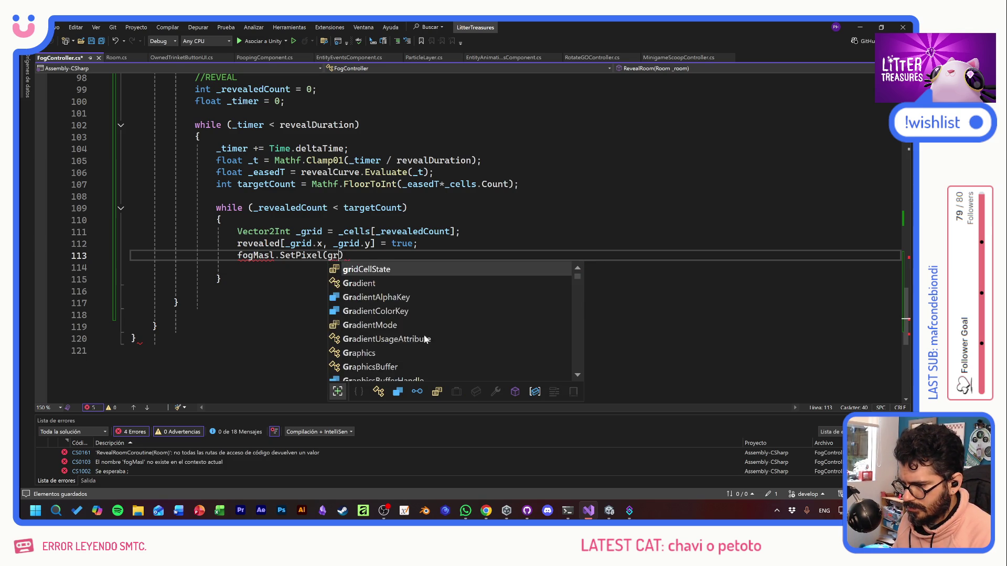
pyautogui.write('_grid.x, _grid.y);')
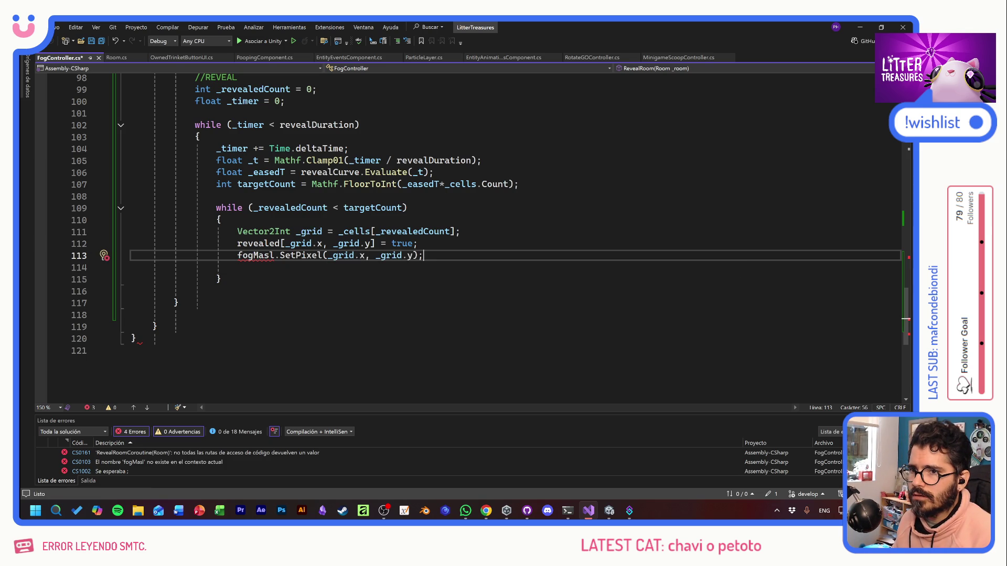
pyautogui.press('Left')
pyautogui.write(',')
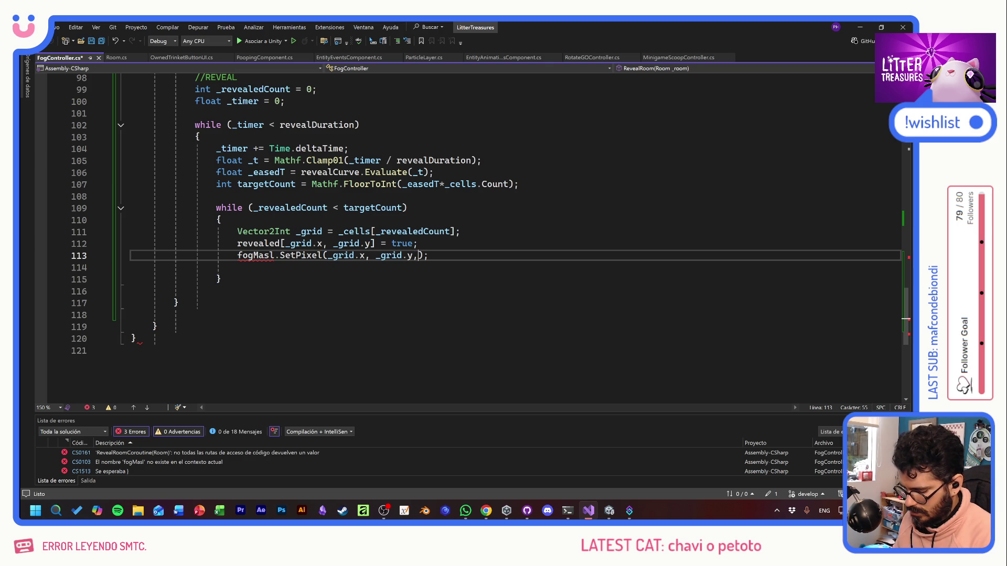
pyautogui.write('Color.')
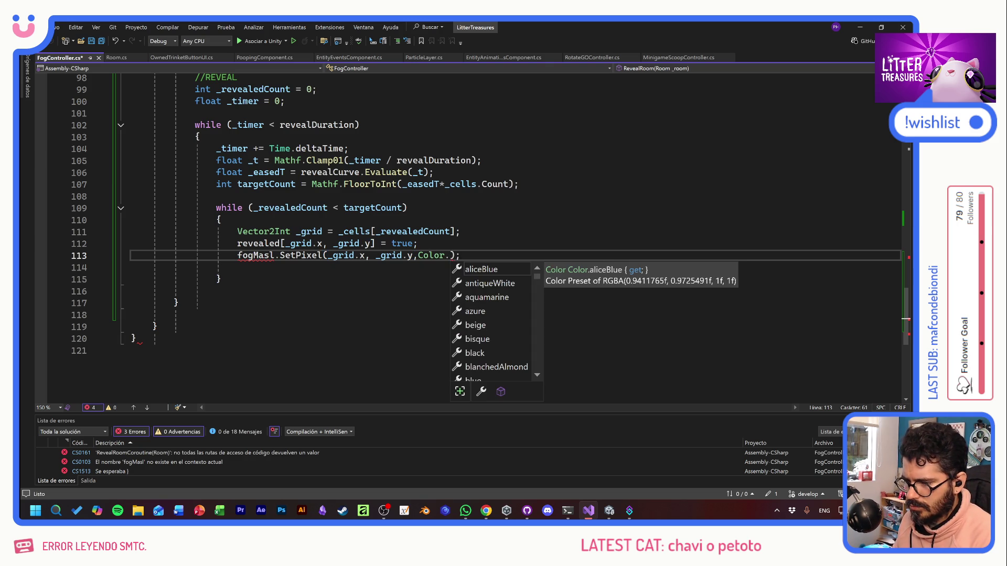
pyautogui.write('wh')
pyautogui.press('Tab')
pyautogui.hotkey('ctrl', 's')
pyautogui.click(273, 257)
pyautogui.press('BackSpace')
pyautogui.write('k')
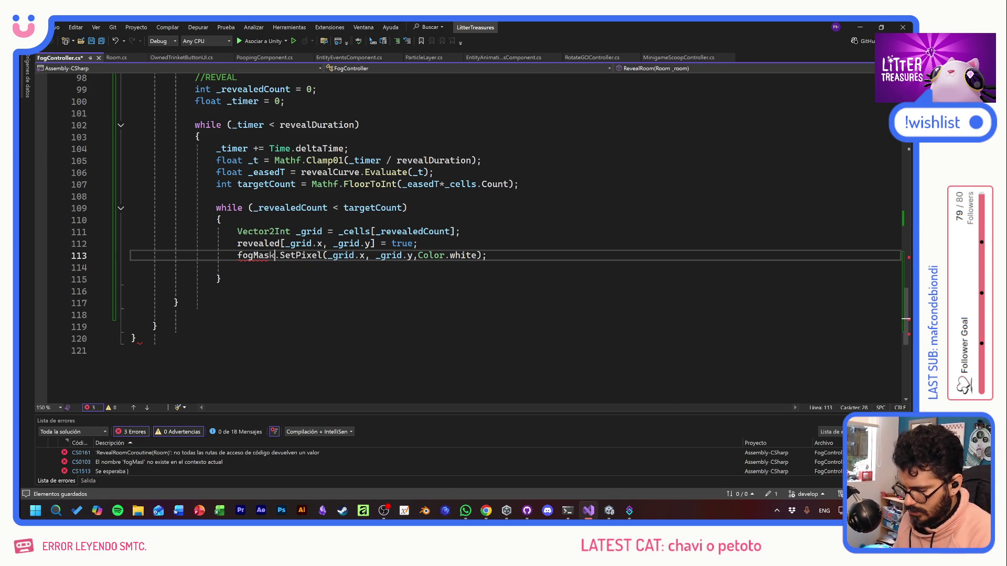
pyautogui.hotkey('ctrl', 's')
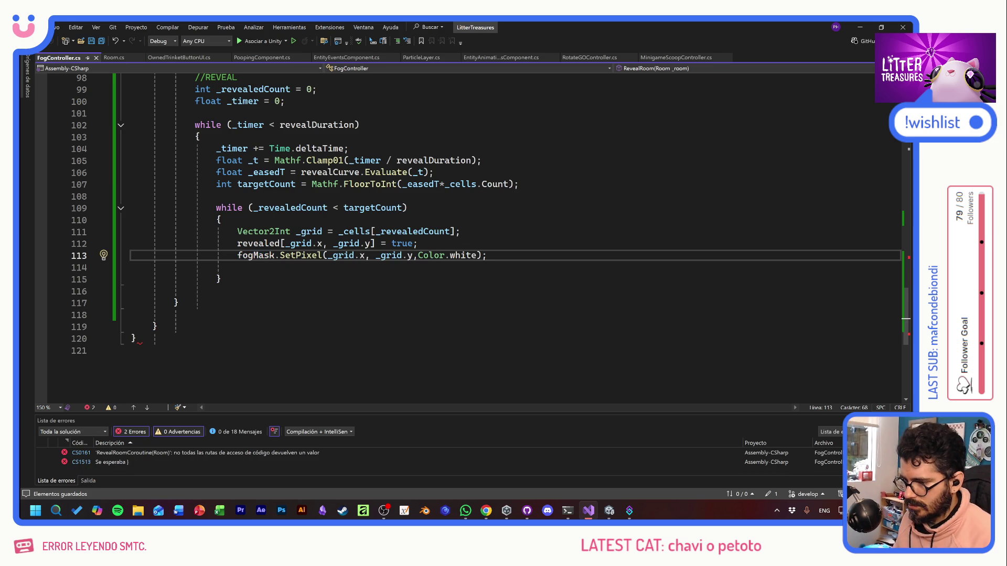
# Step: Add _revealedCount++; below the SetPixel call and save FogController.cs
pyautogui.press('Return')
pyautogui.write('reve')
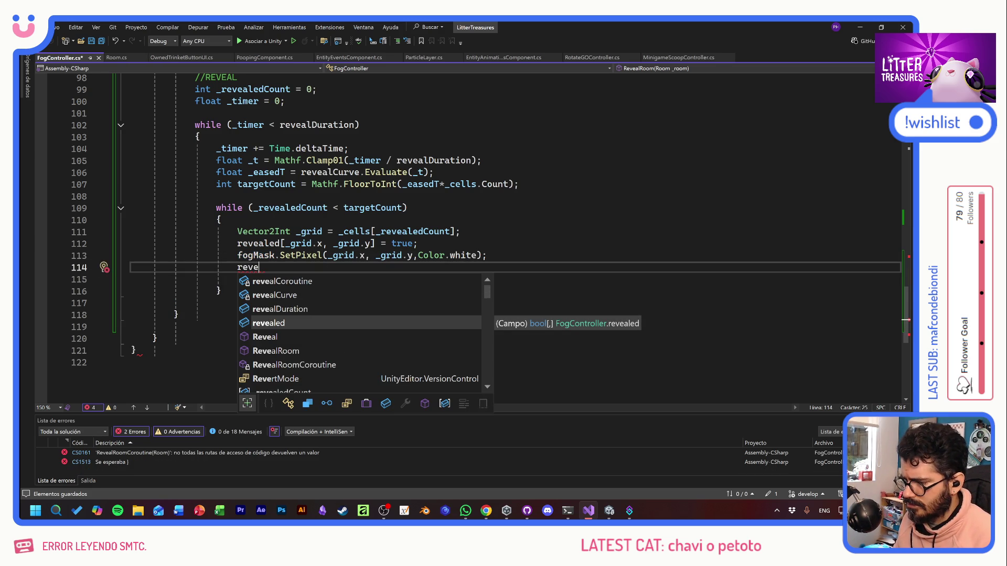
pyautogui.press('BackSpace')
pyautogui.press('BackSpace')
pyautogui.press('BackSpace')
pyautogui.write('_rev')
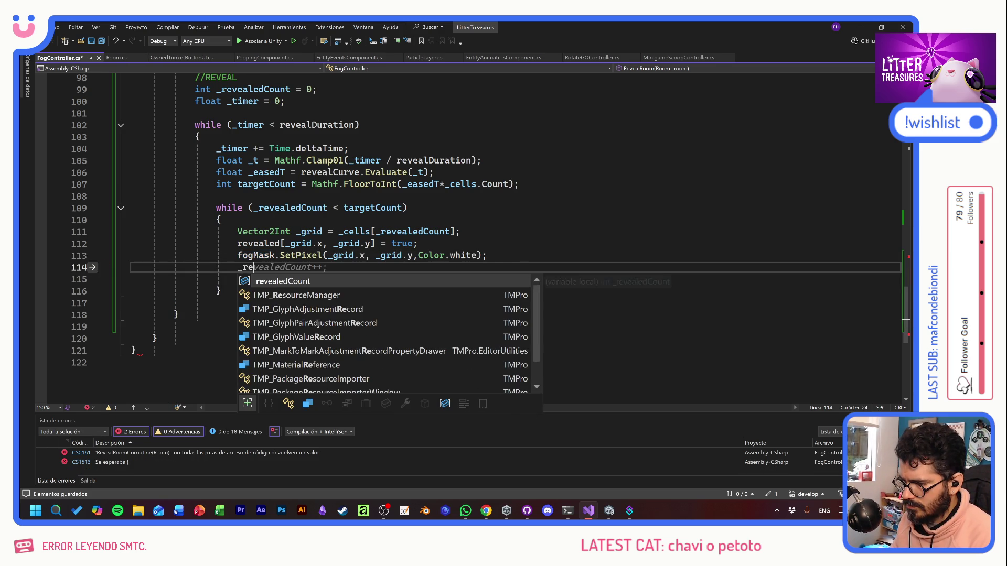
pyautogui.press('Tab')
pyautogui.write('++;')
pyautogui.hotkey('ctrl', 's')
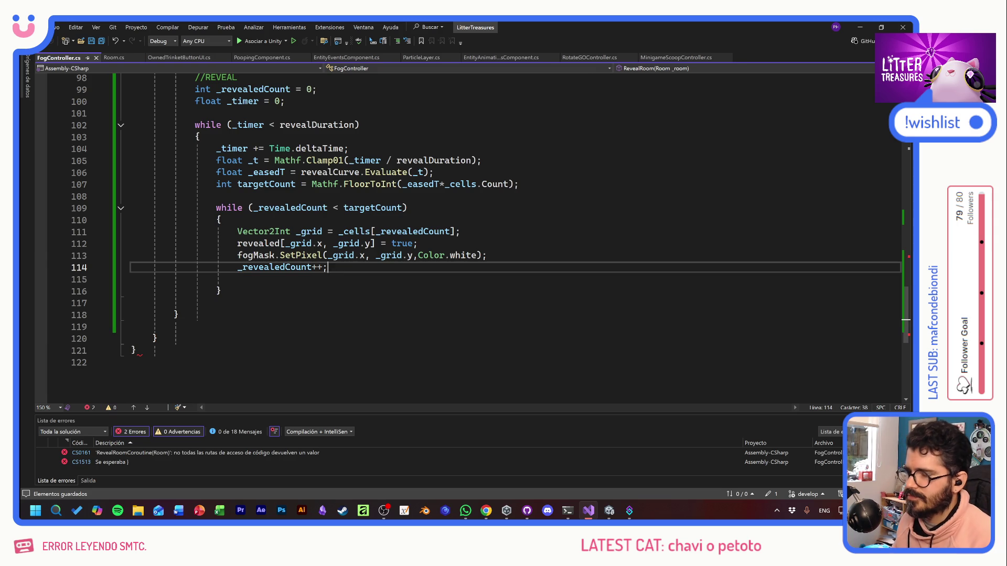
pyautogui.press('Down')
pyautogui.press('Down')
pyautogui.press('Return')
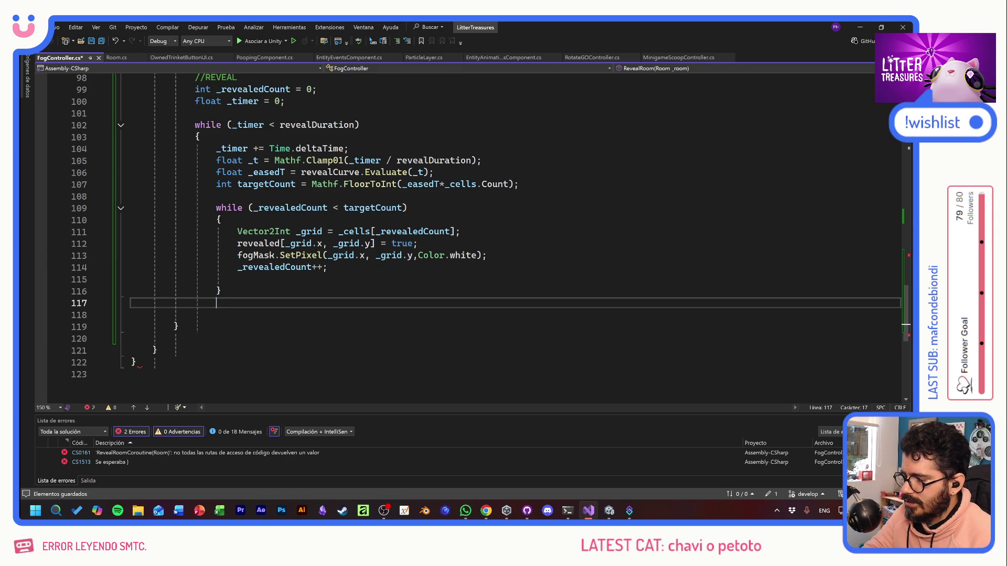
# Step: After the inner loop, add fogMask.Apply(); and yield return null;, then save
pyautogui.press('Return')
pyautogui.write('fogMask.App')
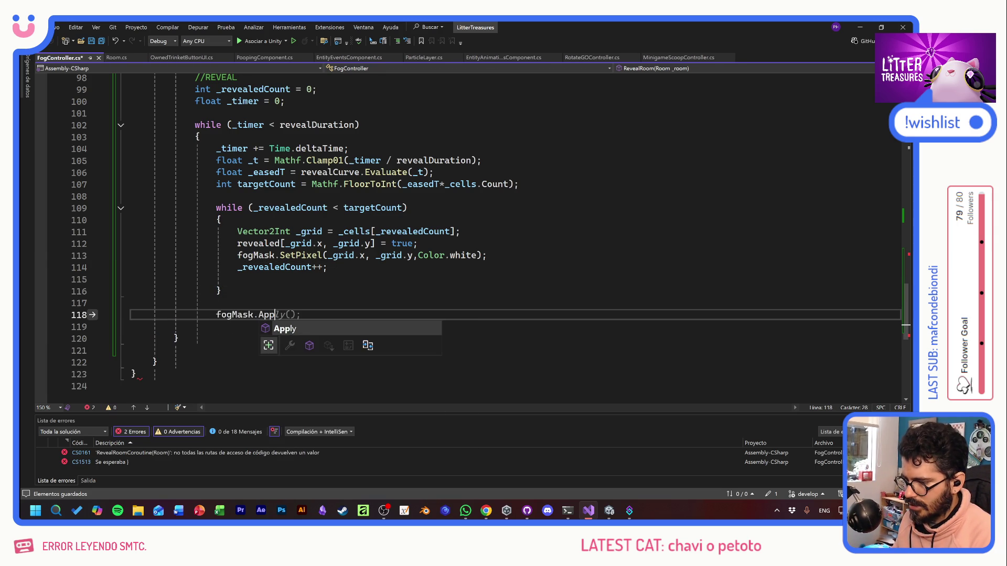
pyautogui.press('Tab')
pyautogui.hotkey('ctrl', 's')
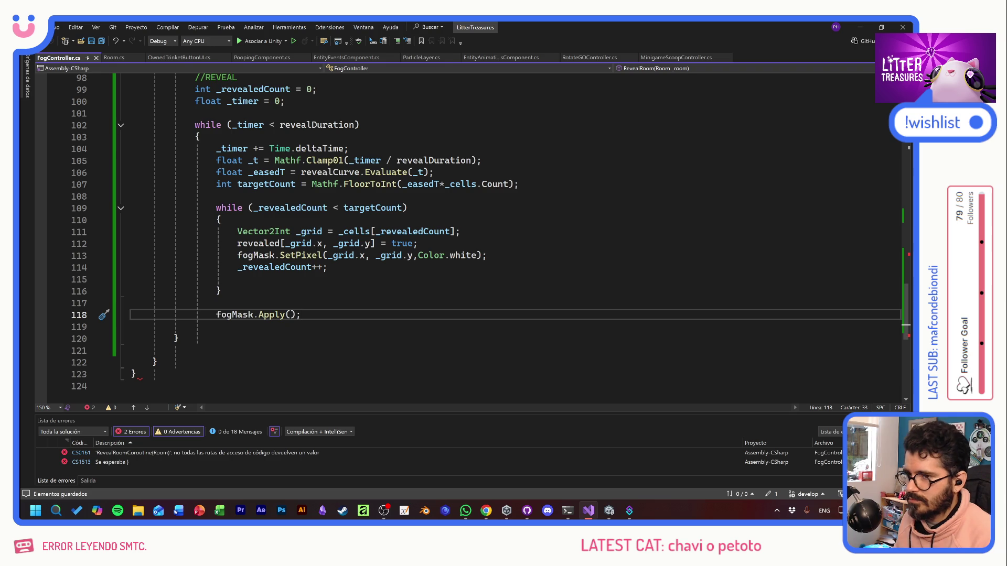
pyautogui.press('Return')
pyautogui.write('yield')
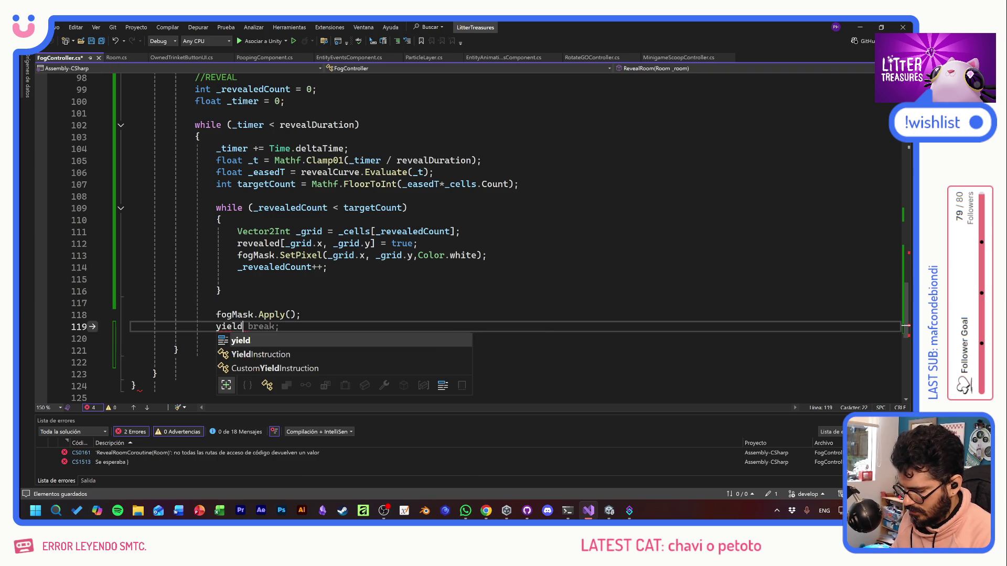
pyautogui.write(' return null;')
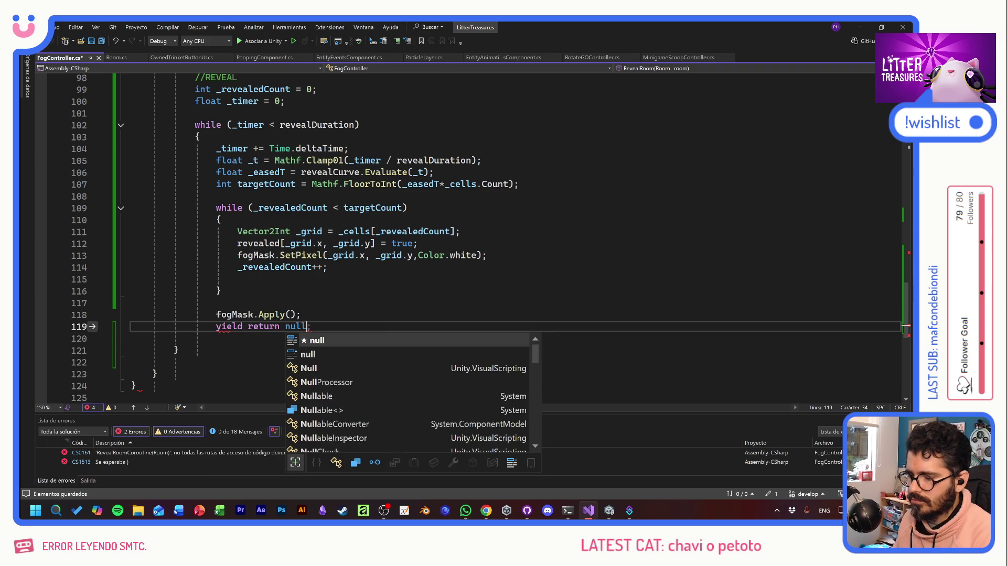
pyautogui.hotkey('ctrl', 's')
# Step: Close the while(_timer) loop with a brace after yield return null
pyautogui.scroll(5, 472, 236)
pyautogui.scroll(4, 471, 236)
pyautogui.scroll(-10, 472, 236)
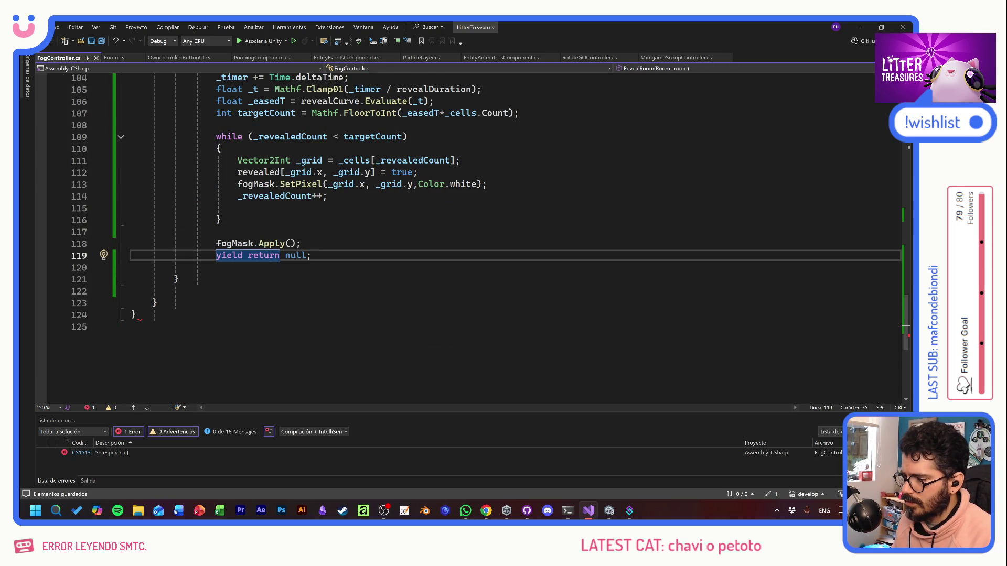
pyautogui.click(179, 279)
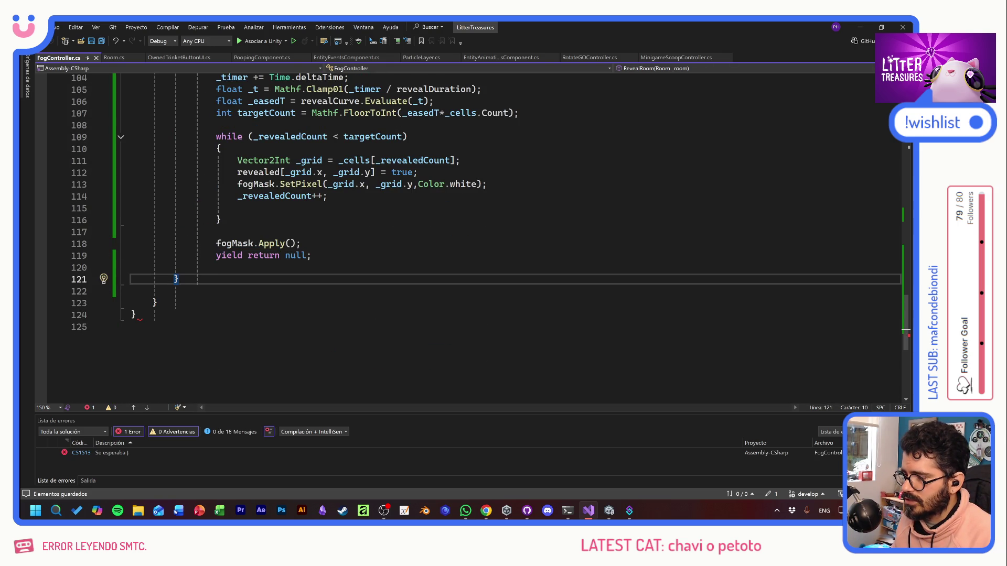
pyautogui.scroll(4, 420, 283)
pyautogui.scroll(-3, 419, 283)
pyautogui.press('Up')
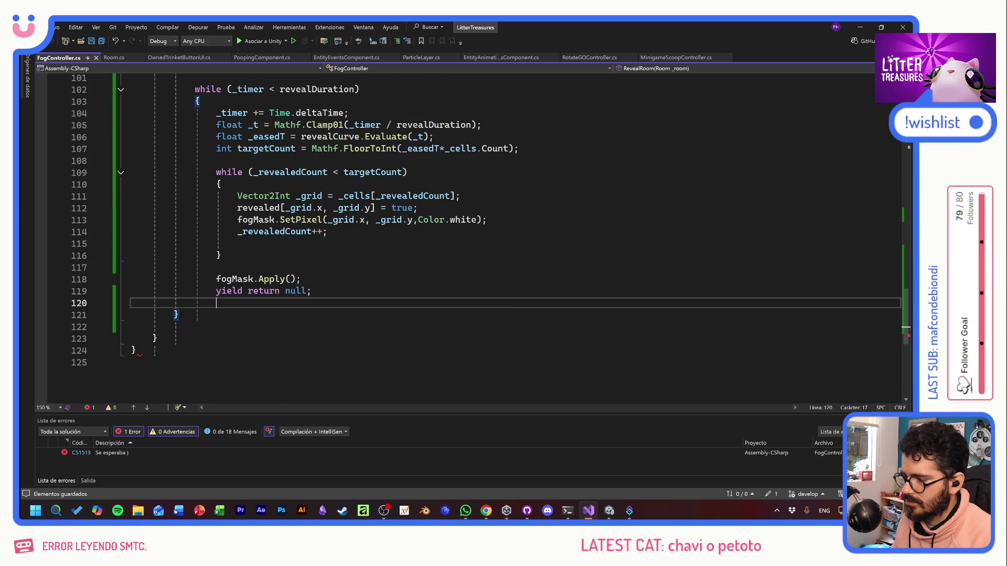
pyautogui.press('Return')
pyautogui.write('}')
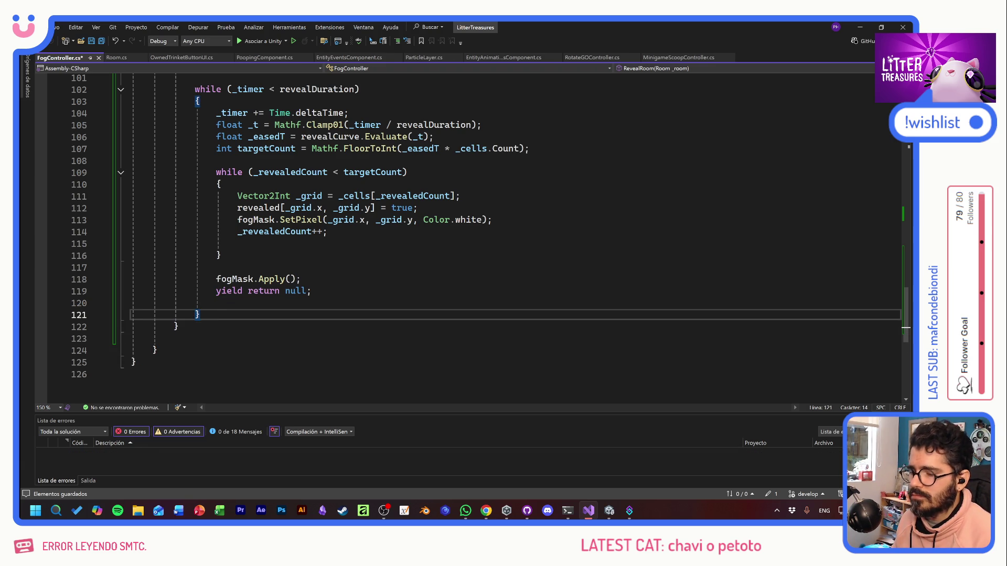
pyautogui.press('Return')
pyautogui.press('Return')
# Step: Add a //ultimas comment and paste the reveal while-loop beneath it
pyautogui.write('ltimas')
pyautogui.press('Return')
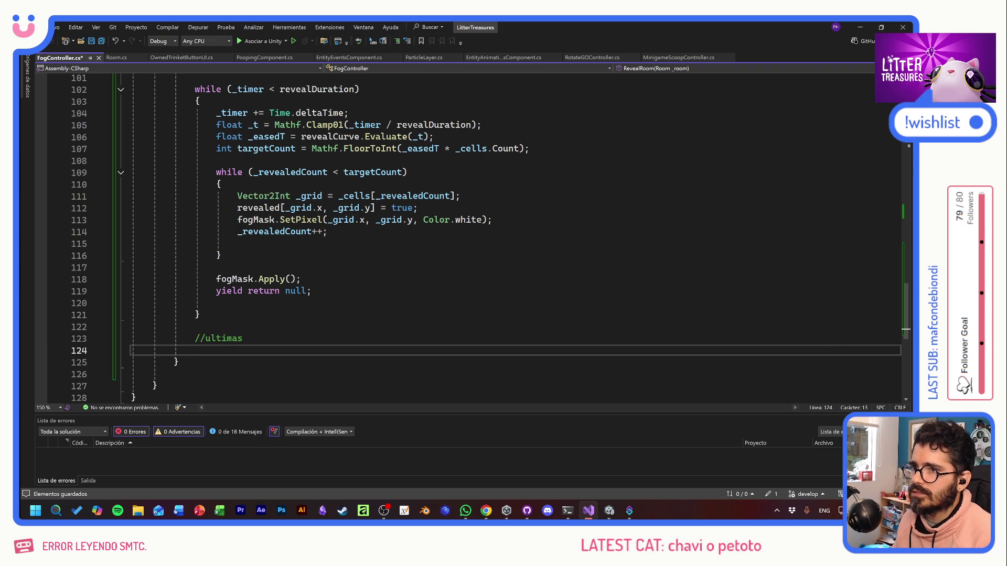
pyautogui.scroll(1, 472, 239)
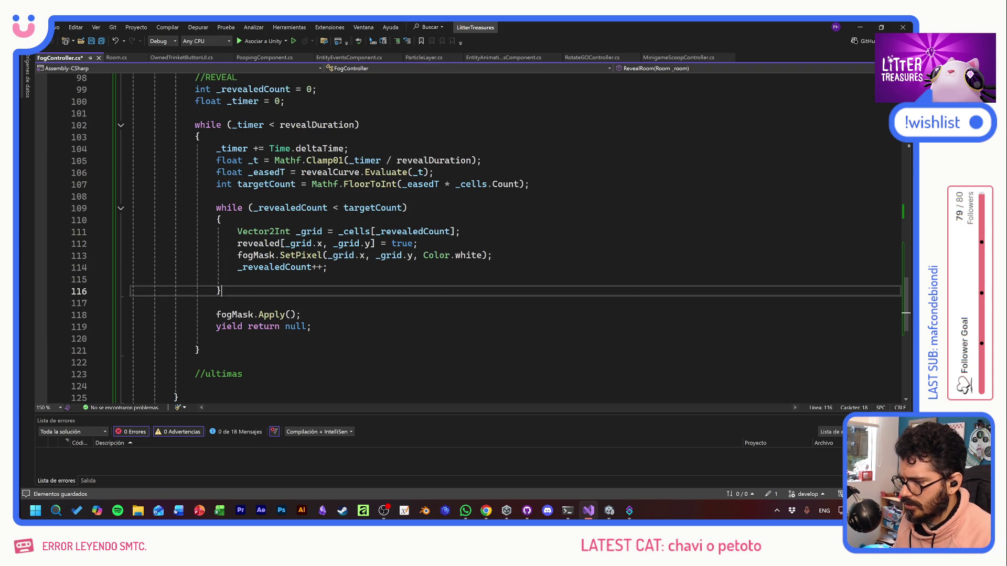
pyautogui.scroll(-2, 122, 213)
pyautogui.write('while (_revealedCount < targetCount)             {                 Vector2Int _grid = _cells[_revealedCount];                 revealed[_grid.x, _grid.y] = true;                 fogMask.SetPixel(_grid.x, _grid.y, Color.white);                 _revealedCount++;              }')
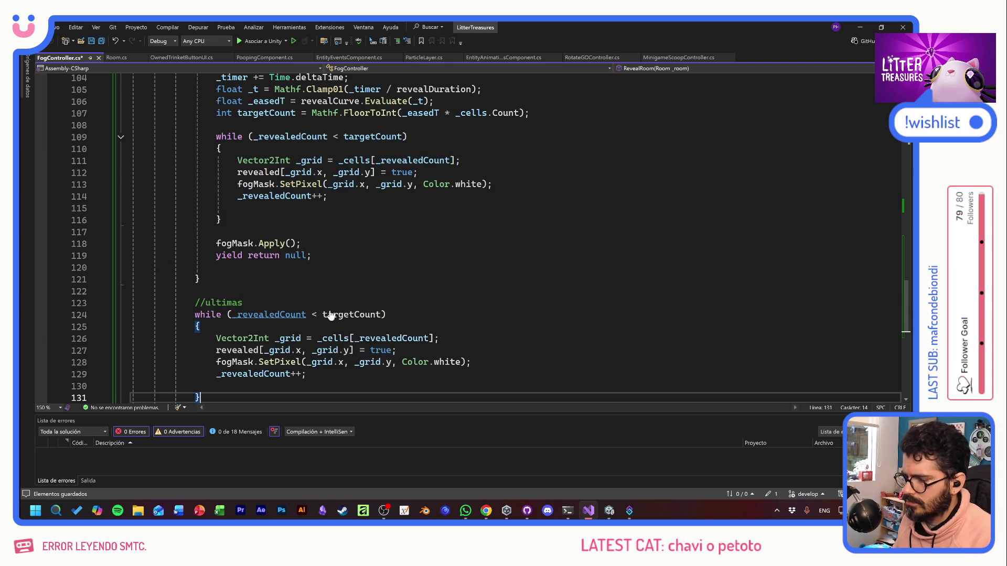
# Step: Change the pasted loop's condition from targetCount to _cells.Count and save
pyautogui.doubleClick(368, 316)
pyautogui.write('_cells.Count')
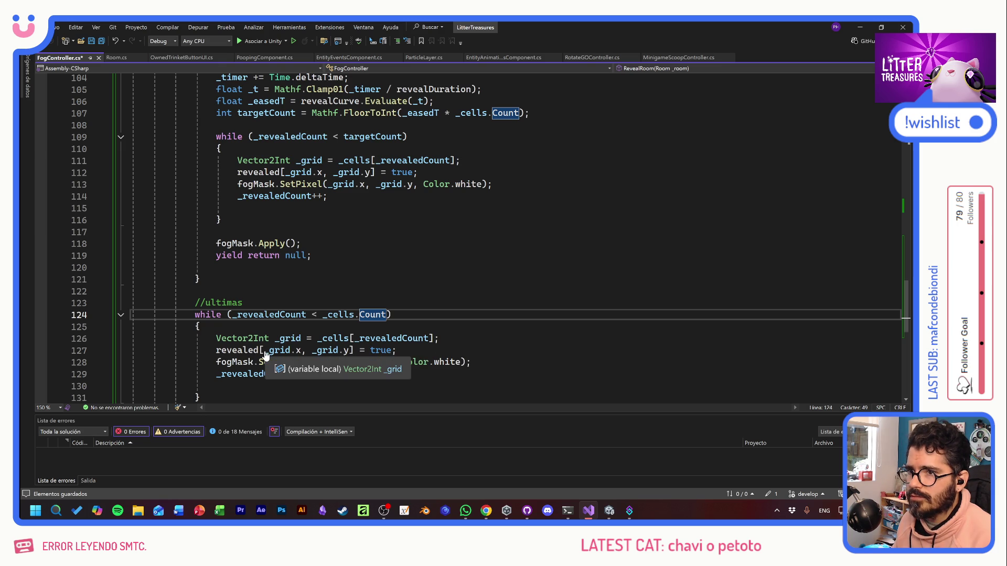
pyautogui.click(221, 374)
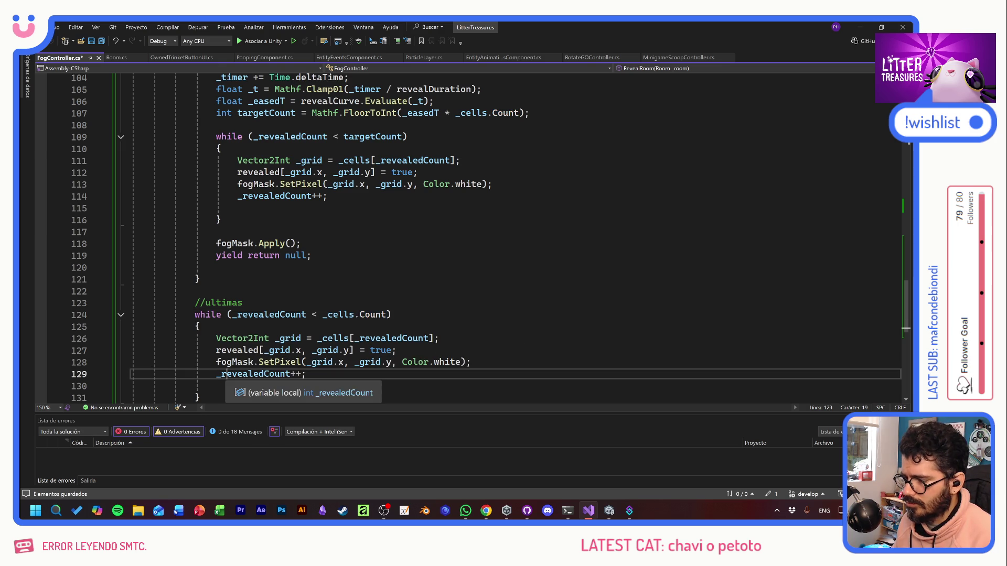
pyautogui.scroll(-2, 221, 374)
pyautogui.click(216, 315)
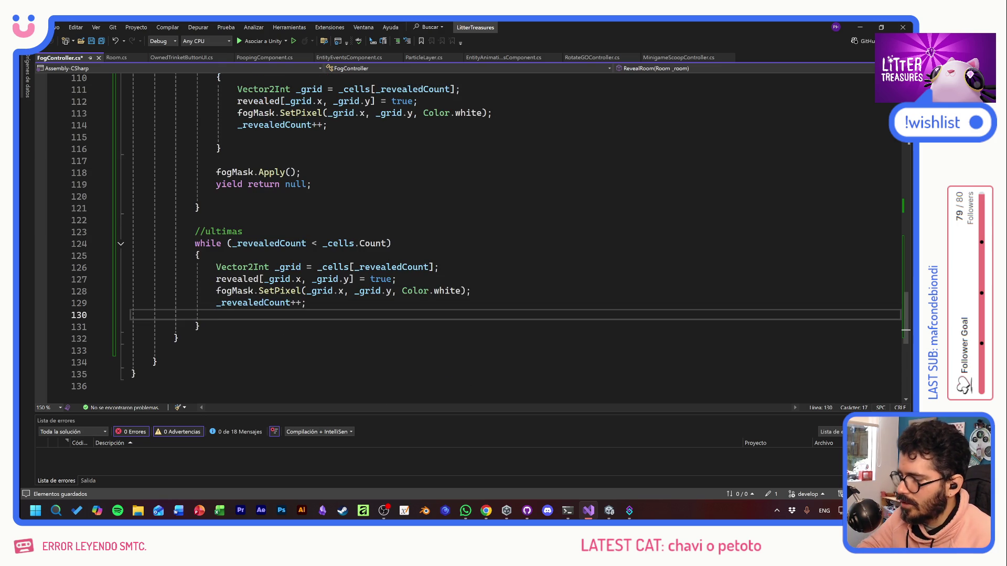
pyautogui.press('BackSpace')
pyautogui.press('BackSpace')
pyautogui.press('BackSpace')
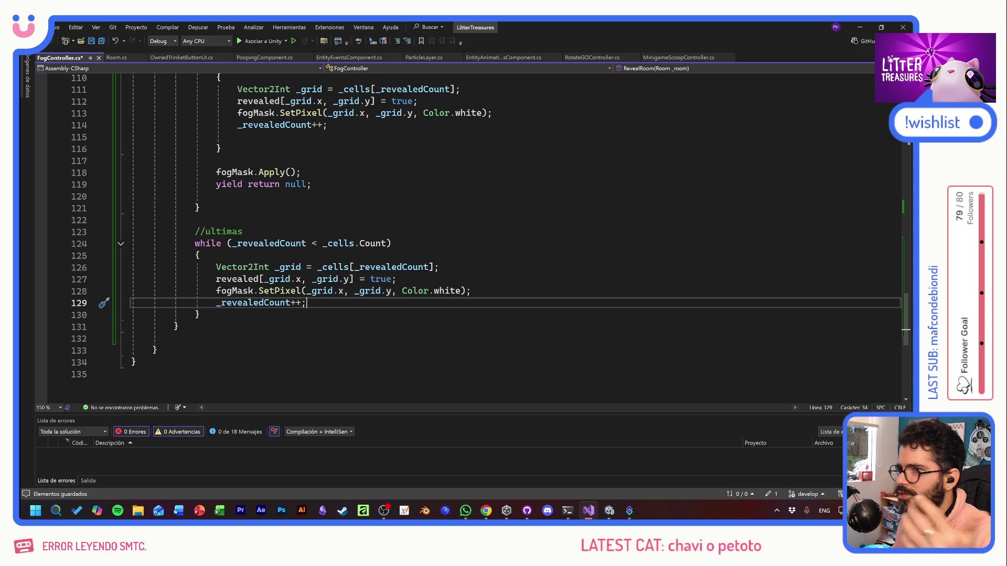
pyautogui.hotkey('ctrl', 's')
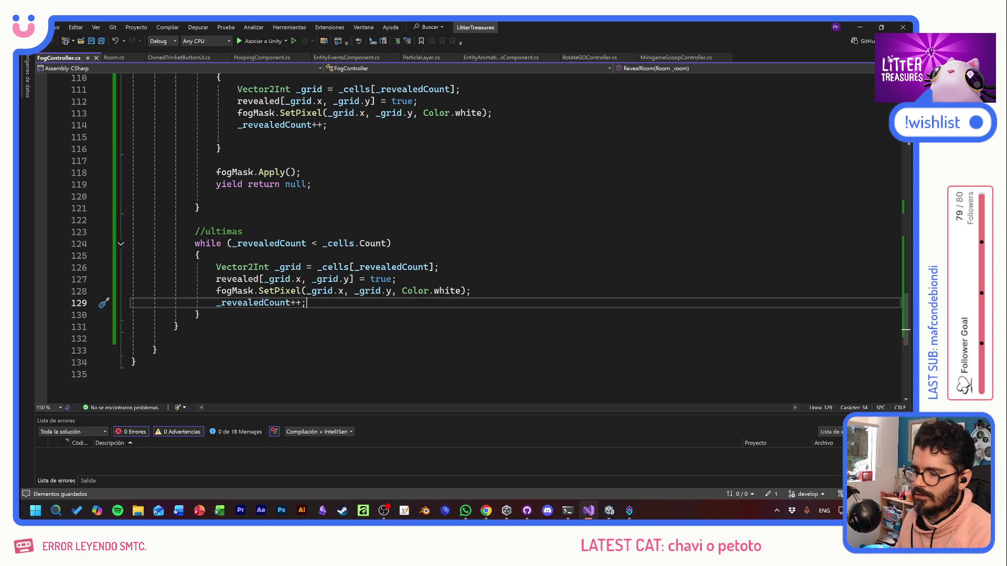
# Step: Paste fogMask.Apply(); after the new loop and return to Unity
pyautogui.press('Down')
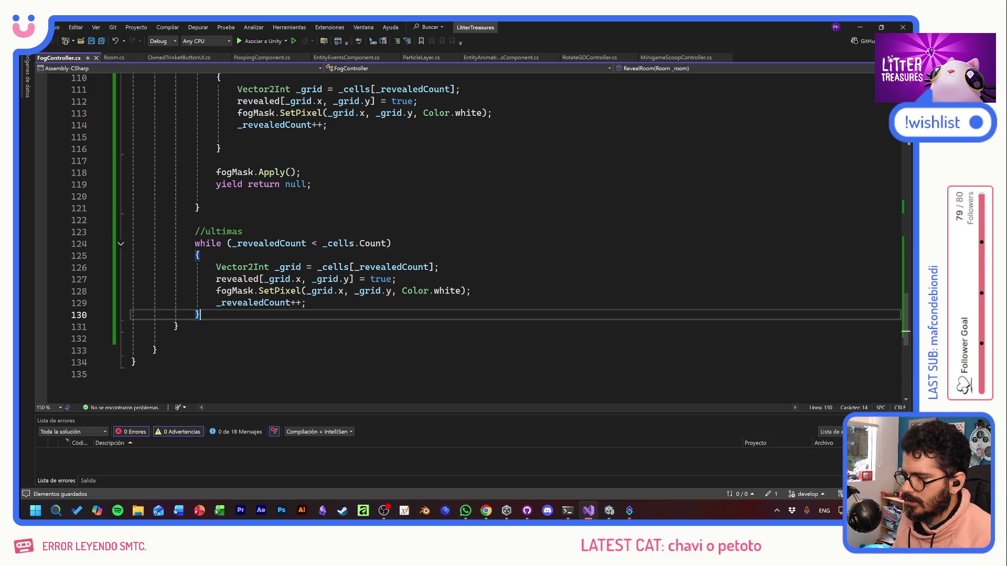
pyautogui.click(301, 172)
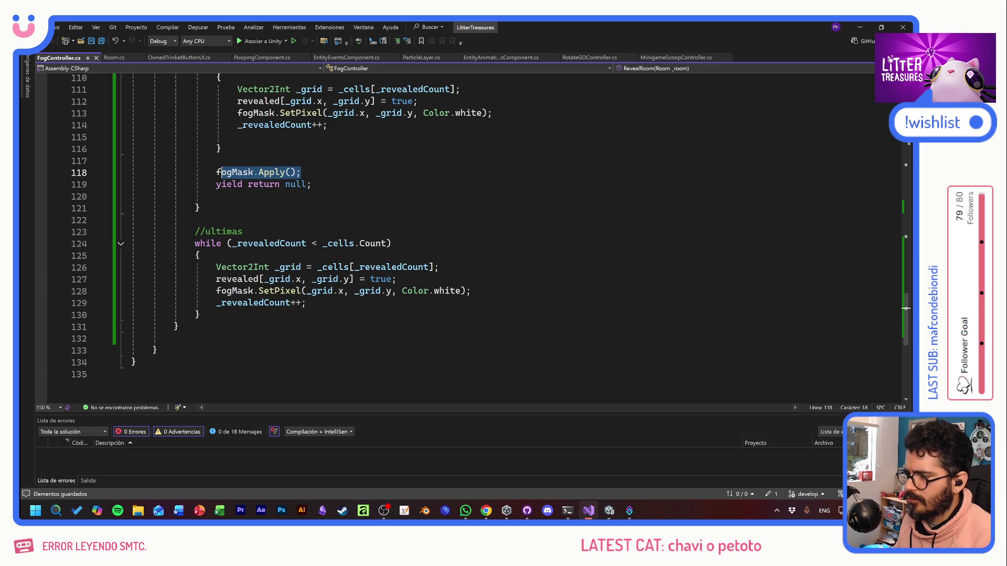
pyautogui.click(234, 316)
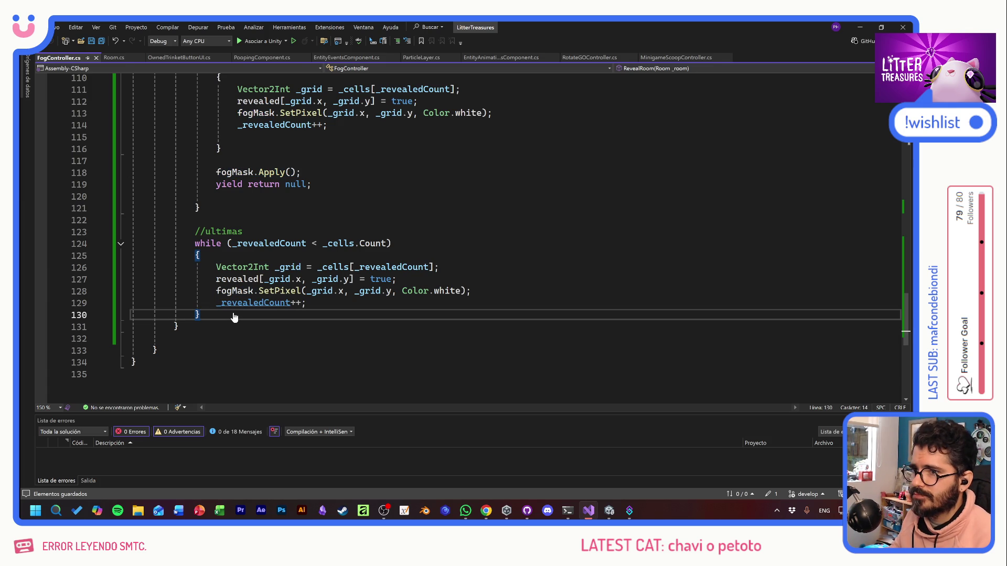
pyautogui.press('Return')
pyautogui.write('fogMask.Apply();')
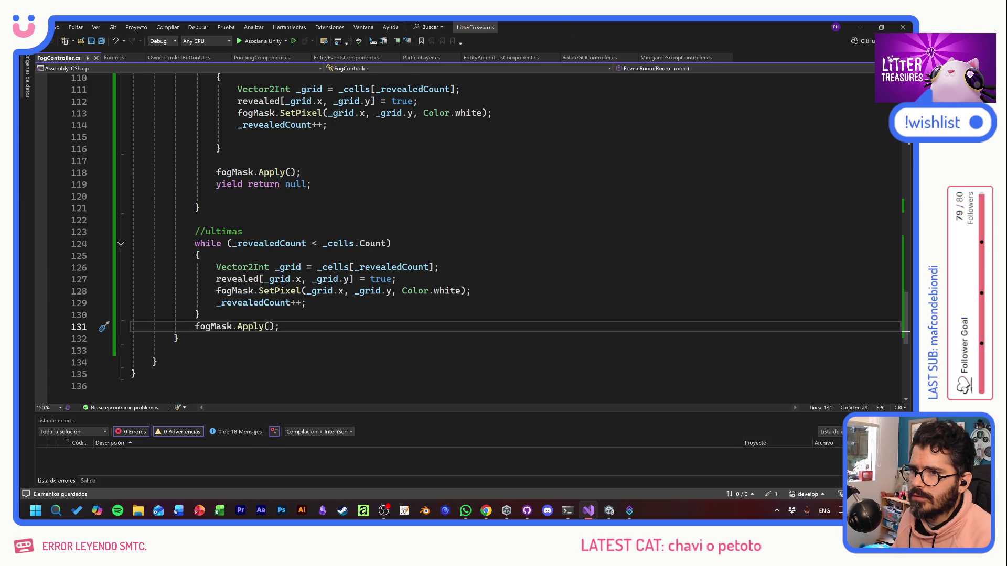
pyautogui.scroll(20, 472, 236)
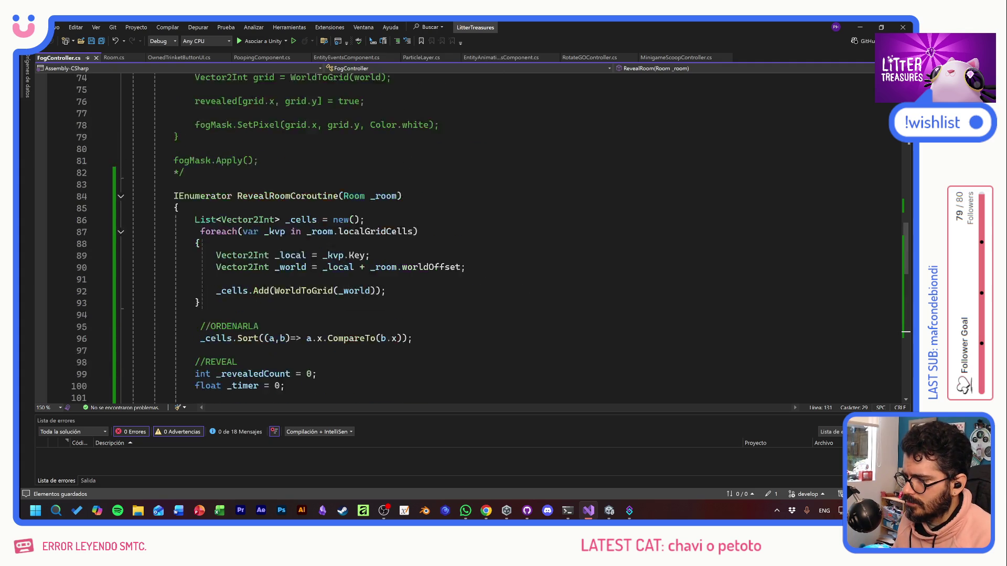
pyautogui.hotkey('alt', 'Tab')
pyautogui.hotkey('alt', 'Tab')
pyautogui.hotkey('alt', 'Tab')
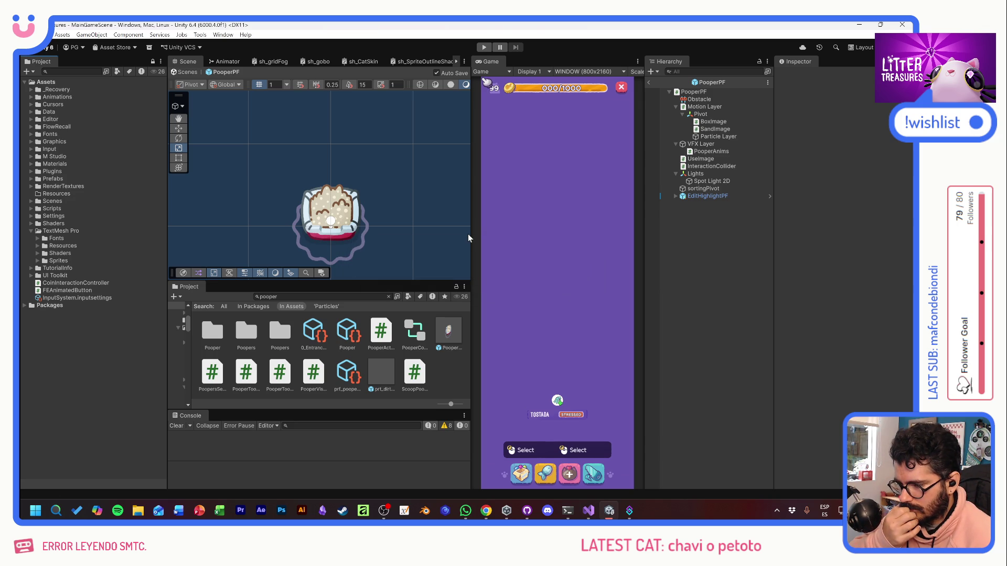
# Step: Back in the main scene, give FogOfWar's Reveal Curve the ease-in-out preset, then enter Play mode
pyautogui.click(649, 83)
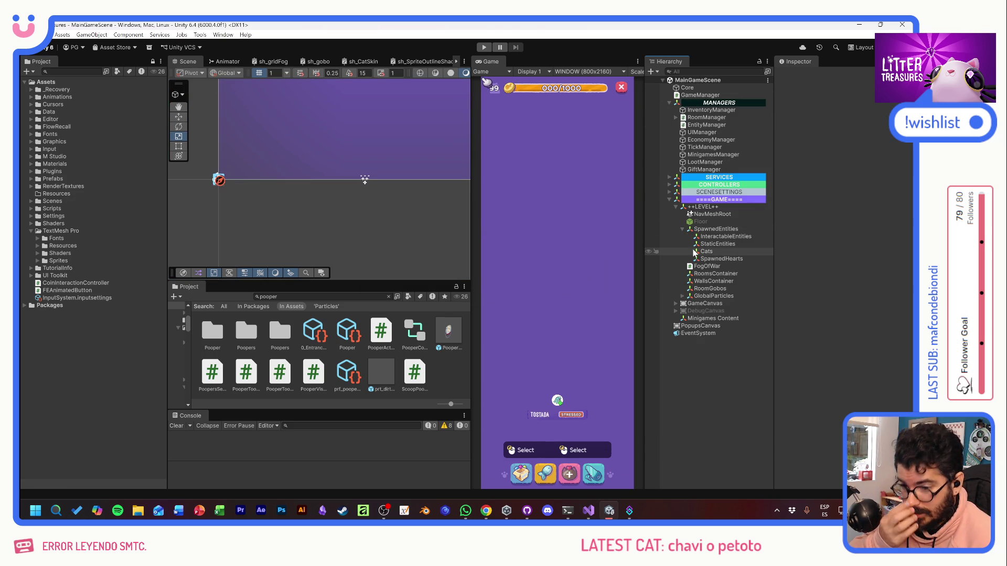
pyautogui.click(693, 118)
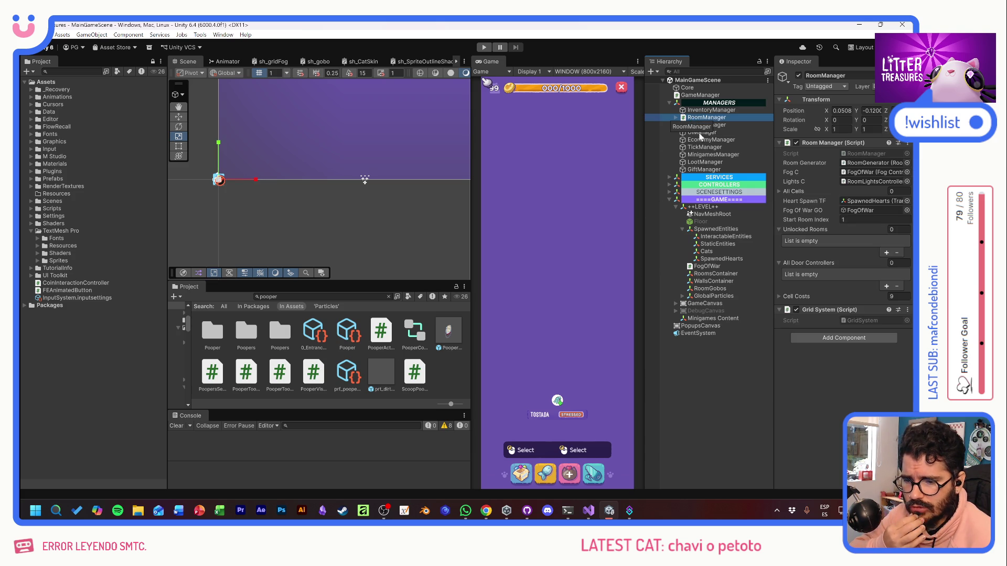
pyautogui.click(723, 266)
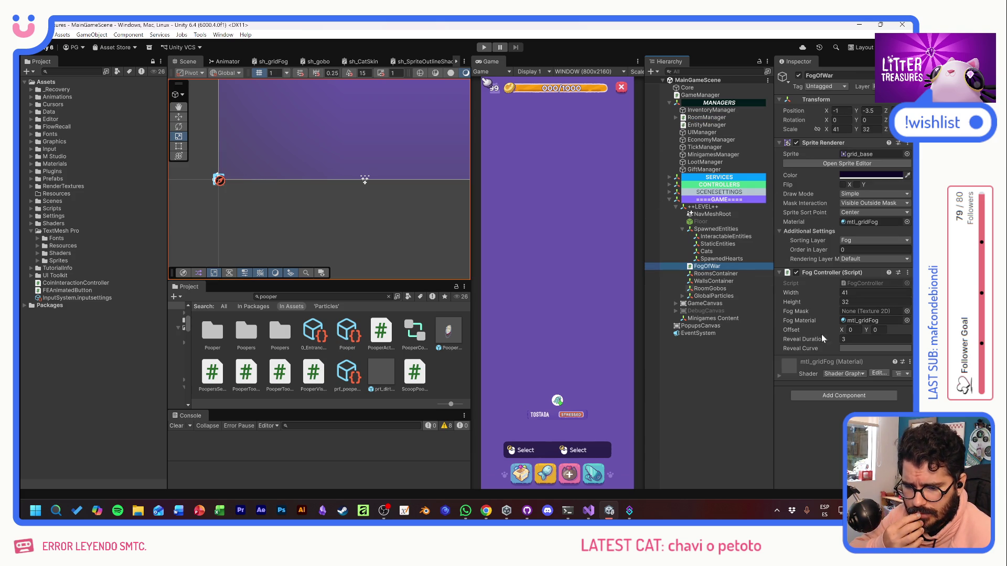
pyautogui.click(852, 349)
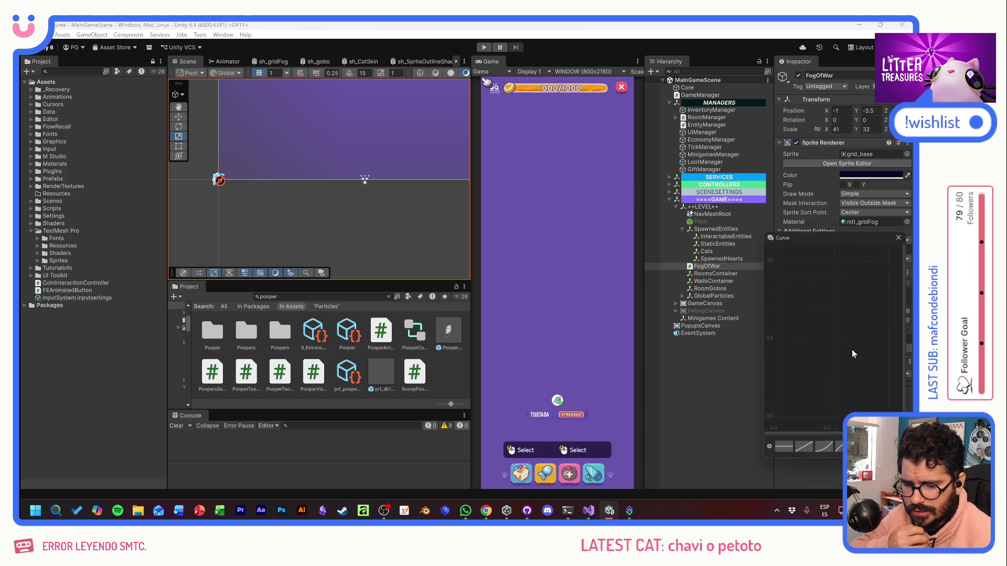
pyautogui.click(847, 454)
pyautogui.click(904, 236)
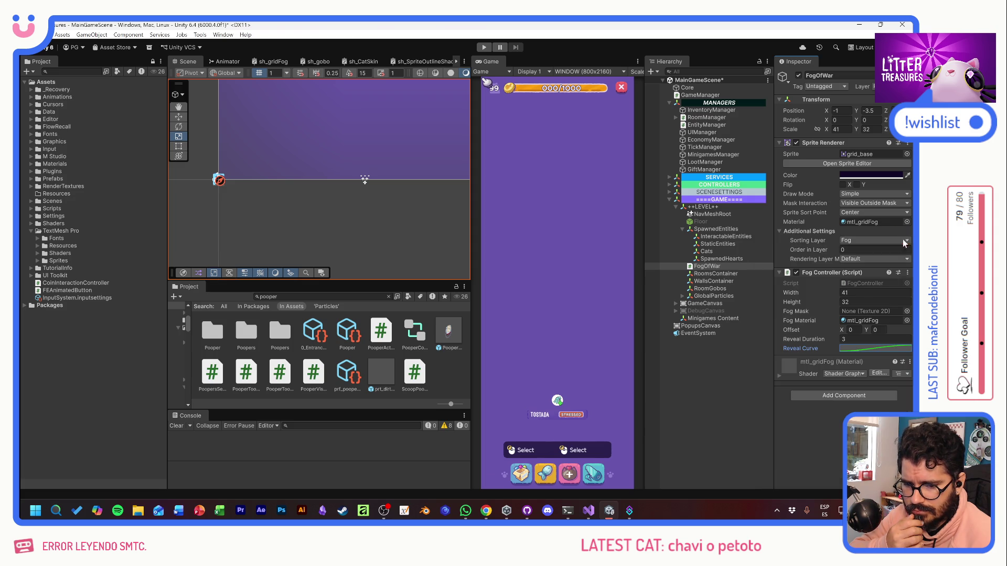
pyautogui.click(483, 48)
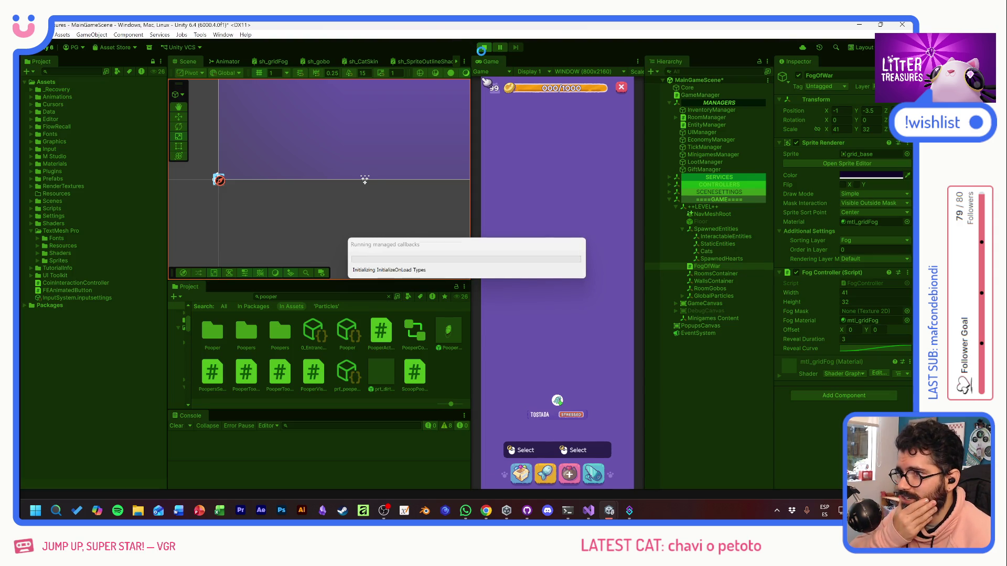